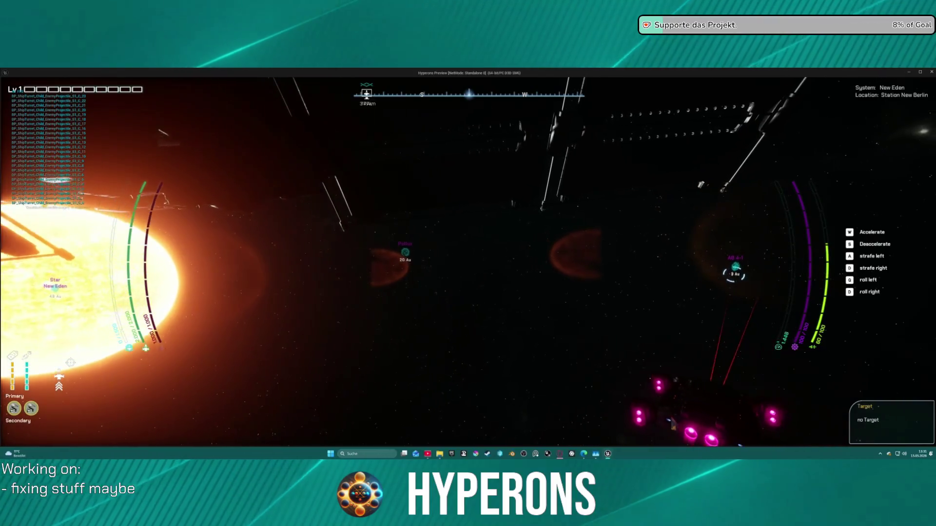
# Test-fly the ship in the Hyperons preview, then leave it and stop the play session
pyautogui.press('w')
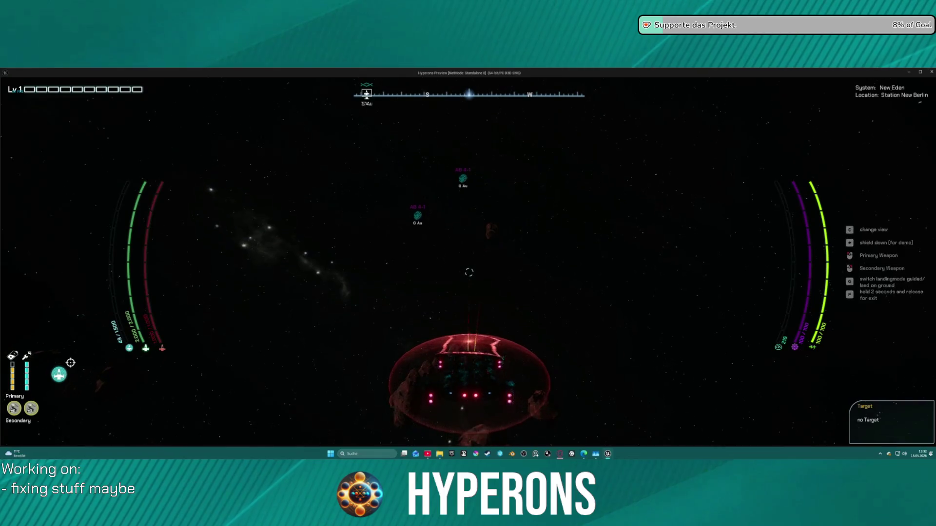
pyautogui.hotkey('alt', 'Tab')
pyautogui.press('Escape')
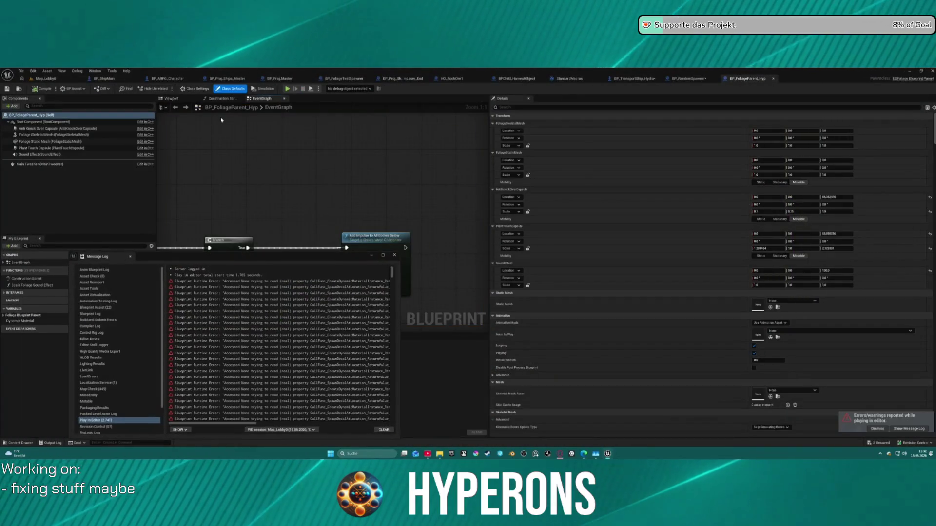
# Close the runtime error log and go via BP_TransportShip_Hydra to the HO_RockOre1 blueprint
pyautogui.click(394, 255)
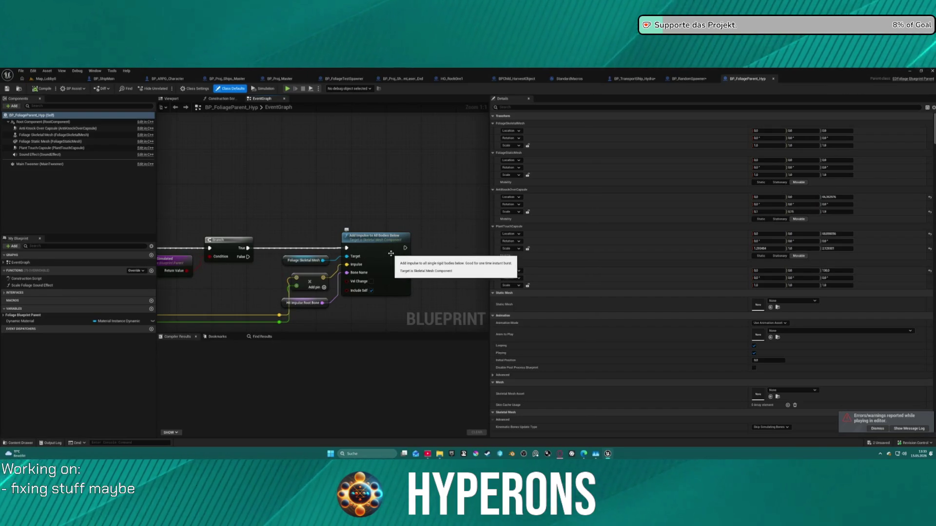
pyautogui.click(616, 79)
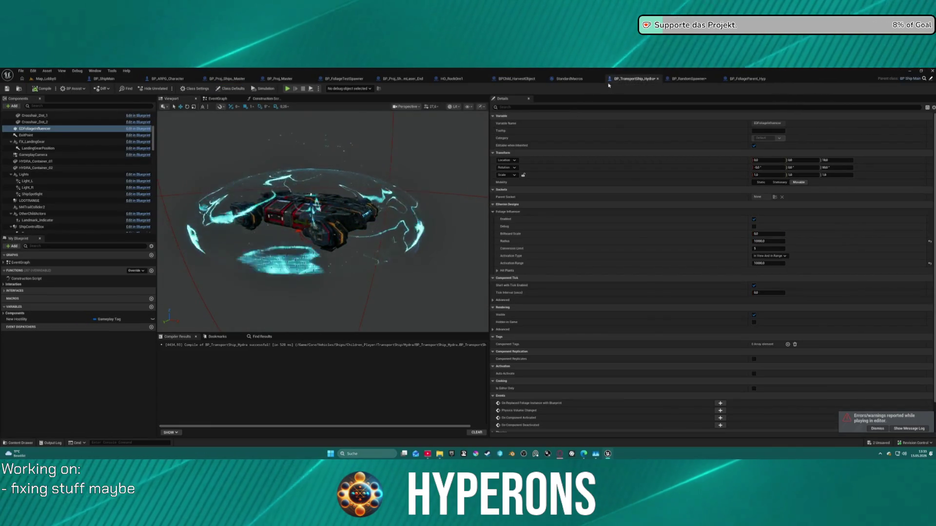
pyautogui.click(441, 81)
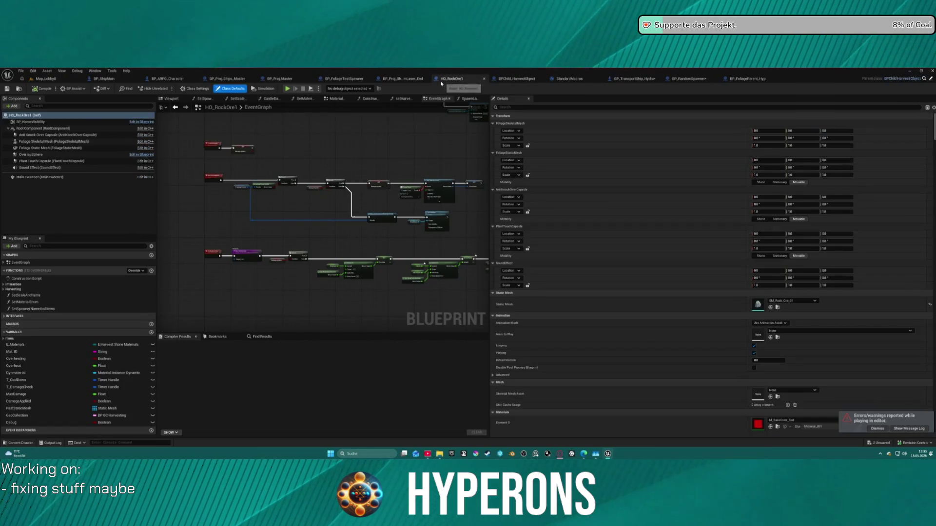
# Give HO_RockOre1's BP_NameVisibility component a Widget Distance Ships of 60000
pyautogui.click(41, 123)
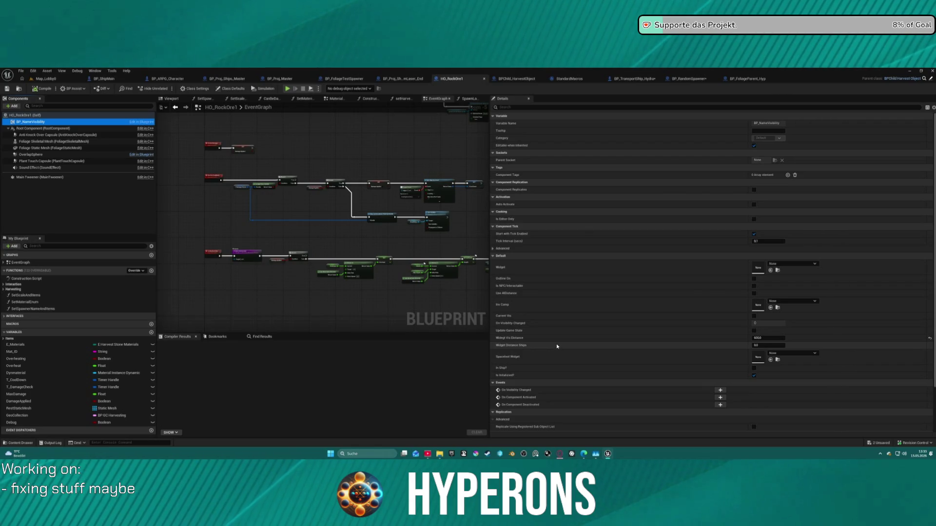
pyautogui.click(767, 345)
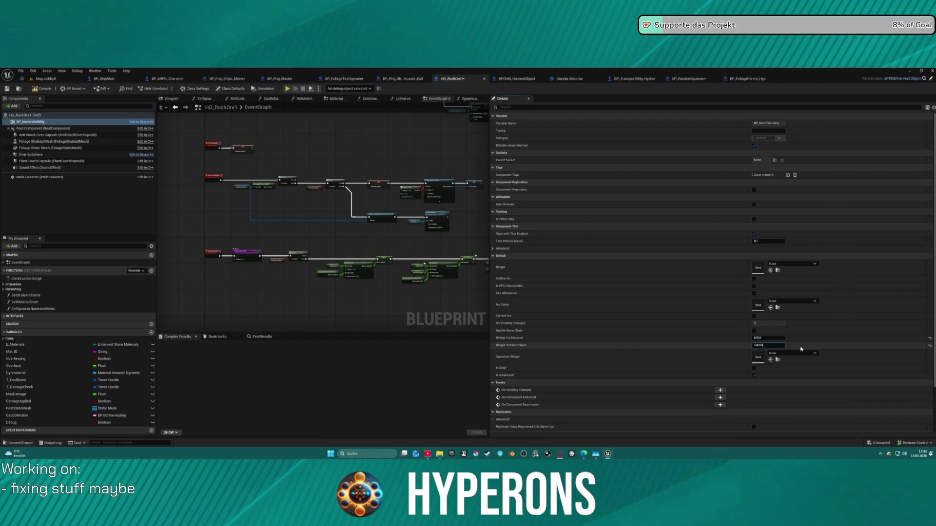
pyautogui.press('Return')
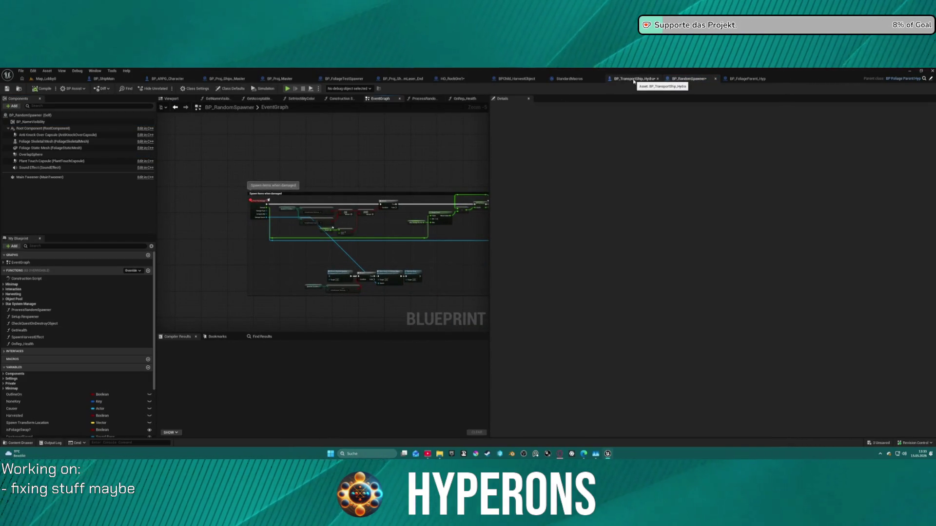
# Pan over BP_RandomSpawner's spawn-when-damaged nodes, then switch to BPChild_HarvestObject
pyautogui.moveTo(387, 139)
pyautogui.mouseDown()
pyautogui.moveTo(194, 168)
pyautogui.moveTo(439, 171)
pyautogui.moveTo(408, 176)
pyautogui.mouseUp()
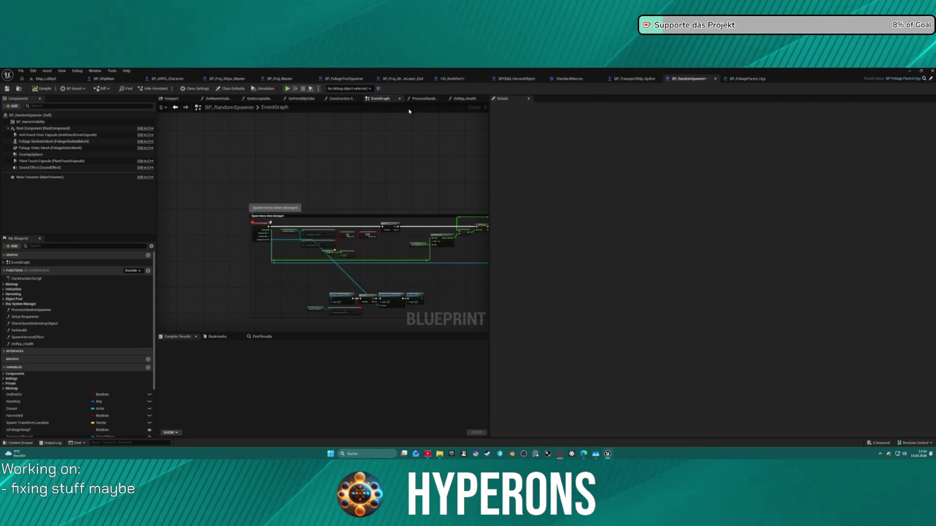
pyautogui.click(520, 80)
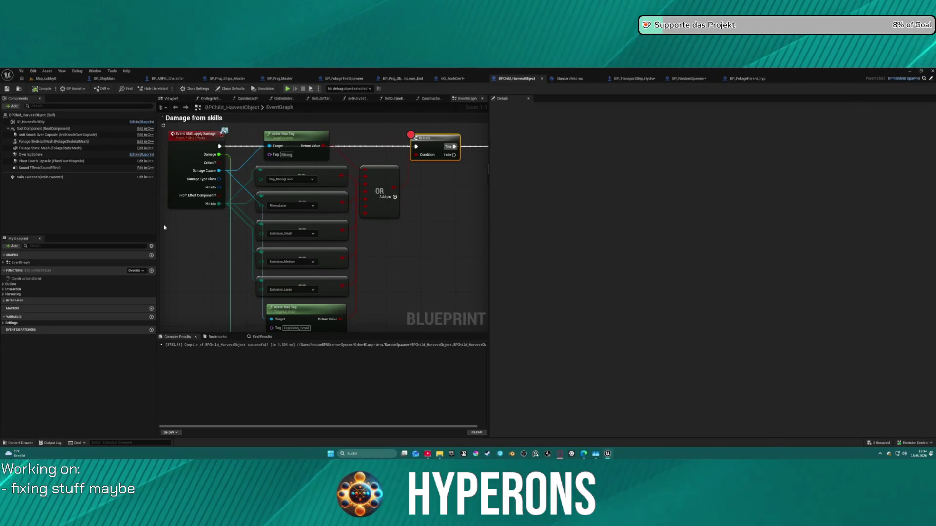
# Review BPChild_HarvestObject's Set Visibility, Apply Damage and Damage from skills nodes, then return to HO_RockOre1
pyautogui.scroll(-5, 293, 251)
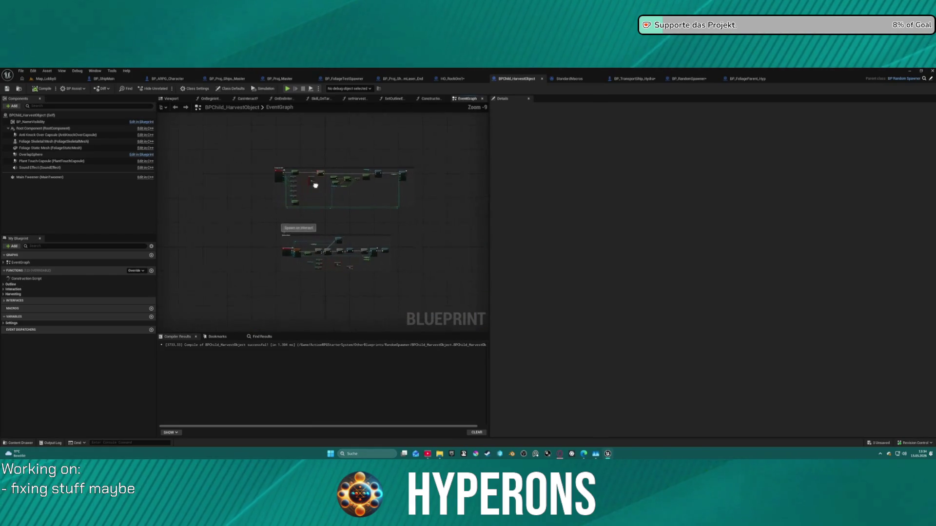
pyautogui.scroll(-2, 230, 213)
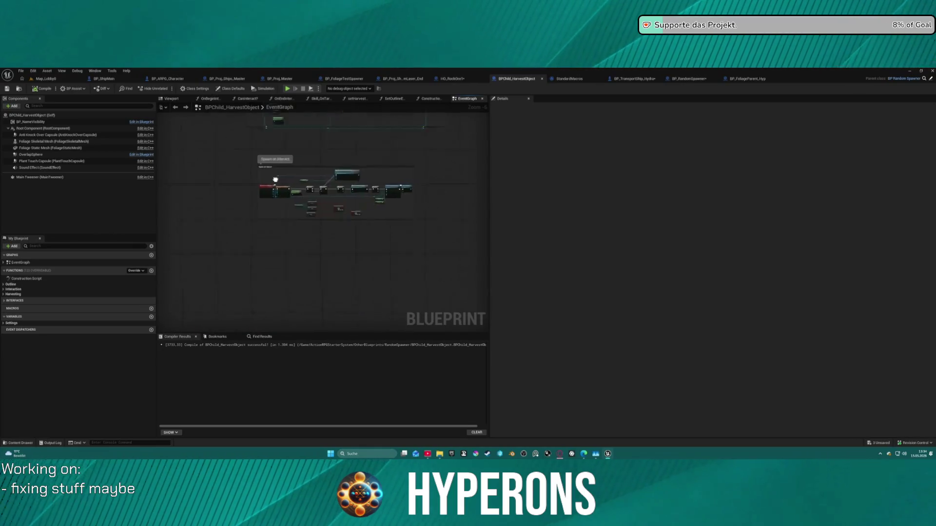
pyautogui.scroll(-6, 298, 131)
pyautogui.scroll(11, 304, 244)
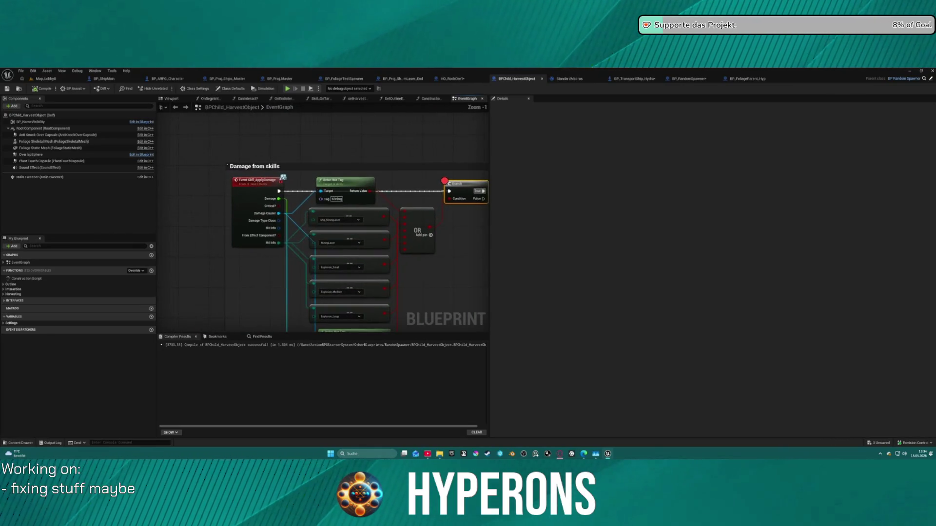
pyautogui.scroll(-2, 192, 272)
pyautogui.scroll(2, 192, 271)
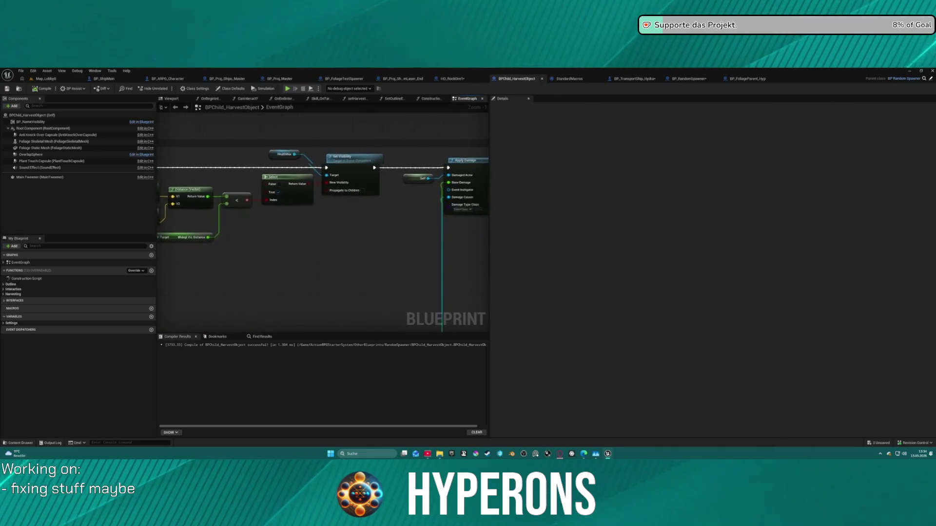
pyautogui.moveTo(390, 244); pyautogui.dragTo(252, 235)
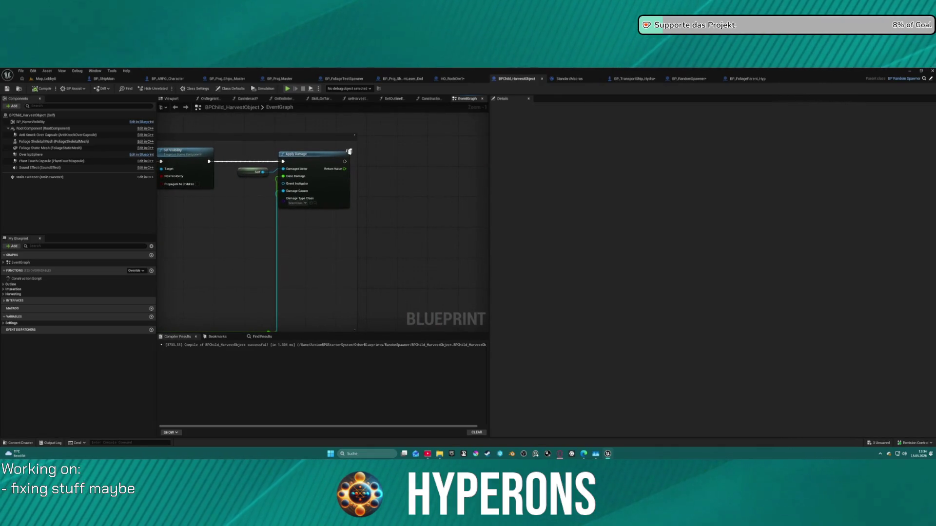
pyautogui.moveTo(348, 151)
pyautogui.mouseDown()
pyautogui.moveTo(326, 257)
pyautogui.moveTo(406, 258)
pyautogui.mouseUp()
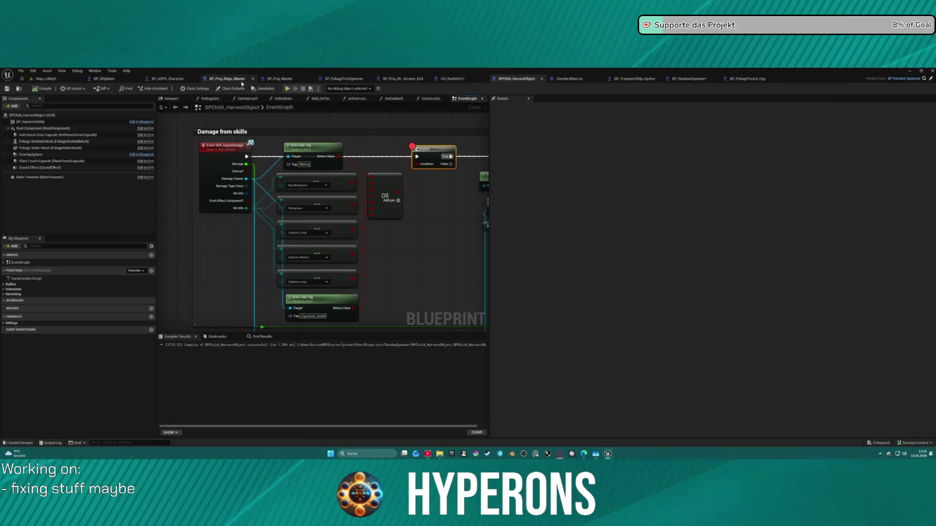
pyautogui.click(452, 79)
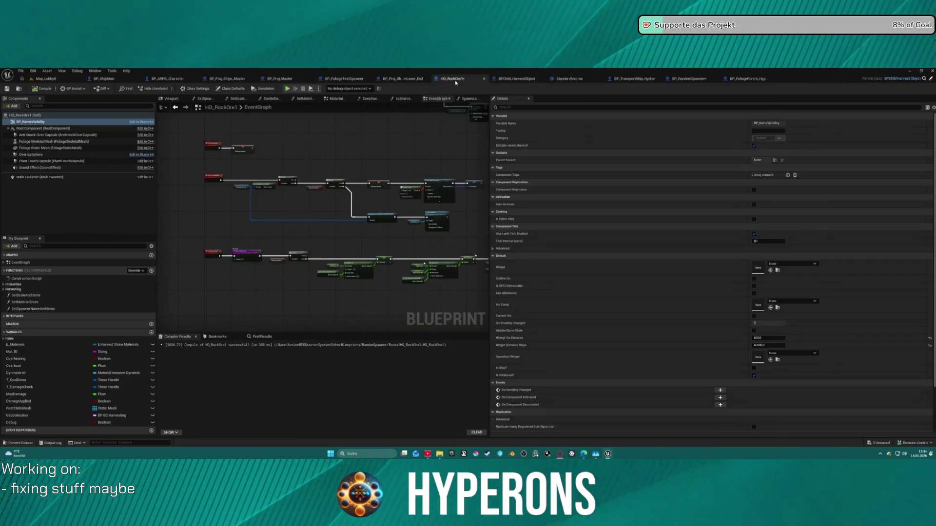
# Inspect HO_RockOre1's Set Scalar Parameter Value, Sequence, timer, Delay and AnyDamage nodes
pyautogui.scroll(-5, 406, 144)
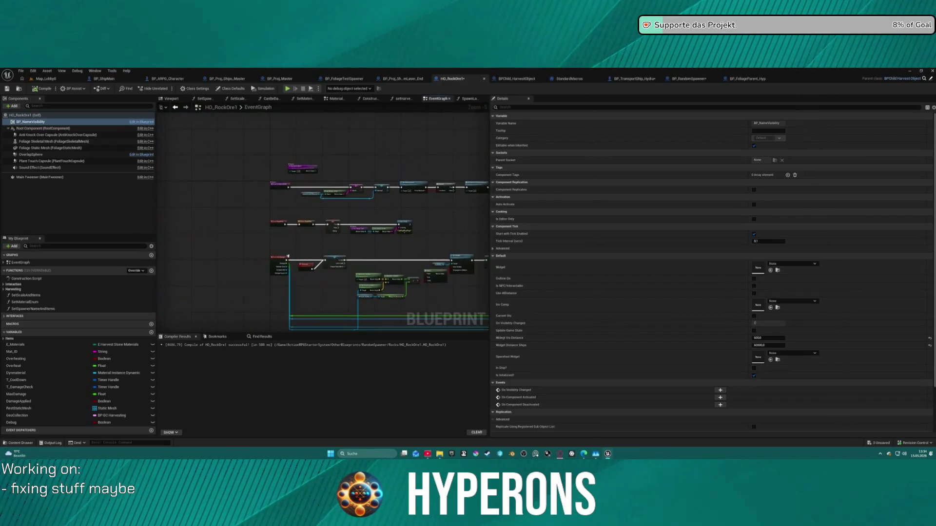
pyautogui.scroll(5, 422, 221)
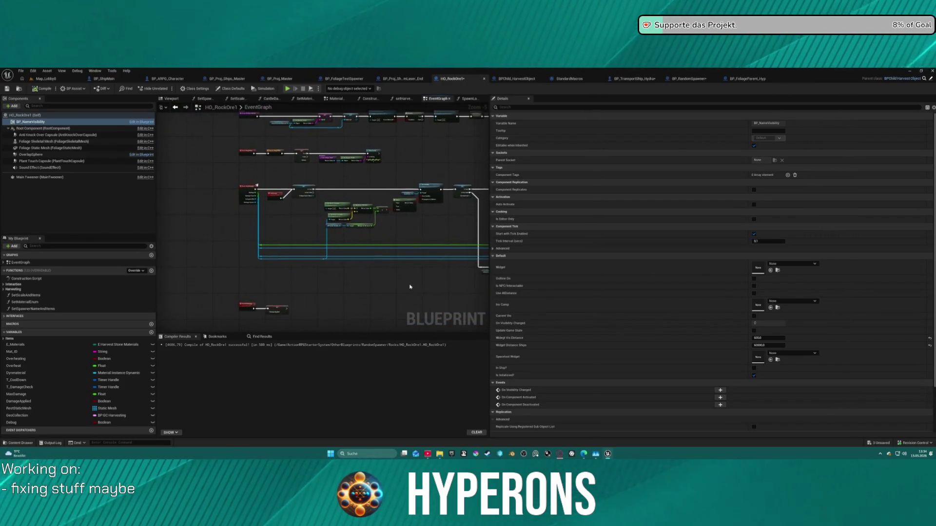
pyautogui.scroll(-3, 422, 221)
pyautogui.scroll(3, 206, 181)
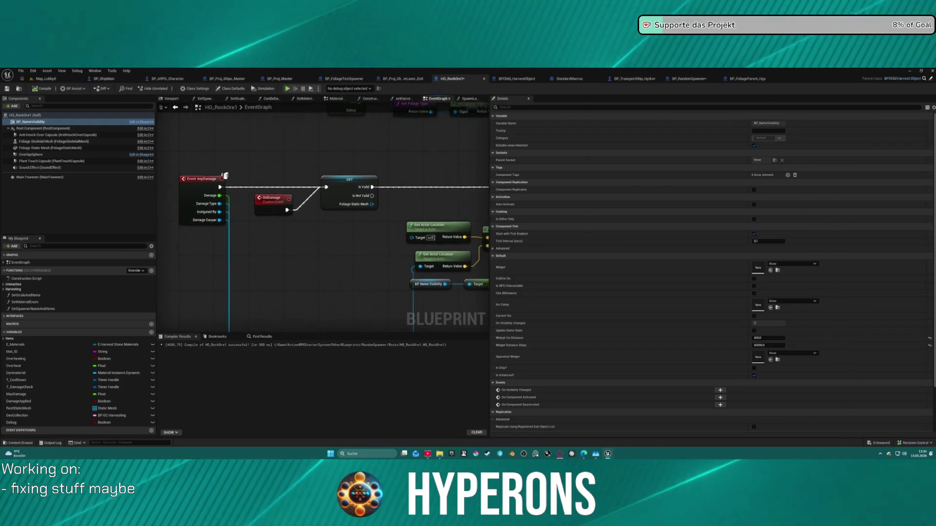
pyautogui.scroll(3, 268, 174)
pyautogui.moveTo(267, 174)
pyautogui.mouseDown()
pyautogui.moveTo(231, 190)
pyautogui.moveTo(254, 229)
pyautogui.moveTo(263, 224)
pyautogui.moveTo(312, 264)
pyautogui.mouseUp()
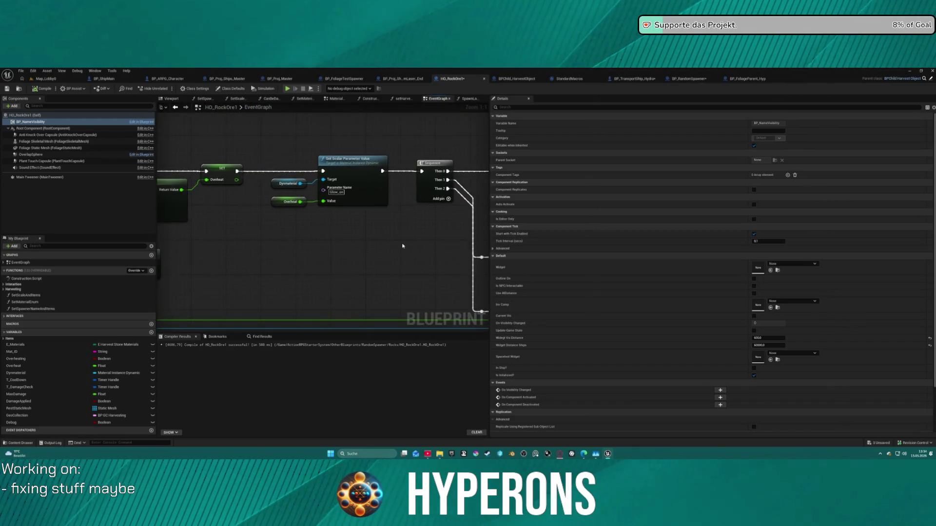
pyautogui.moveTo(403, 246); pyautogui.dragTo(162, 205)
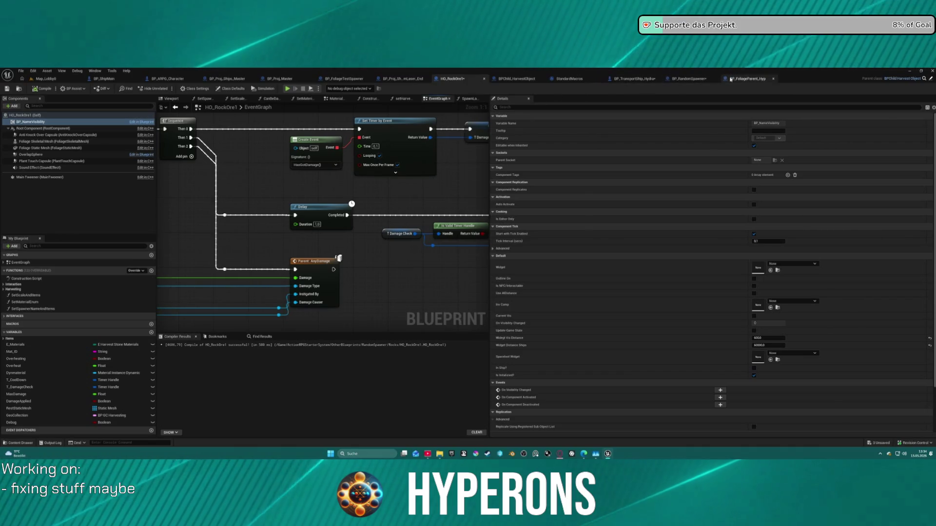
# Zoom out over BP_RandomSpawner's graph, then move on to BP_FoliageParent_Hyp
pyautogui.click(688, 79)
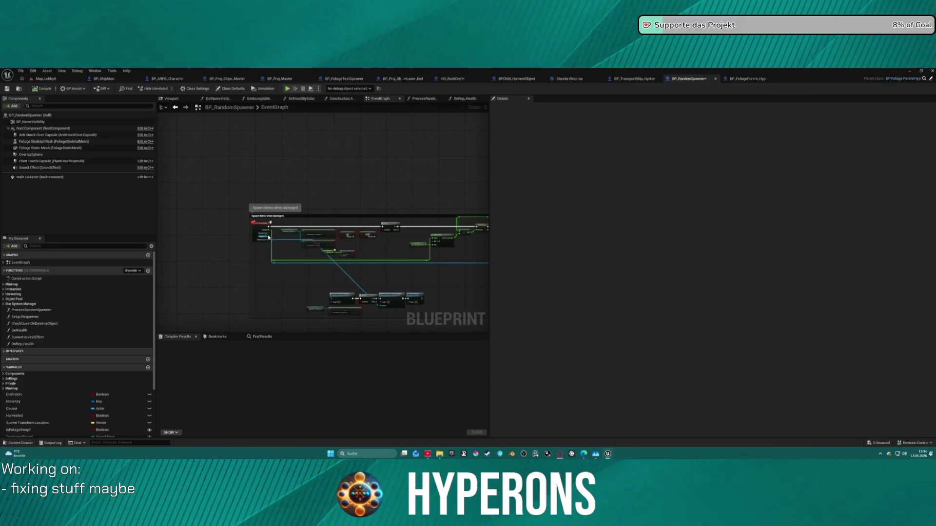
pyautogui.scroll(4, 262, 238)
pyautogui.moveTo(440, 234)
pyautogui.mouseDown()
pyautogui.moveTo(206, 242)
pyautogui.moveTo(292, 231)
pyautogui.mouseUp()
pyautogui.scroll(-3, 207, 241)
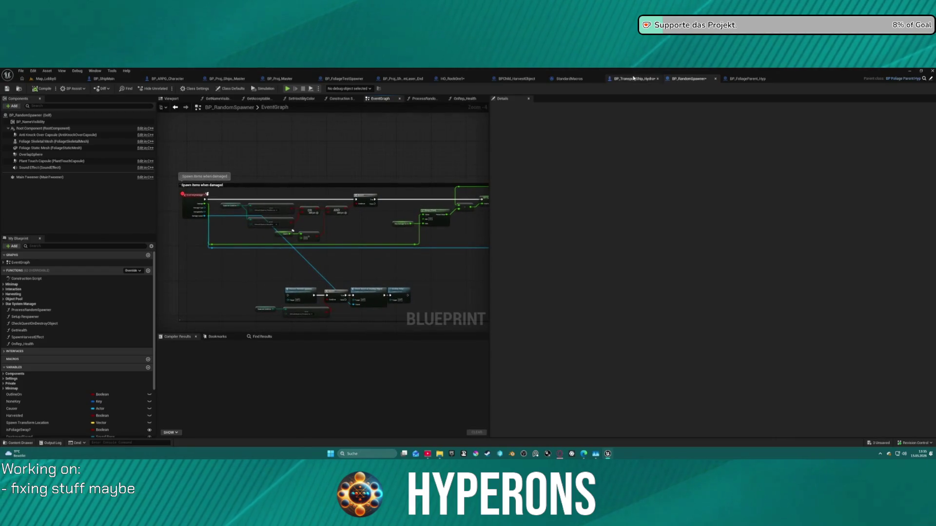
pyautogui.click(734, 80)
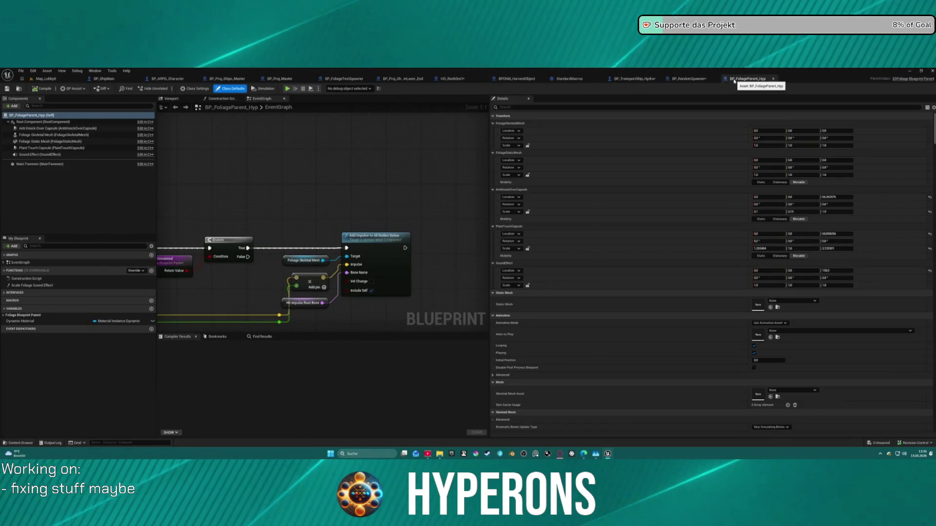
# Examine BP_FoliageParent_Hyp's plant-hit Apply Damage, sound and Add Impulse nodes, then return to BP_RandomSpawner
pyautogui.moveTo(351, 208)
pyautogui.mouseDown()
pyautogui.moveTo(445, 190)
pyautogui.moveTo(434, 246)
pyautogui.moveTo(399, 202)
pyautogui.moveTo(355, 243)
pyautogui.moveTo(343, 290)
pyautogui.moveTo(332, 234)
pyautogui.moveTo(430, 192)
pyautogui.mouseUp()
pyautogui.scroll(-2, 358, 177)
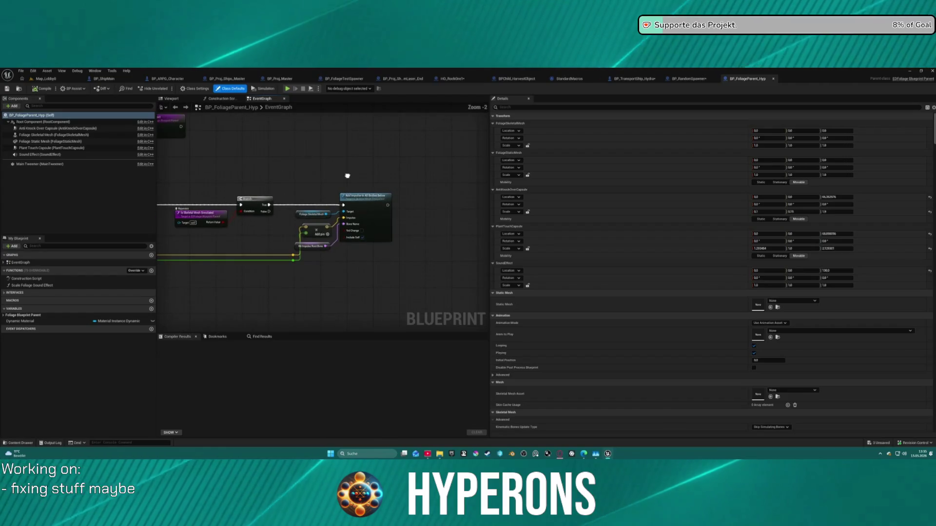
pyautogui.scroll(-3, 347, 175)
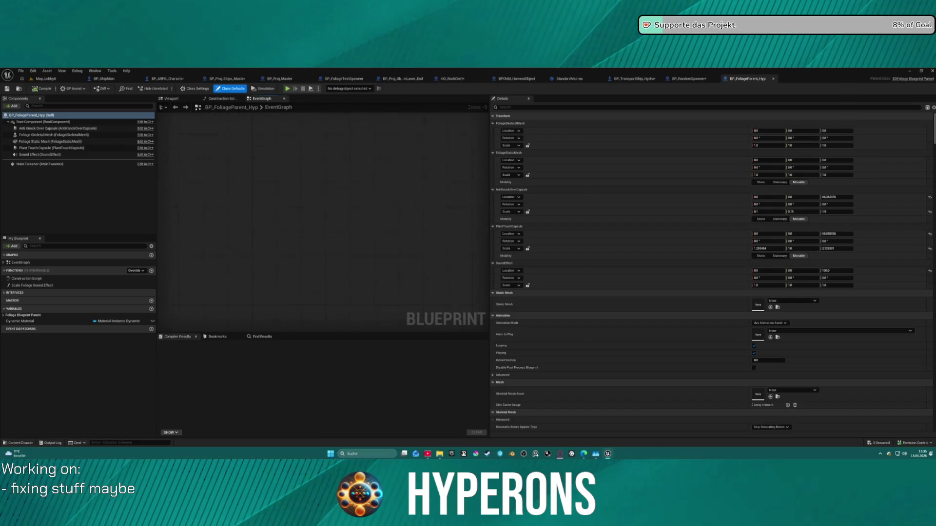
pyautogui.scroll(10, 325, 158)
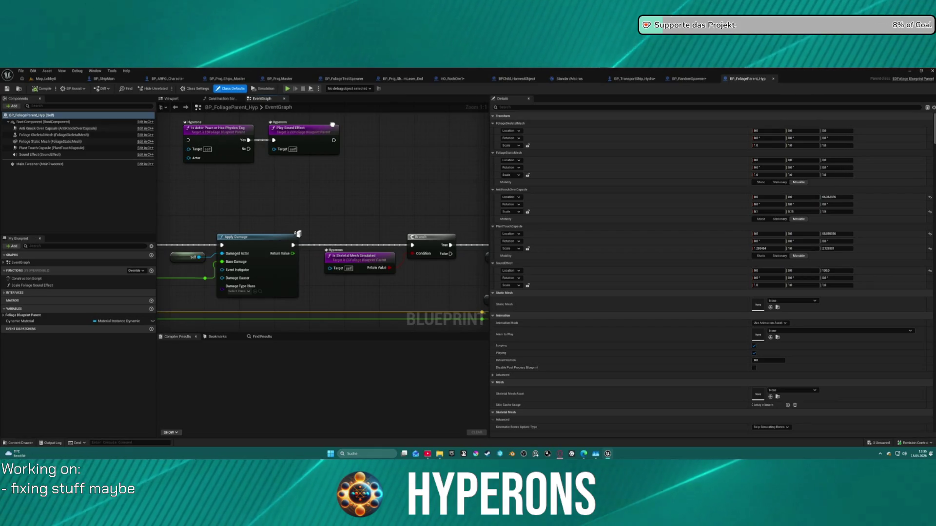
pyautogui.moveTo(322, 219); pyautogui.dragTo(171, 226)
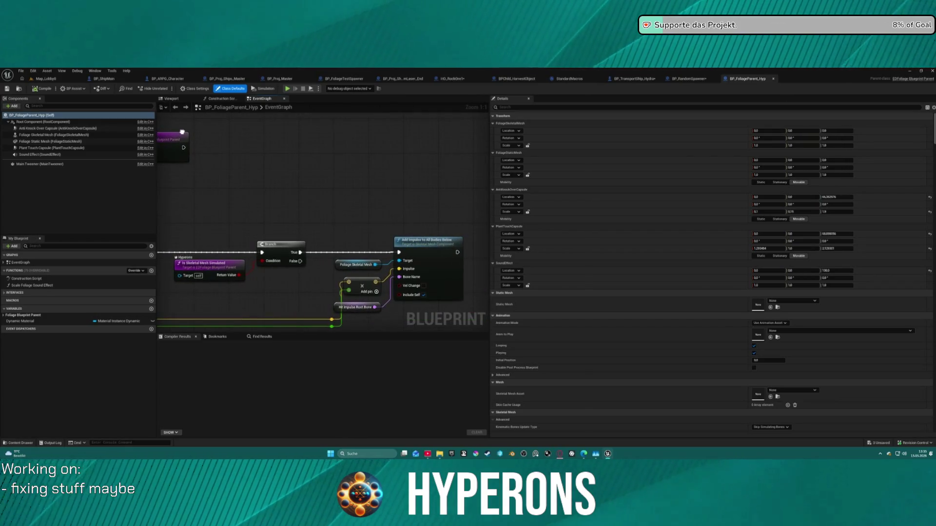
pyautogui.moveTo(182, 132)
pyautogui.mouseDown()
pyautogui.moveTo(175, 141)
pyautogui.moveTo(453, 215)
pyautogui.moveTo(394, 227)
pyautogui.moveTo(368, 252)
pyautogui.moveTo(326, 225)
pyautogui.mouseUp()
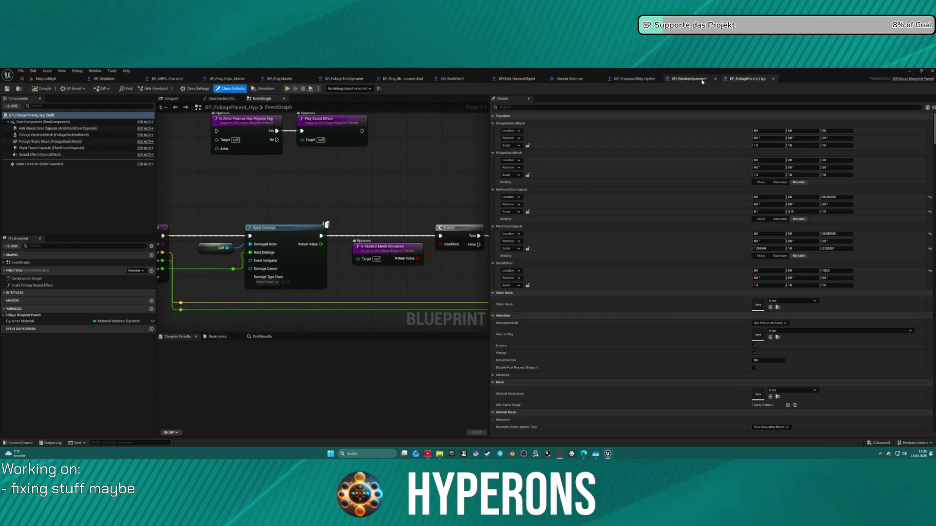
pyautogui.click(688, 78)
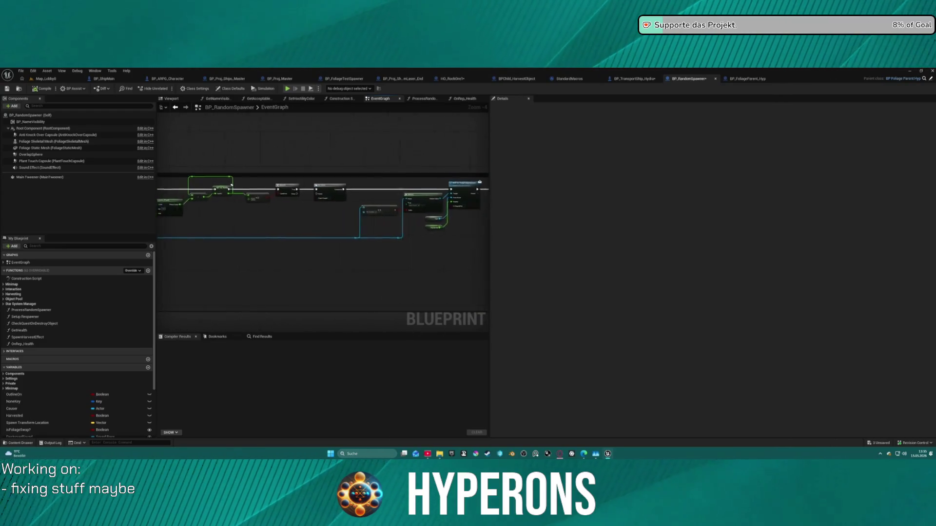
# Center BP_RandomSpawner's 'Spawn items when damaged' comment and its nodes in the graph view
pyautogui.moveTo(231, 184)
pyautogui.mouseDown()
pyautogui.moveTo(368, 175)
pyautogui.moveTo(361, 184)
pyautogui.mouseUp()
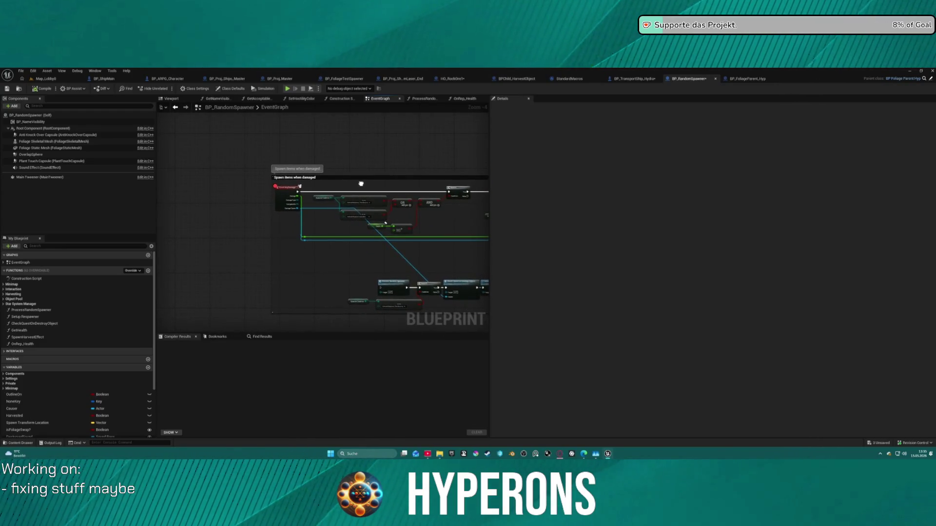
pyautogui.scroll(5, 361, 183)
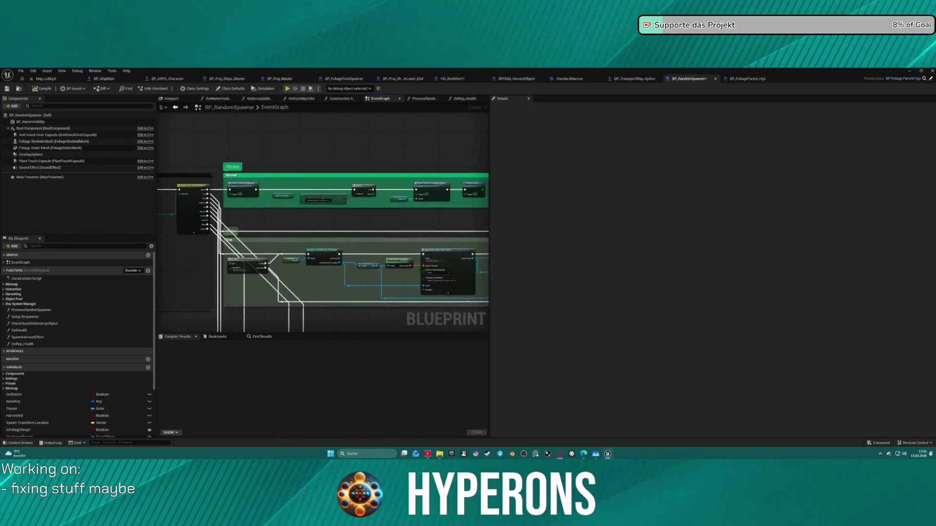
pyautogui.moveTo(361, 184)
pyautogui.mouseDown()
pyautogui.moveTo(369, 111)
pyautogui.moveTo(368, 160)
pyautogui.moveTo(390, 168)
pyautogui.mouseUp()
pyautogui.scroll(-3, 293, 176)
pyautogui.moveTo(275, 179)
pyautogui.mouseDown()
pyautogui.moveTo(363, 179)
pyautogui.moveTo(352, 163)
pyautogui.mouseUp()
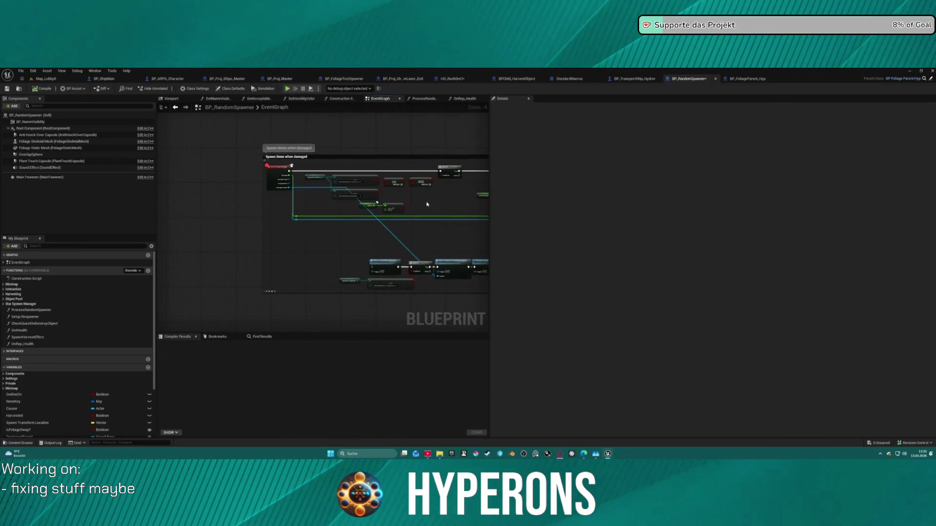
pyautogui.scroll(3, 427, 204)
pyautogui.moveTo(355, 196); pyautogui.dragTo(381, 214)
pyautogui.write('cla')
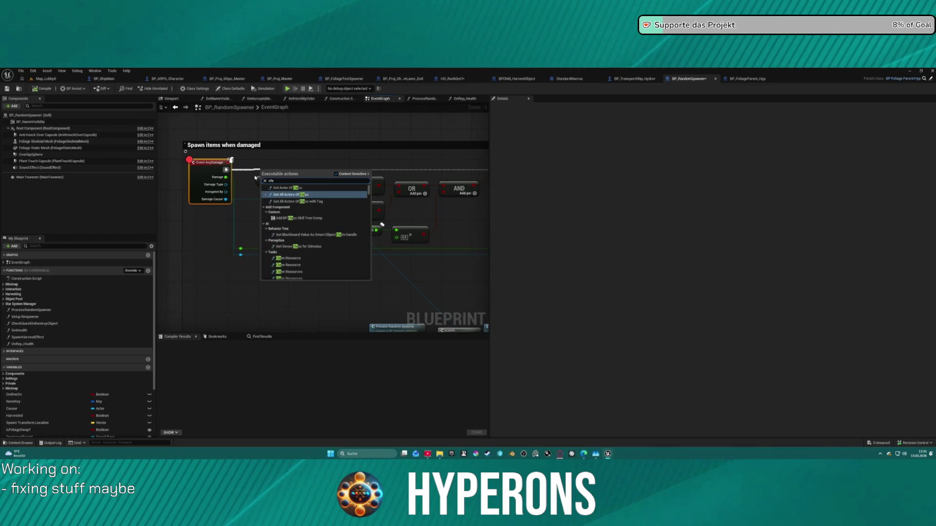
# Search the node actions for a parent call, trying 'all pa' then 'call to par'
pyautogui.press('BackSpace')
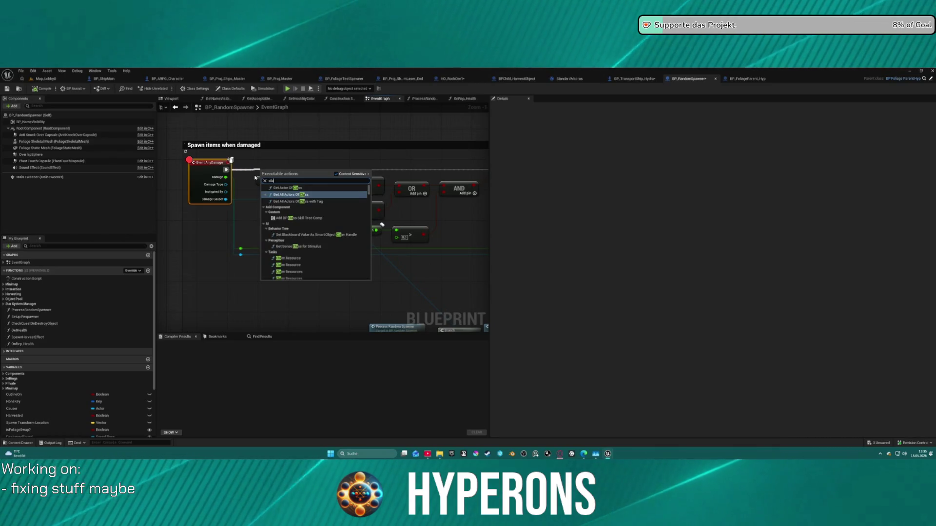
pyautogui.press('BackSpace')
pyautogui.write('all')
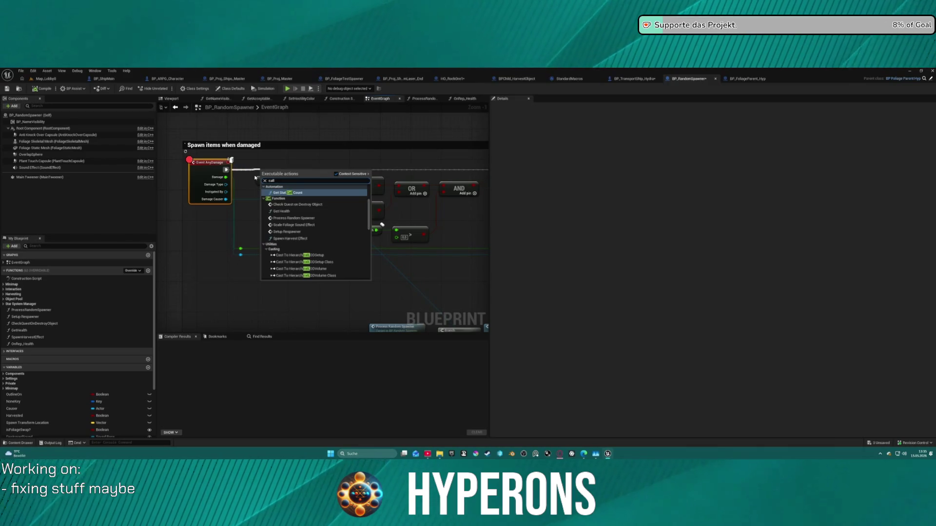
pyautogui.write(' pa')
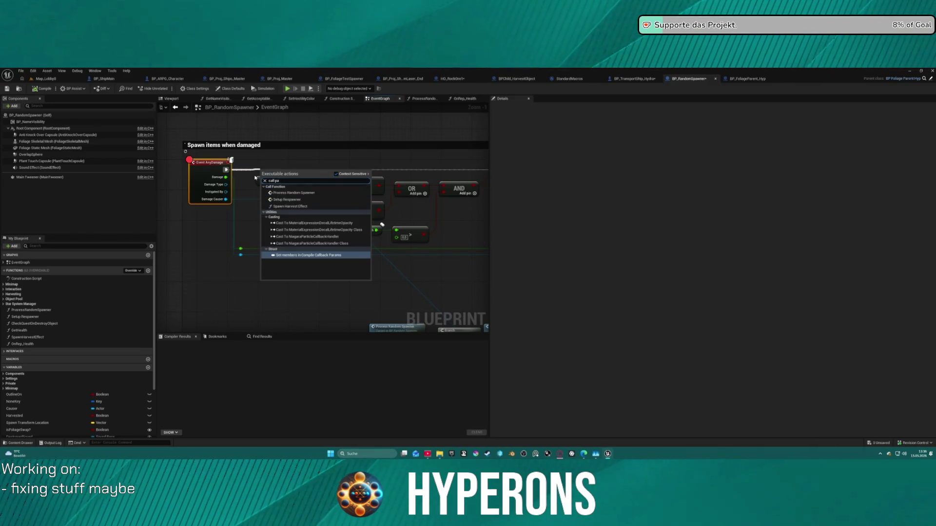
pyautogui.press('BackSpace')
pyautogui.press('BackSpace')
pyautogui.press('BackSpace')
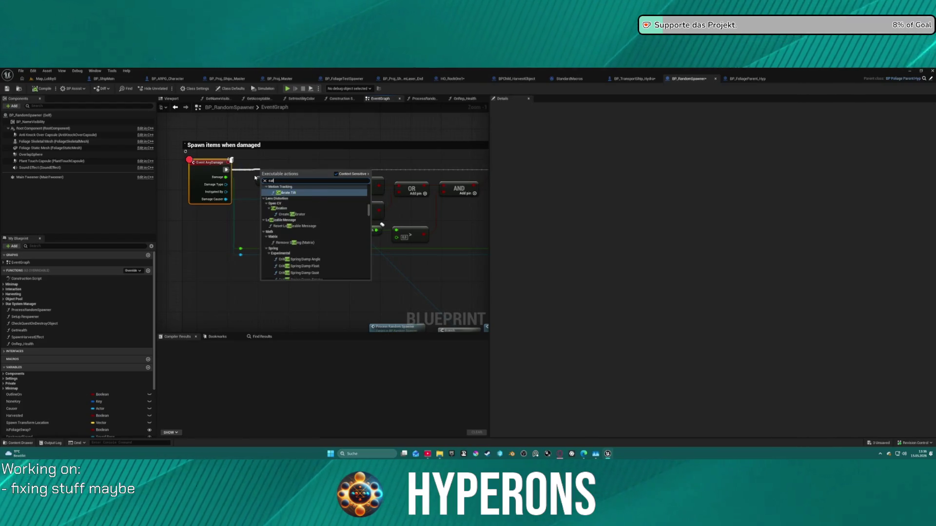
pyautogui.write('call to par')
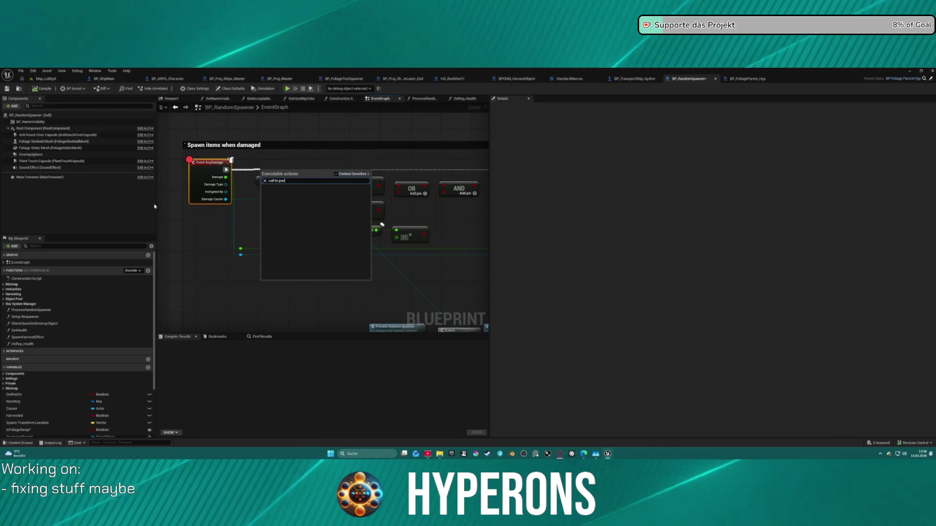
# Add a Parent: AnyDamage call from Event AnyDamage, align both nodes and shift the event left
pyautogui.rightClick(196, 170)
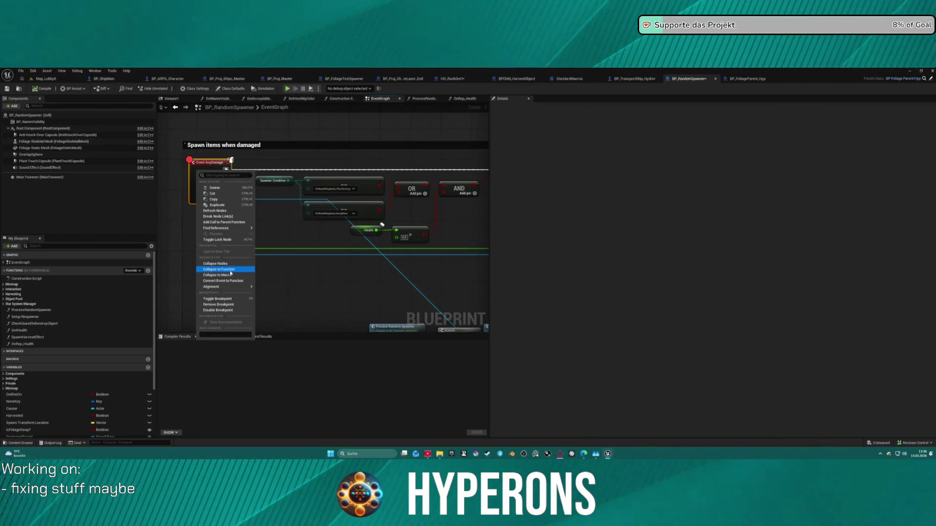
pyautogui.click(231, 224)
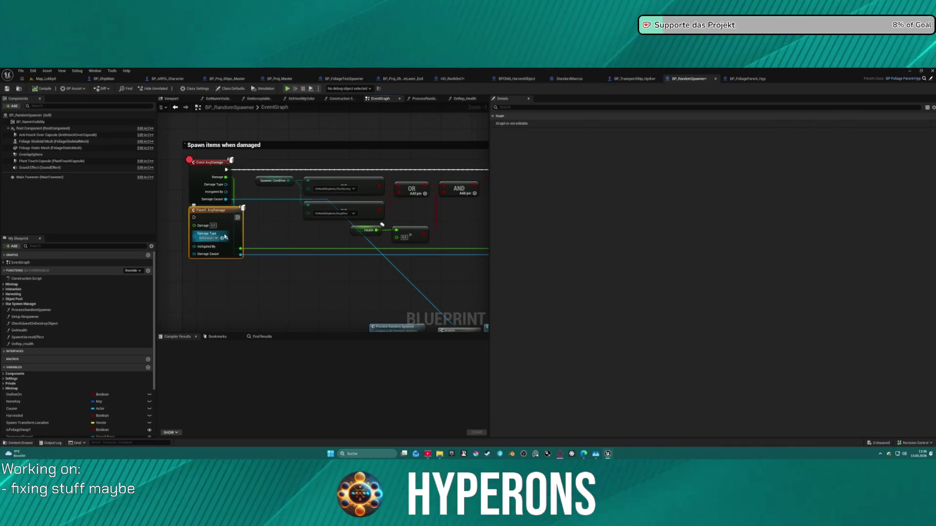
pyautogui.moveTo(225, 237)
pyautogui.mouseDown()
pyautogui.moveTo(267, 224)
pyautogui.moveTo(274, 165)
pyautogui.mouseUp()
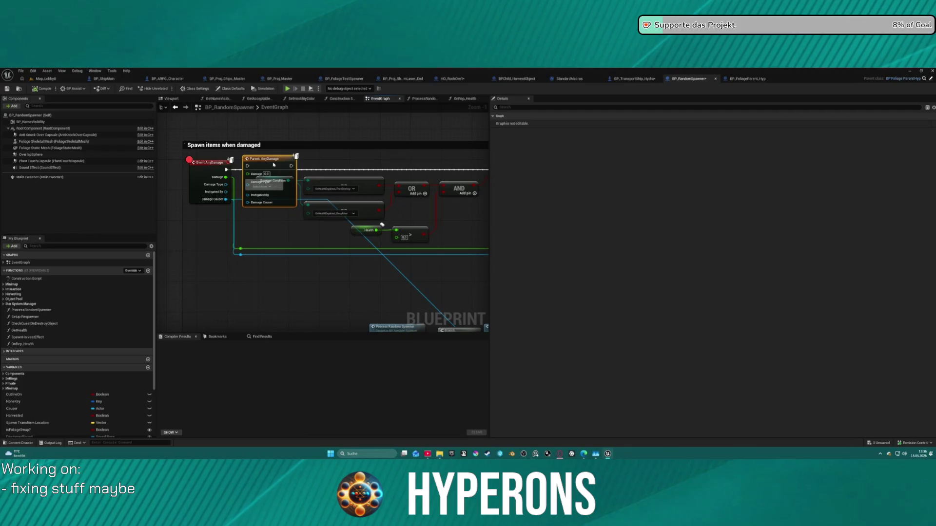
pyautogui.rightClick(228, 170)
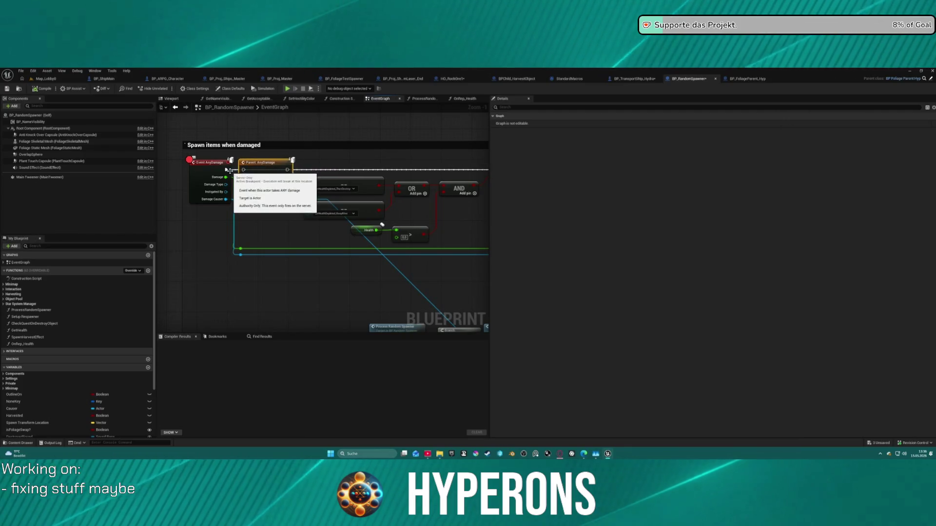
pyautogui.click(243, 174)
pyautogui.moveTo(243, 173)
pyautogui.mouseDown()
pyautogui.moveTo(222, 174)
pyautogui.moveTo(283, 172)
pyautogui.moveTo(218, 170)
pyautogui.moveTo(220, 189)
pyautogui.moveTo(254, 193)
pyautogui.moveTo(212, 205)
pyautogui.moveTo(244, 201)
pyautogui.mouseUp()
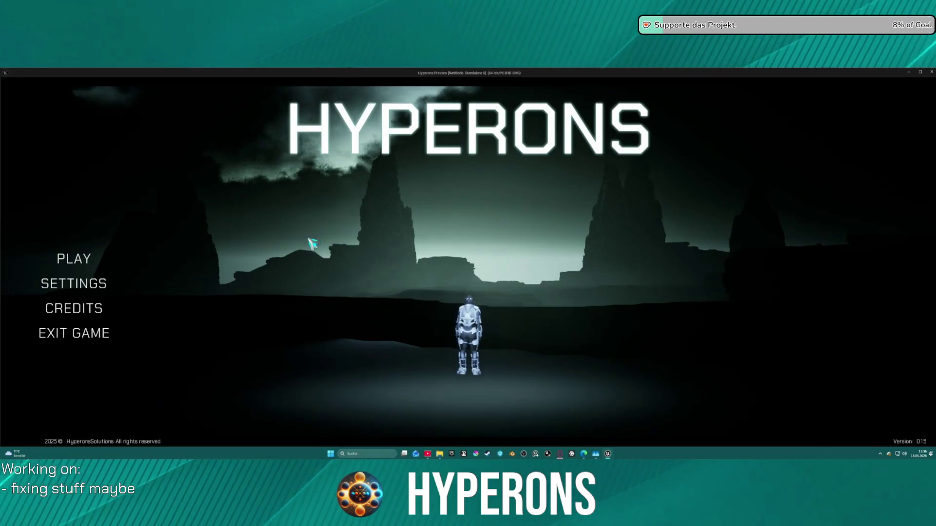
# Pick the Mining character and start the game in System New Eden
pyautogui.click(68, 260)
pyautogui.click(351, 256)
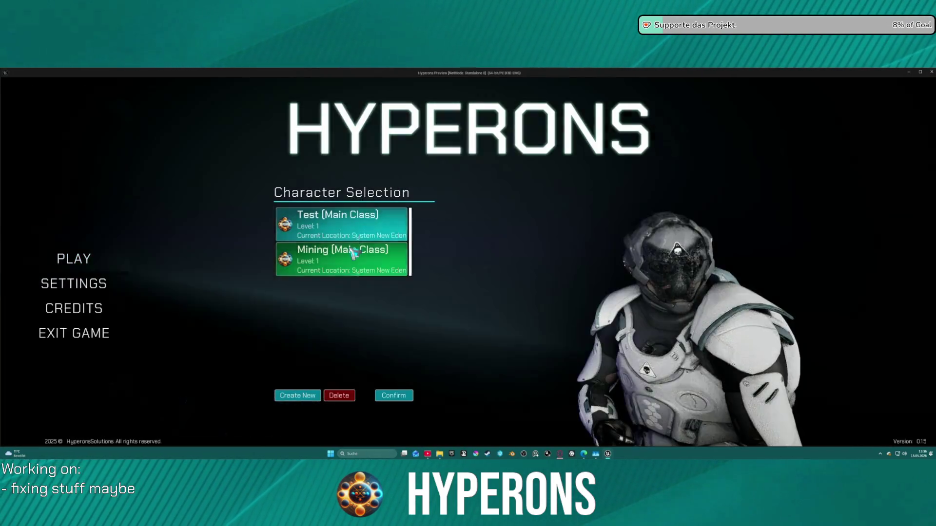
pyautogui.click(394, 396)
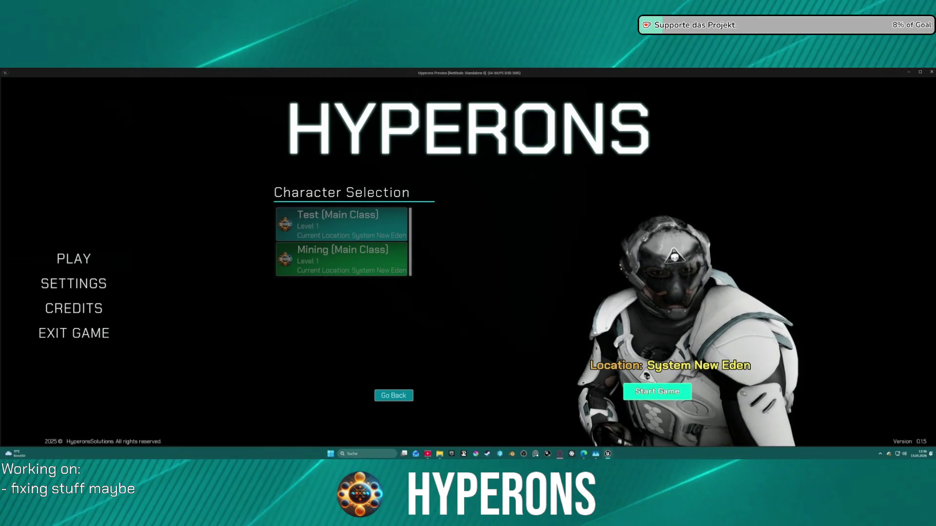
pyautogui.click(640, 388)
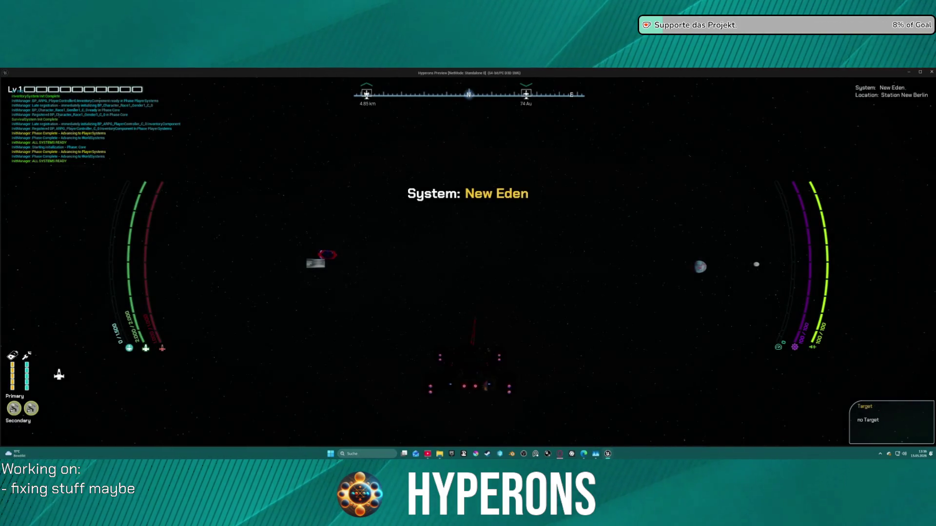
# Fly out from the station using hyperdrive jumps targeting New Eden and AB 4-1
pyautogui.press('w')
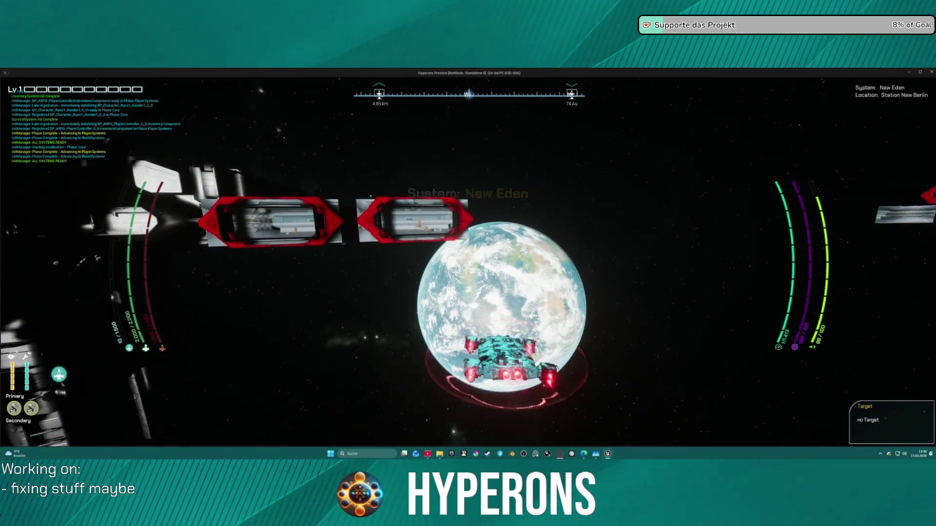
pyautogui.press('j')
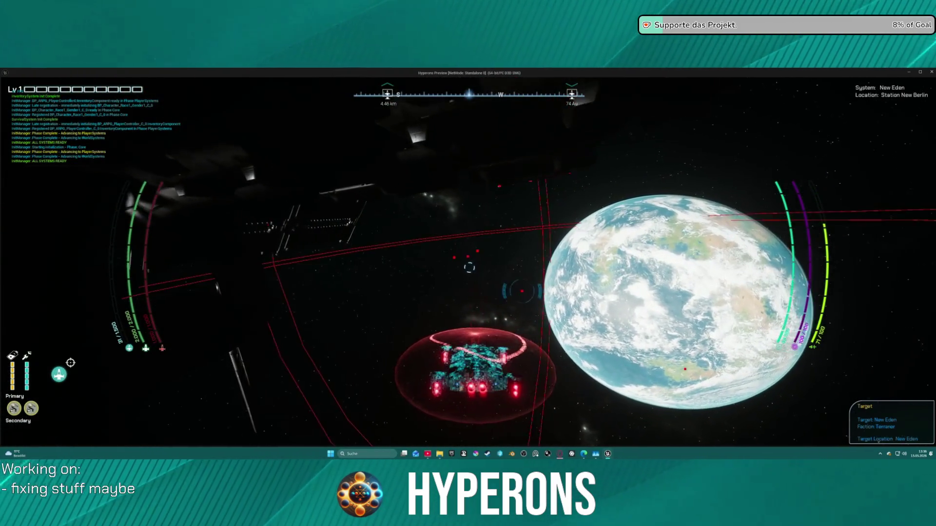
pyautogui.press('t')
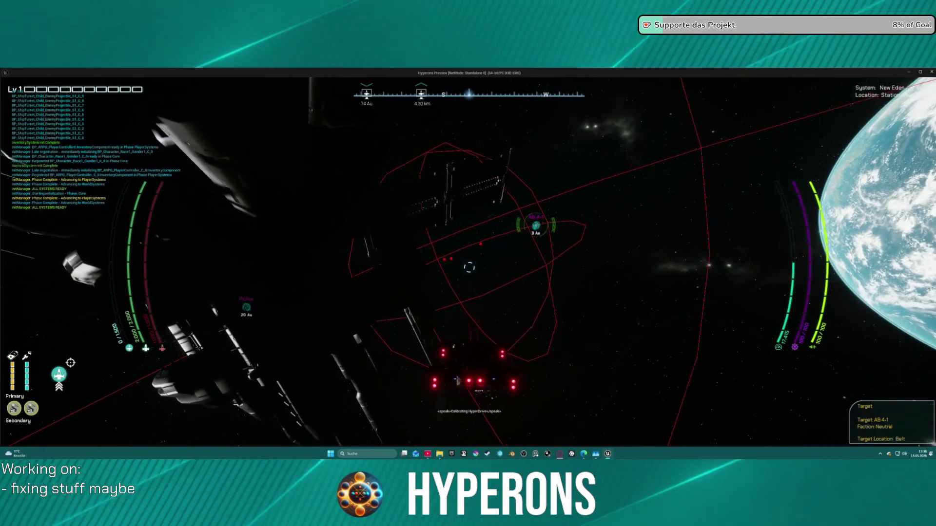
pyautogui.press('w')
pyautogui.press('j')
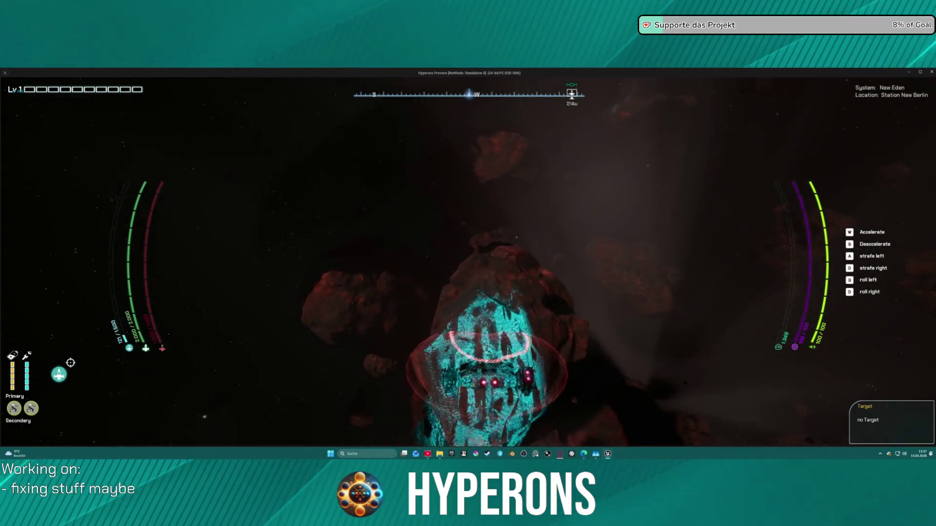
pyautogui.press('w')
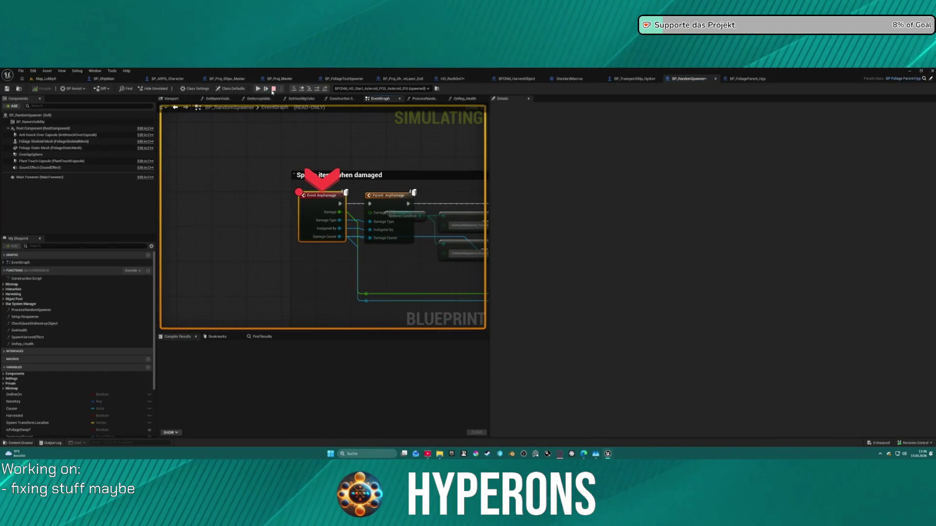
# Stop the play session and delete the Parent: AnyDamage node from BP_RandomSpawner's graph
pyautogui.press('Escape')
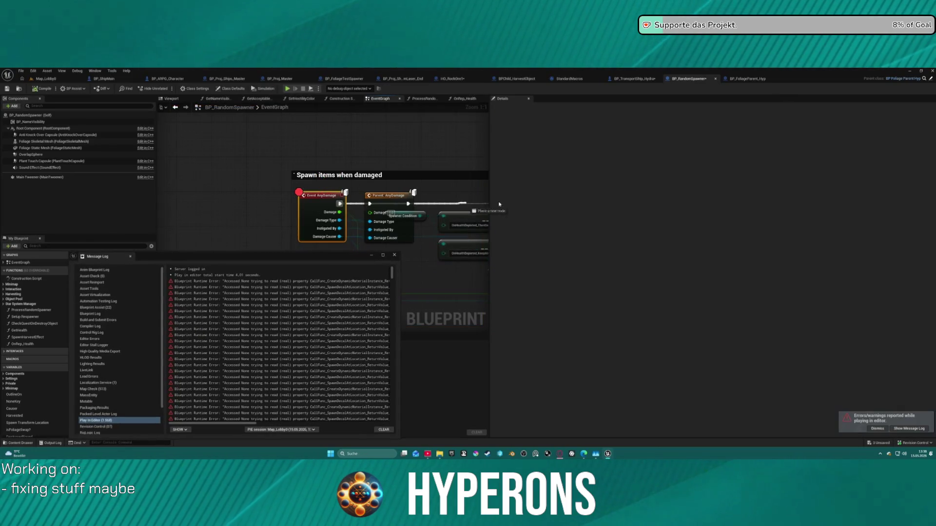
pyautogui.moveTo(499, 205); pyautogui.dragTo(412, 201)
pyautogui.moveTo(321, 206); pyautogui.dragTo(437, 193)
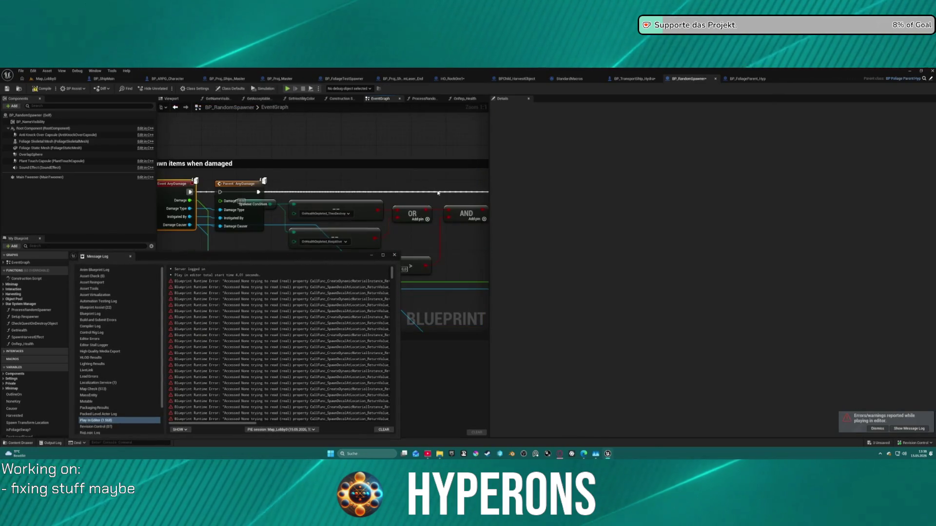
pyautogui.press('Delete')
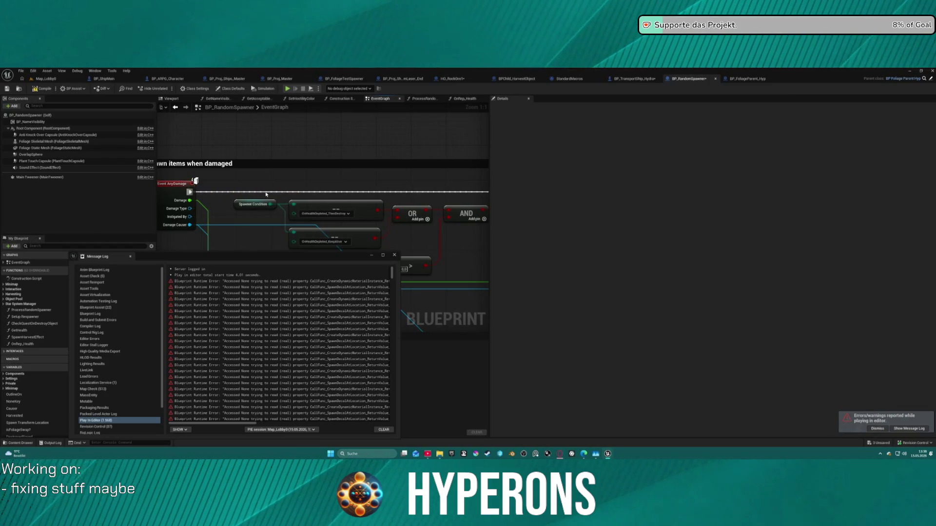
pyautogui.moveTo(266, 194)
pyautogui.mouseDown()
pyautogui.moveTo(333, 183)
pyautogui.moveTo(375, 162)
pyautogui.moveTo(393, 140)
pyautogui.moveTo(190, 138)
pyautogui.mouseUp()
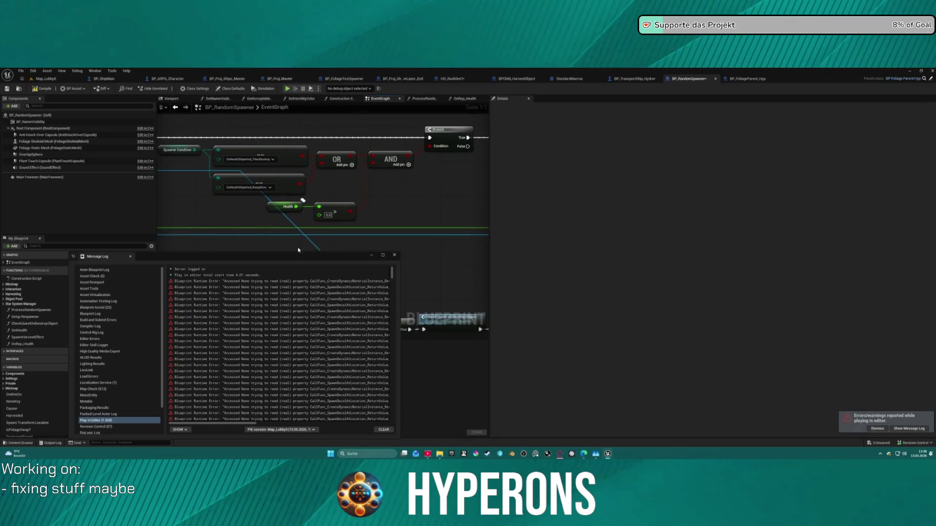
# Close the runtime error log and switch to the Map_Lobby0 level
pyautogui.click(395, 257)
pyautogui.scroll(-4, 351, 229)
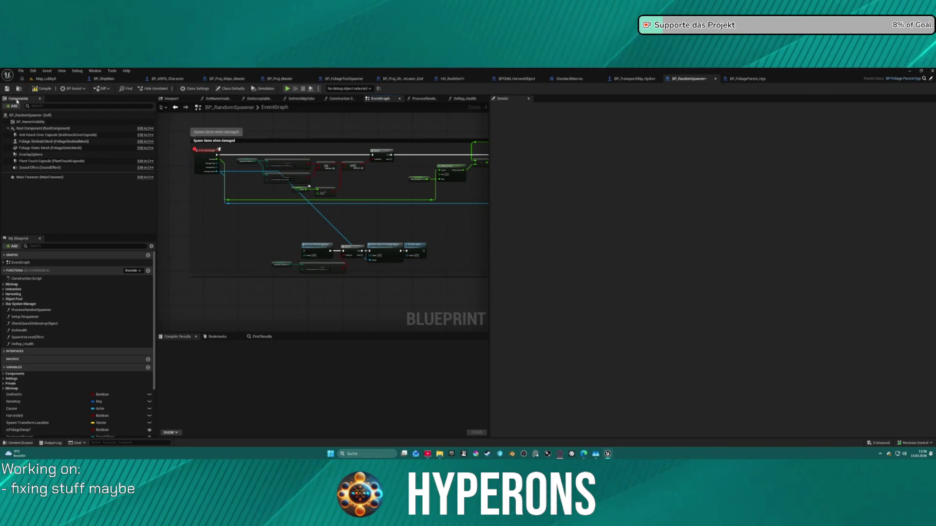
pyautogui.click(47, 79)
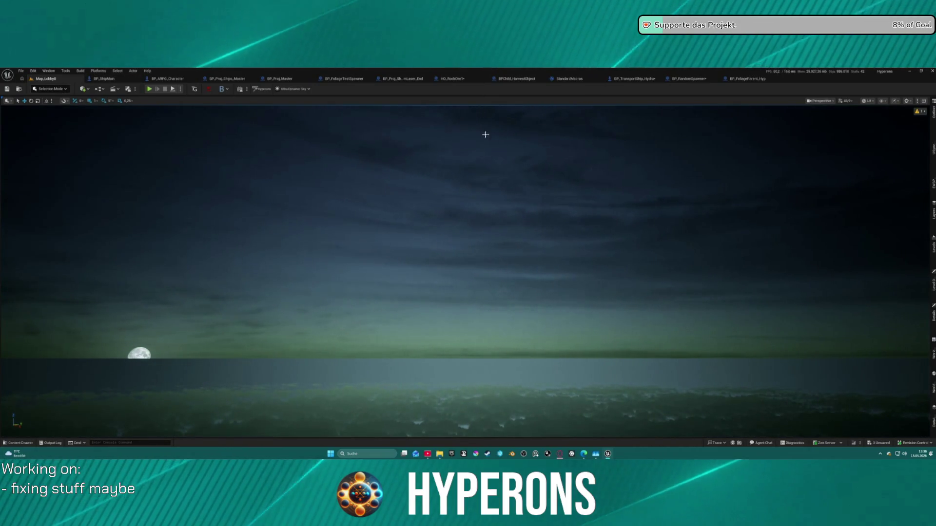
# Open the PCG graph assigned to BP_FoliageTestSpawner's PCG component
pyautogui.hotkey('ctrl', 'space')
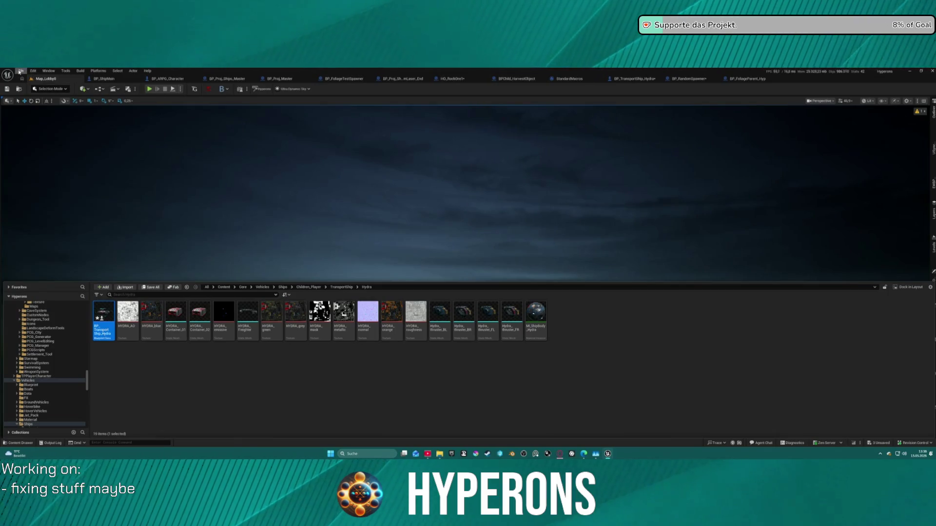
pyautogui.click(17, 74)
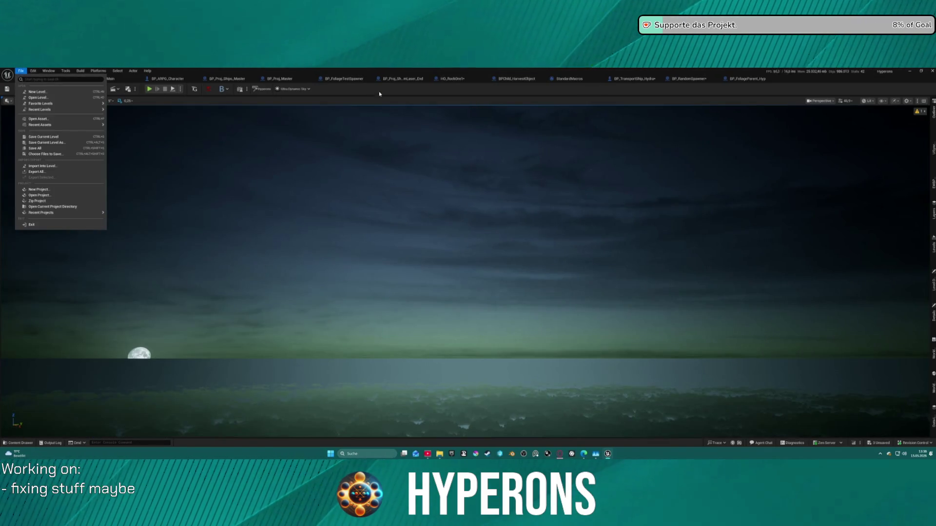
pyautogui.click(344, 79)
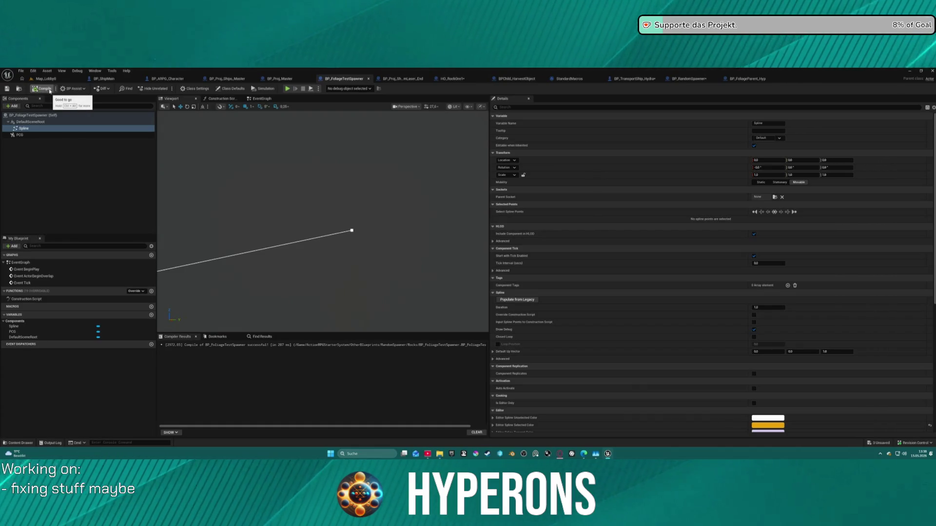
pyautogui.click(32, 135)
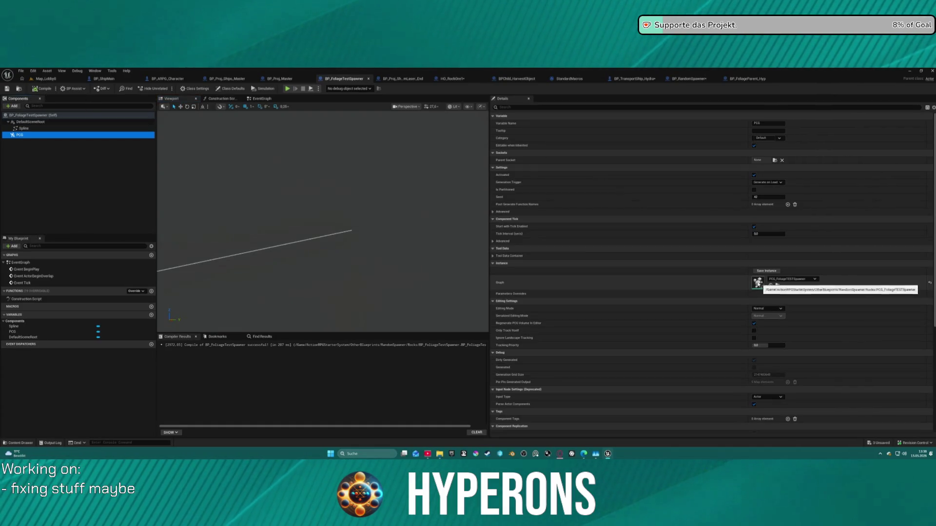
pyautogui.click(758, 284)
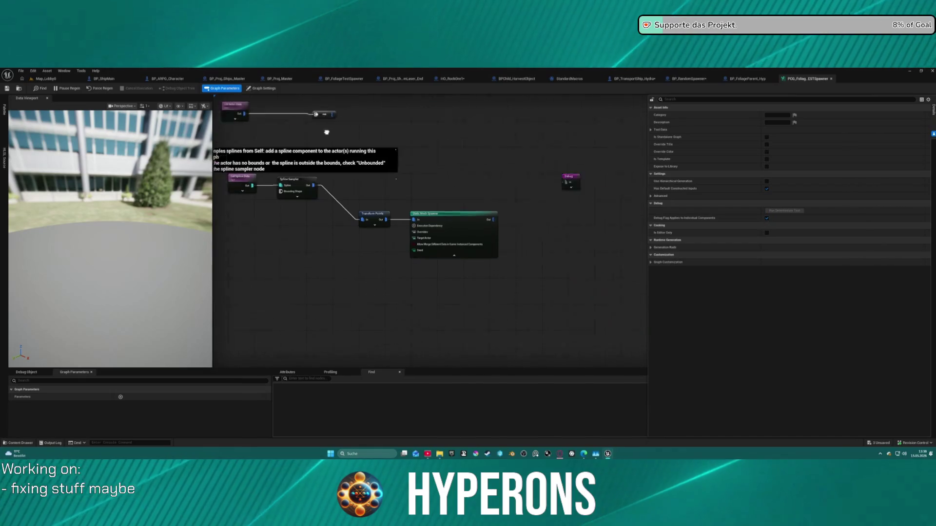
# Set the Static Mesh Spawner's rock mesh Component Class to EDFoliageInstancedStaticMeshComponent, then return to Map_Lobby0
pyautogui.click(456, 224)
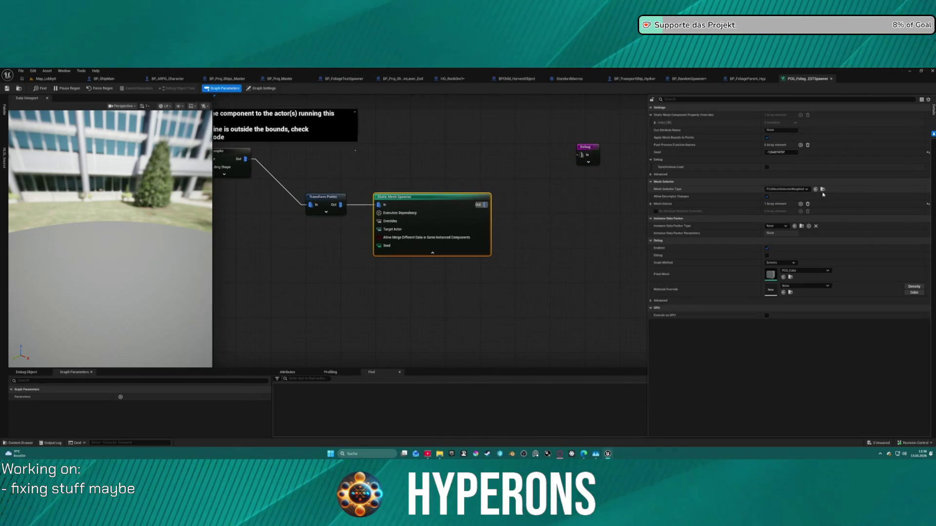
pyautogui.click(652, 204)
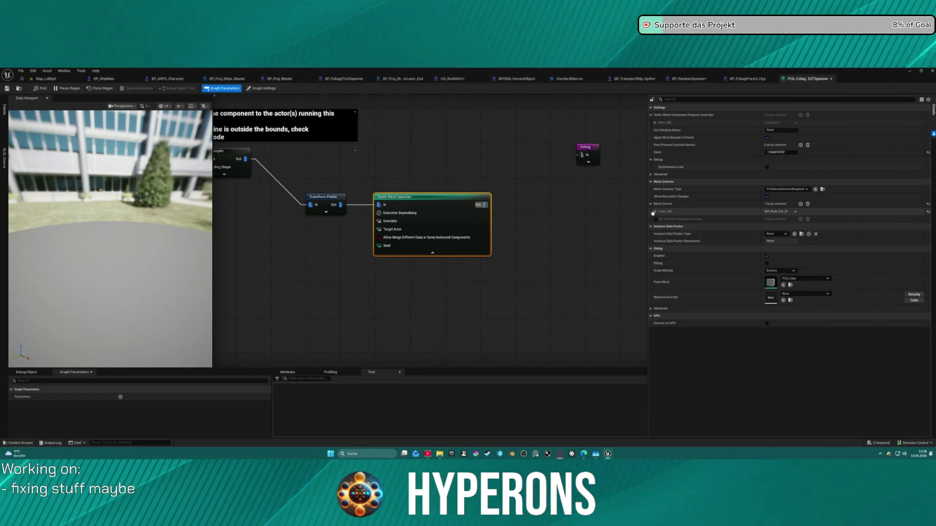
pyautogui.click(655, 211)
pyautogui.click(660, 219)
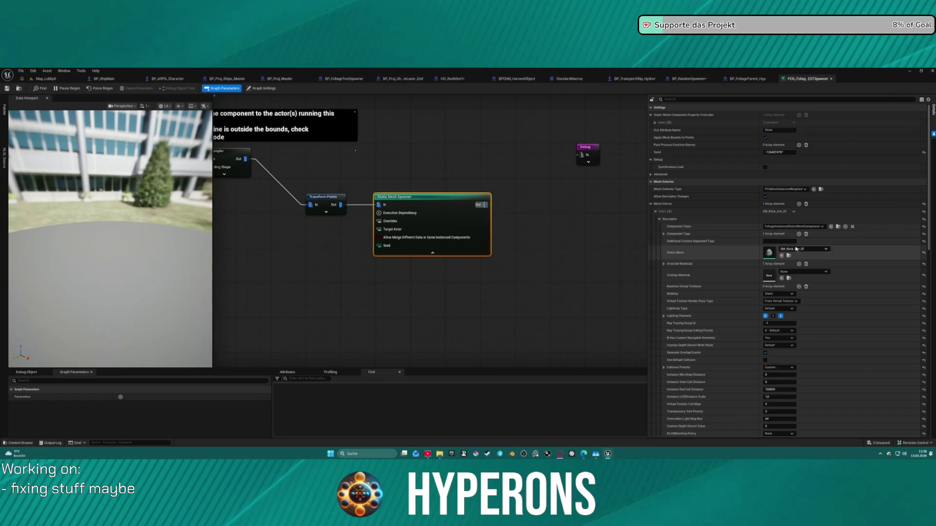
pyautogui.click(795, 226)
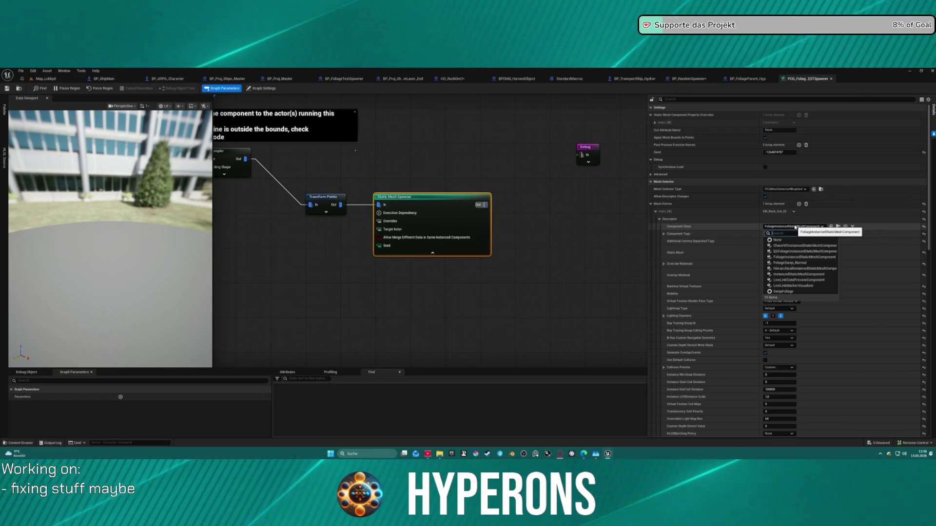
pyautogui.click(802, 252)
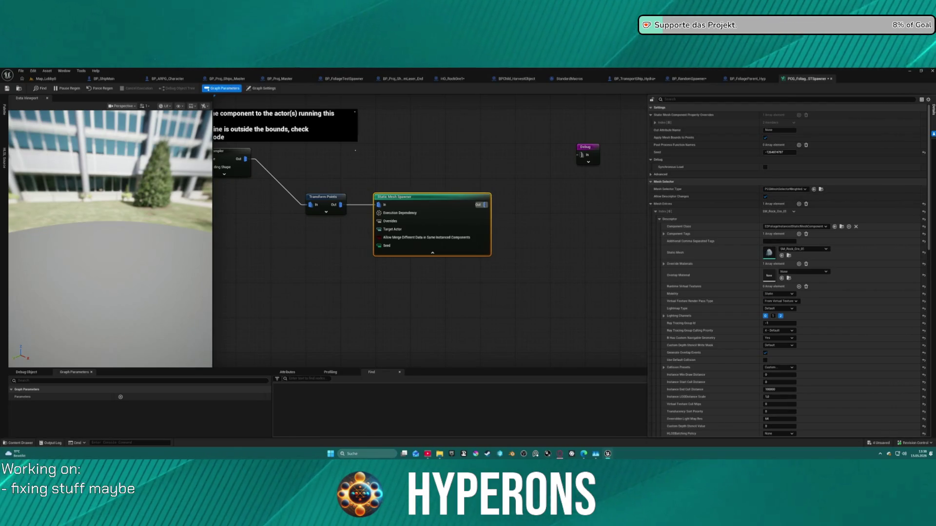
pyautogui.click(47, 78)
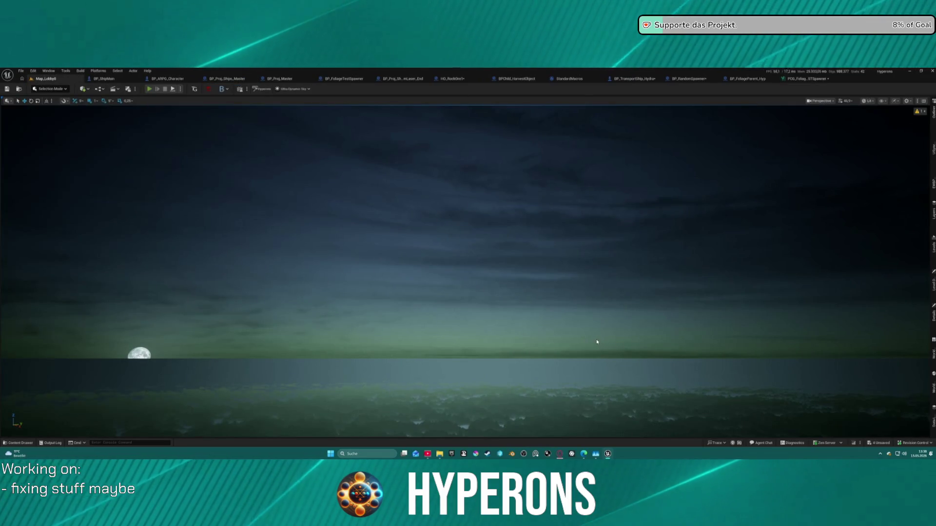
# Play in the editor and pick the Mining character from the main menu's character selection
pyautogui.hotkey('alt', 'p')
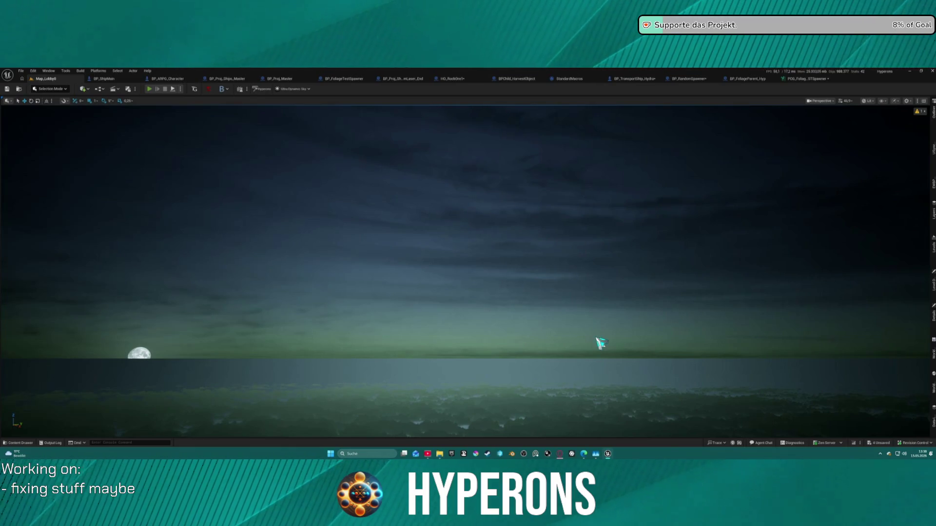
pyautogui.click(67, 268)
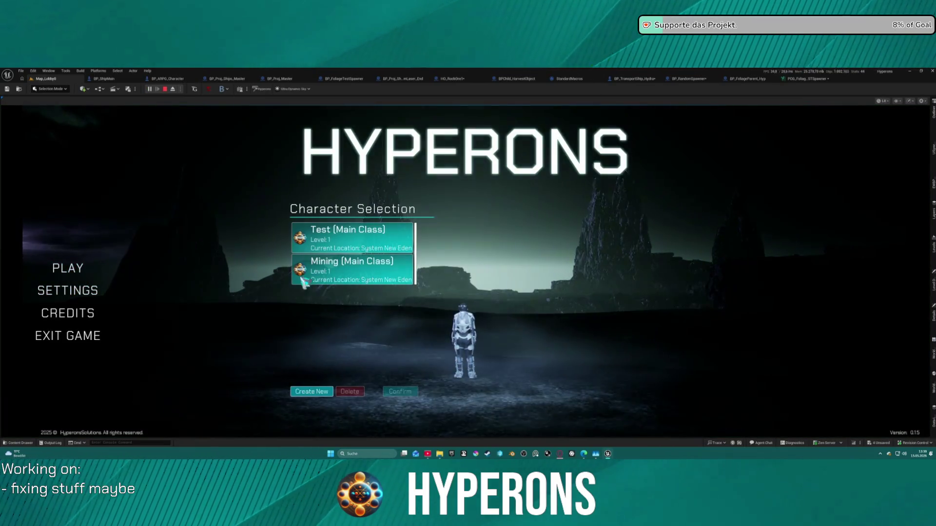
pyautogui.click(324, 270)
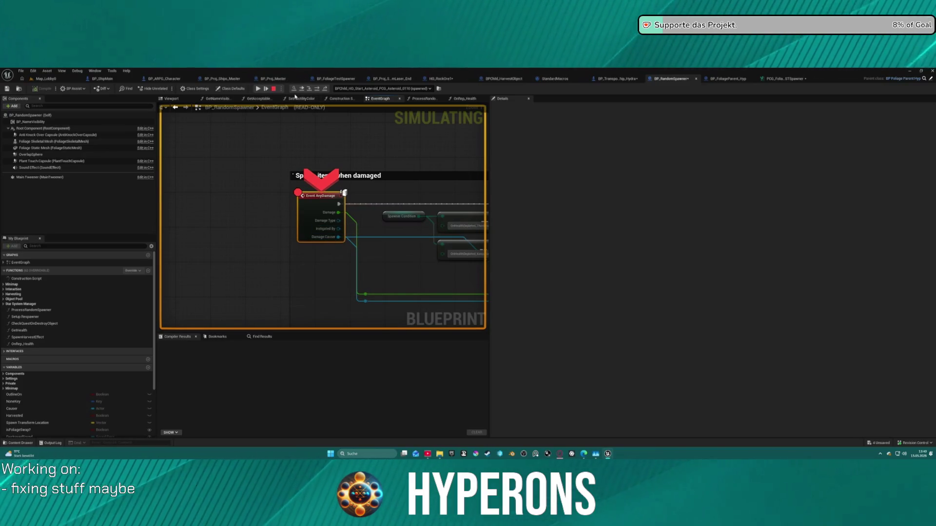
# Resume from the breakpoint, fly the ship firing its lasers toward the sun, then stop playing
pyautogui.click(259, 88)
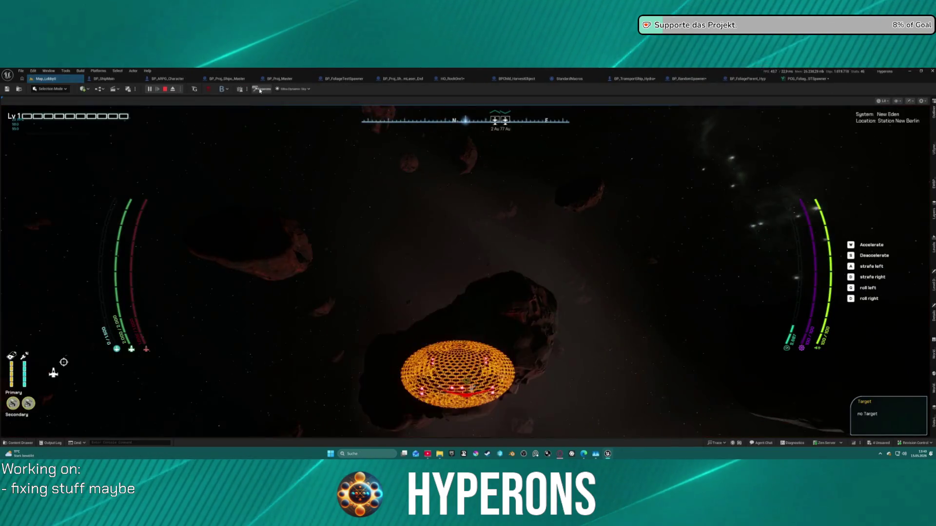
pyautogui.click(103, 201)
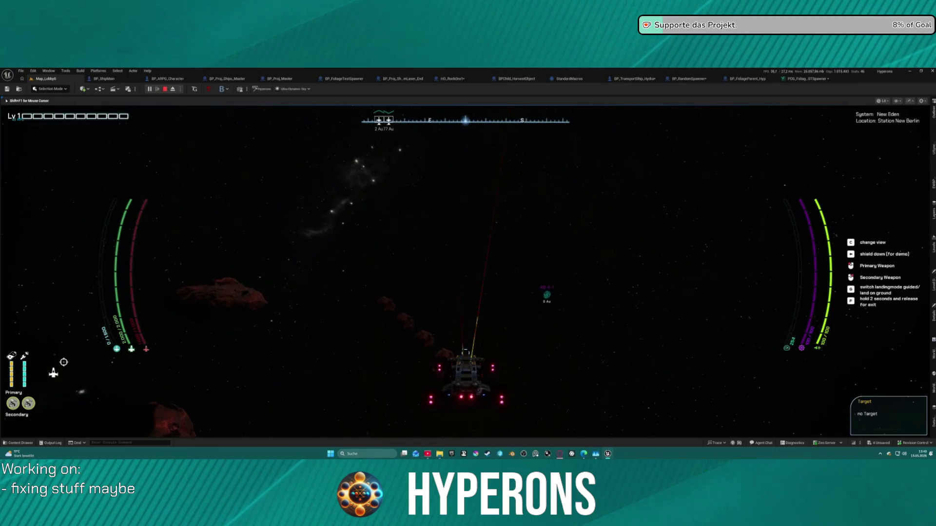
pyautogui.click(465, 286)
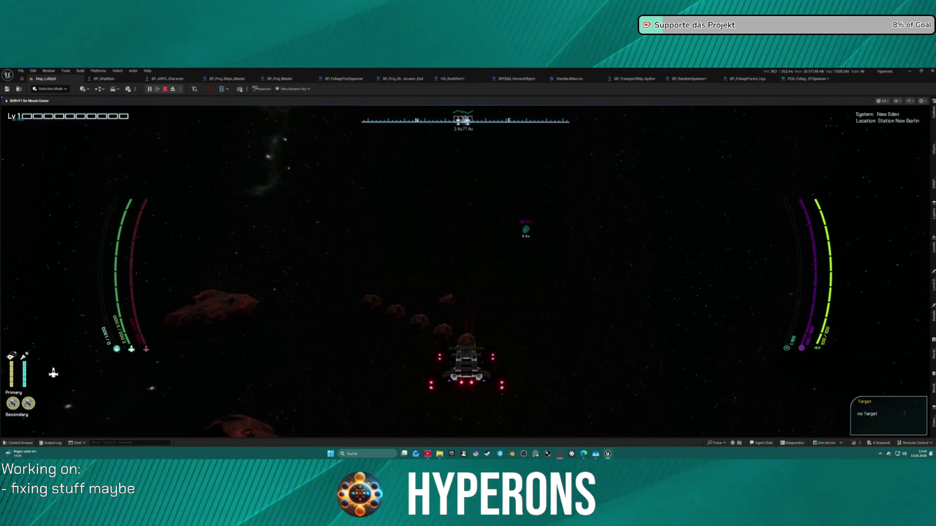
pyautogui.press('F1')
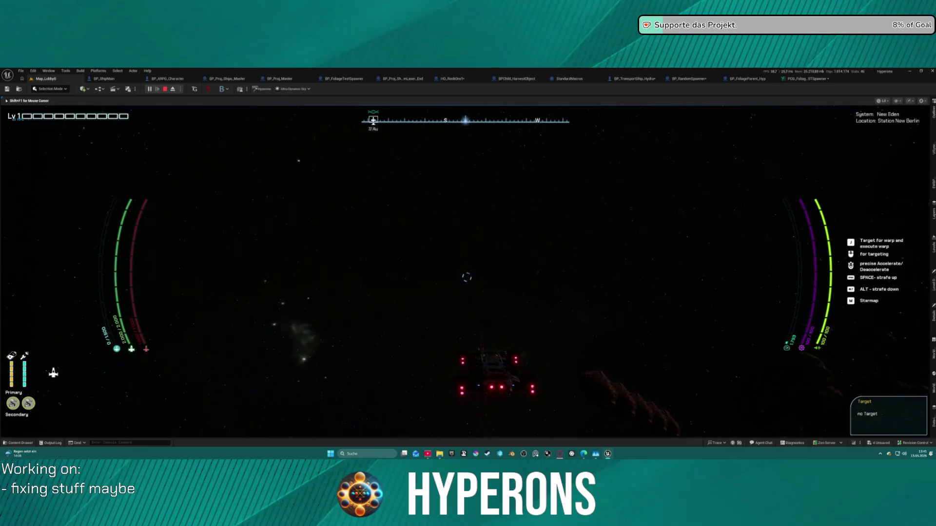
pyautogui.press('Escape')
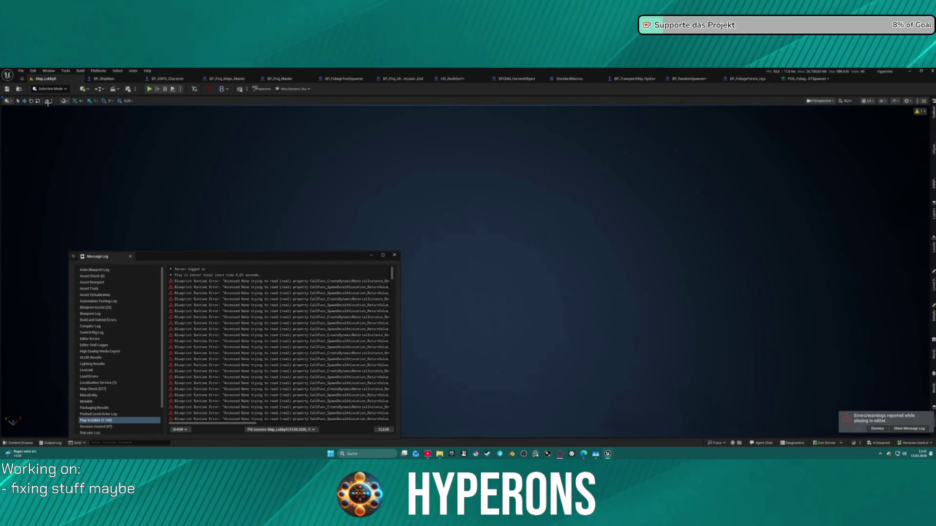
# Open BP_ShipMain, dismiss the error log, and look over the Turret Selection construction graph
pyautogui.click(117, 81)
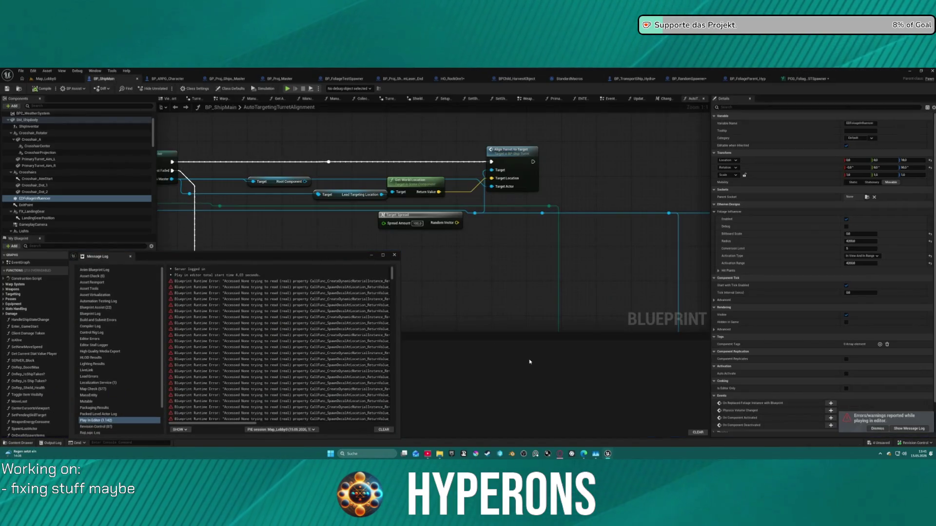
pyautogui.click(394, 256)
pyautogui.click(389, 99)
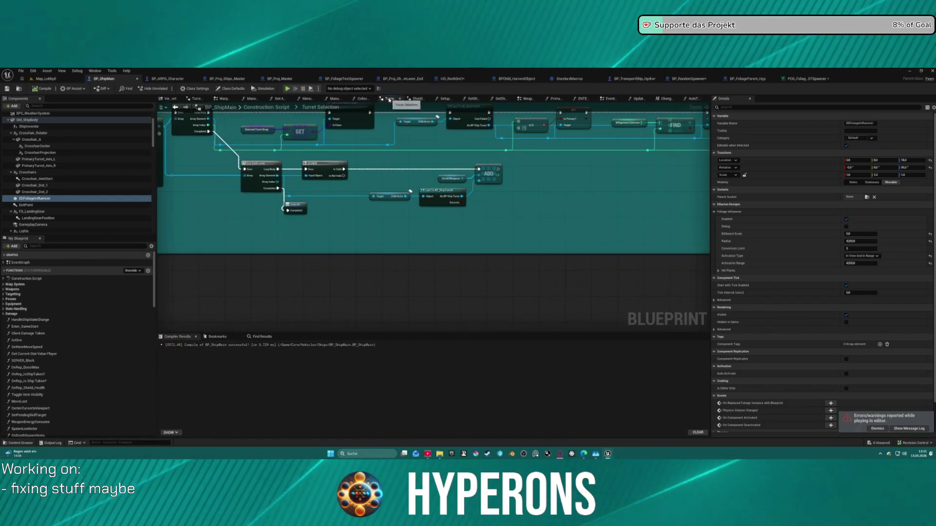
pyautogui.moveTo(170, 216); pyautogui.dragTo(167, 216)
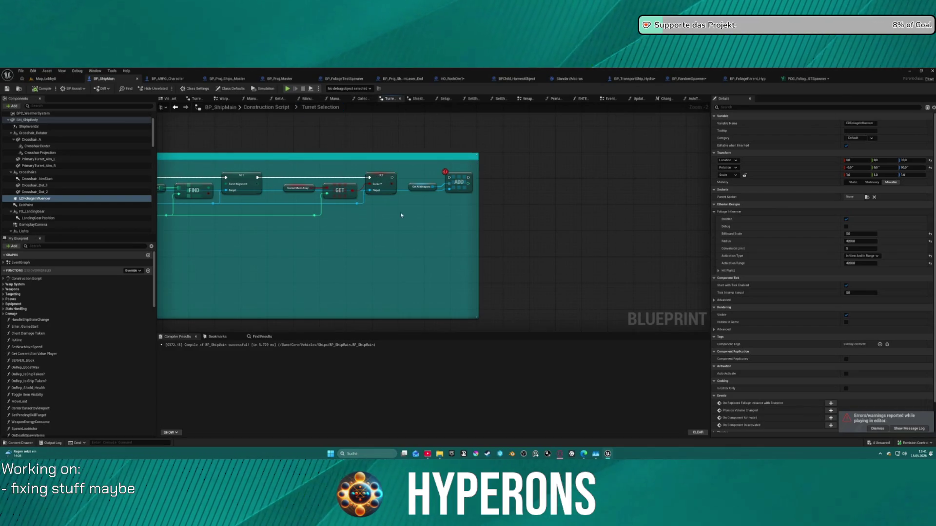
pyautogui.moveTo(401, 214); pyautogui.dragTo(845, 190)
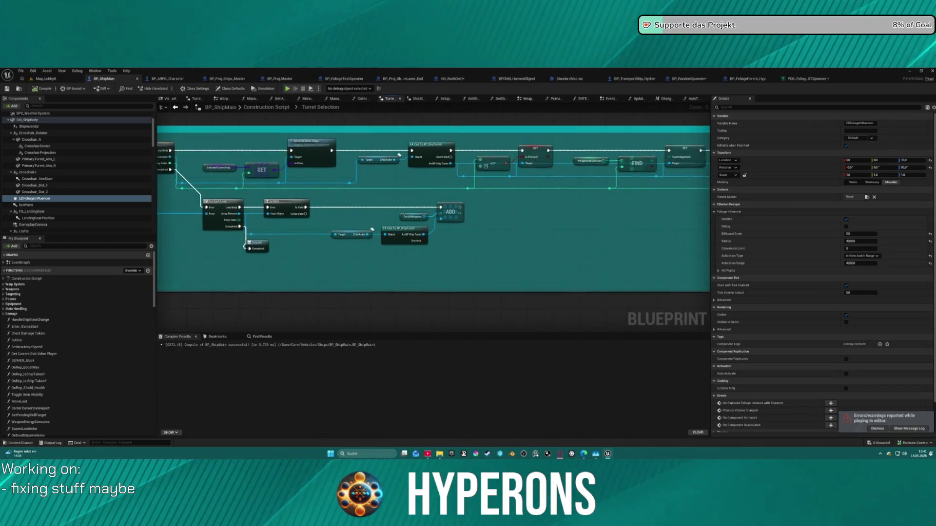
pyautogui.moveTo(614, 122); pyautogui.dragTo(601, 119)
# Close the leftover graph tabs, including Get Ammo, WeaponSystems, PrimaryAmmo, ENTER SHIP and Change Camera
pyautogui.click(523, 99)
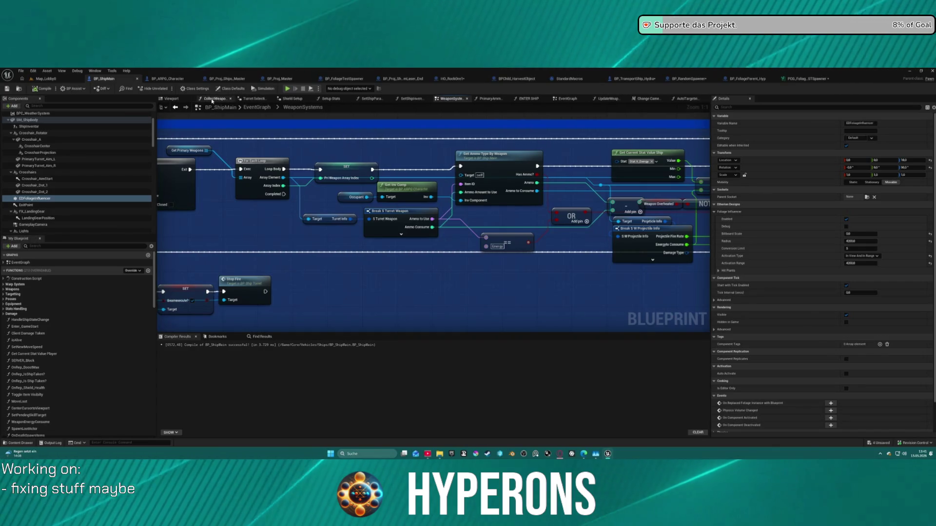
pyautogui.middleClick(210, 99)
pyautogui.middleClick(211, 100)
pyautogui.middleClick(212, 100)
pyautogui.middleClick(213, 99)
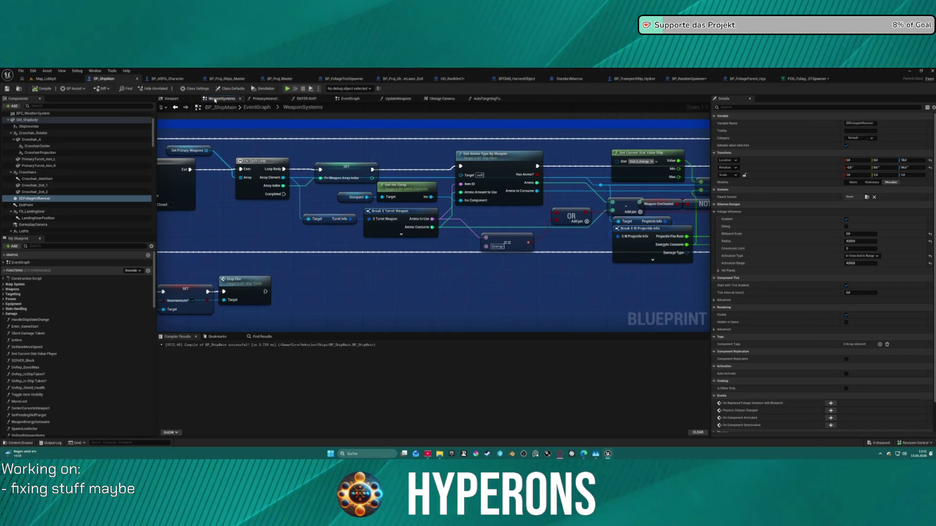
pyautogui.middleClick(215, 100)
pyautogui.middleClick(215, 99)
pyautogui.middleClick(214, 99)
pyautogui.middleClick(215, 99)
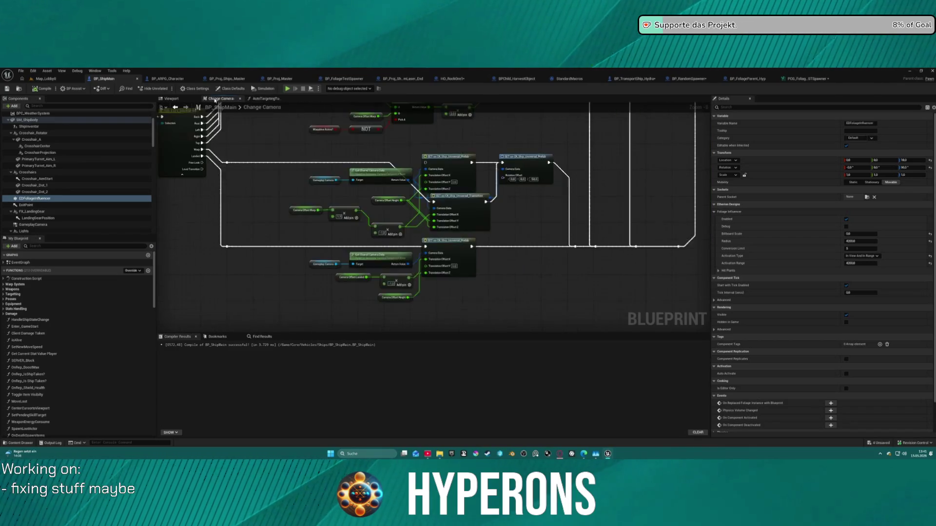
pyautogui.middleClick(215, 100)
pyautogui.middleClick(215, 99)
# Move the Lead Targeting Location node left and down in the AutoTargeting graph
pyautogui.moveTo(393, 157); pyautogui.dragTo(370, 158)
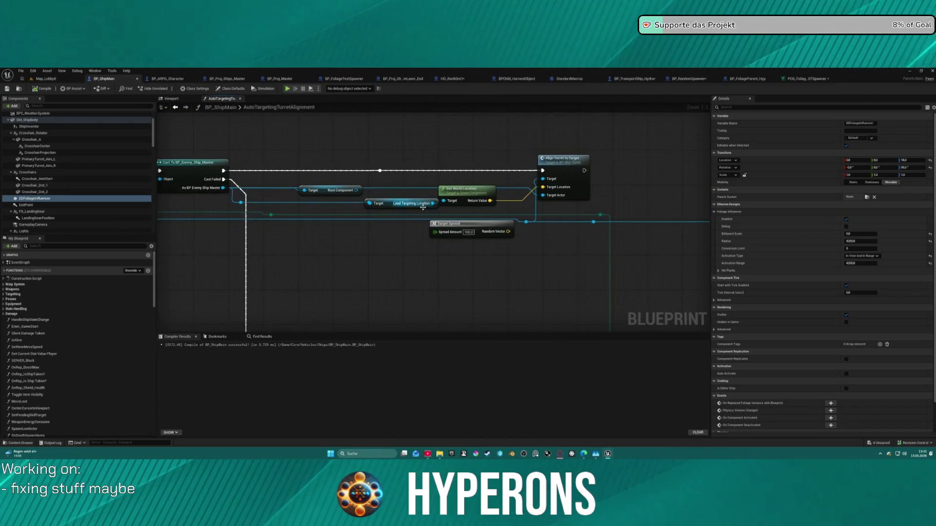
pyautogui.moveTo(398, 205); pyautogui.dragTo(354, 220)
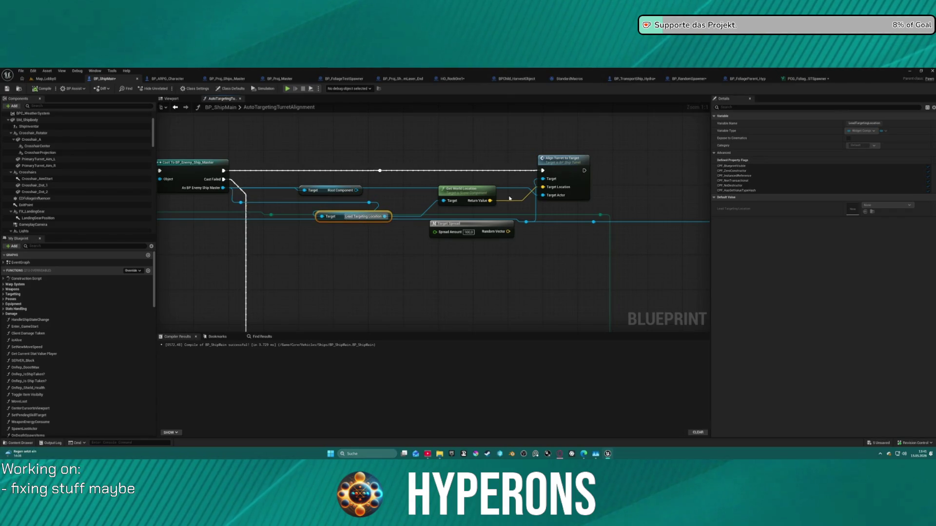
pyautogui.scroll(-3, 617, 239)
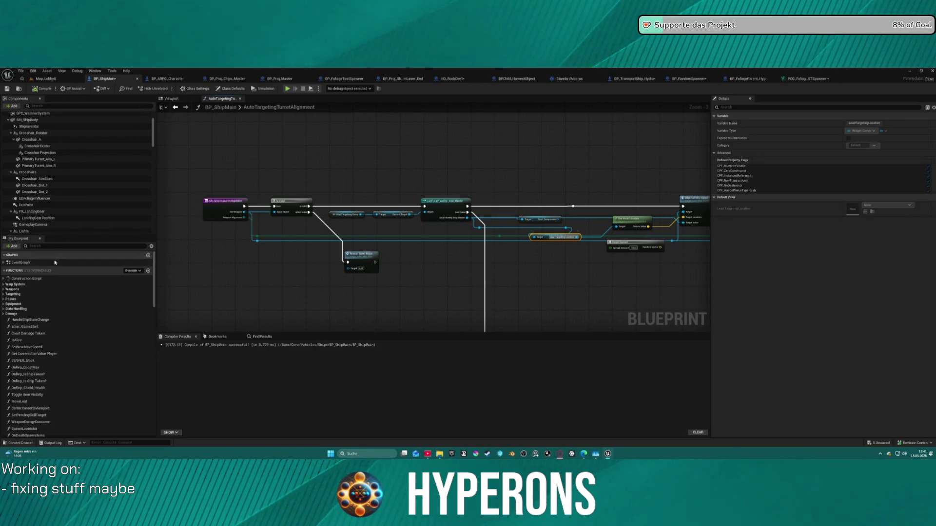
# Open BP_ShipMain's EventGraph and zoom around it
pyautogui.doubleClick(19, 263)
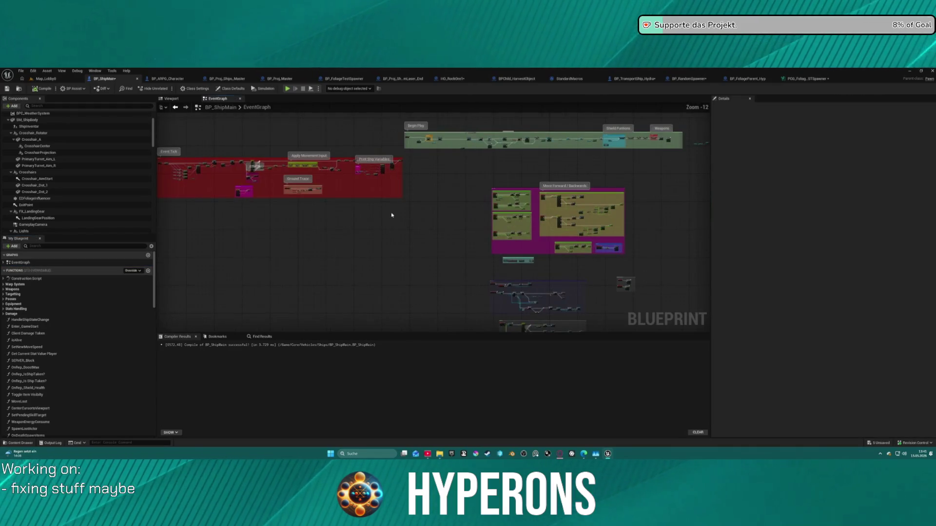
pyautogui.scroll(4, 540, 139)
pyautogui.scroll(3, 534, 142)
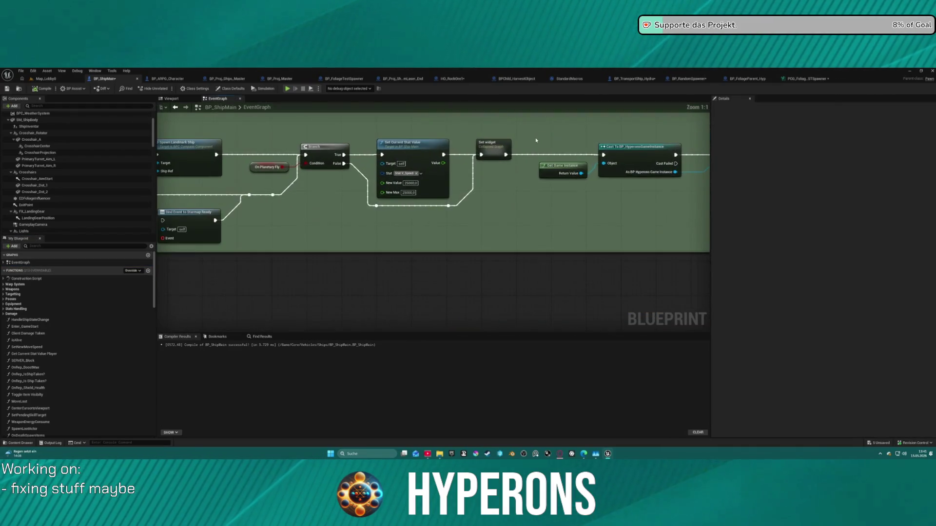
pyautogui.scroll(-7, 452, 139)
pyautogui.scroll(8, 436, 185)
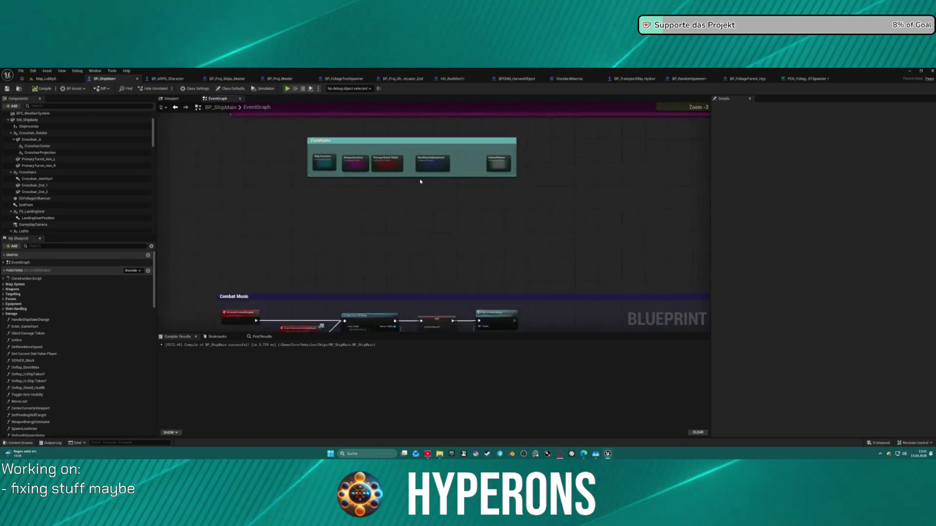
pyautogui.scroll(-6, 413, 182)
pyautogui.scroll(10, 410, 183)
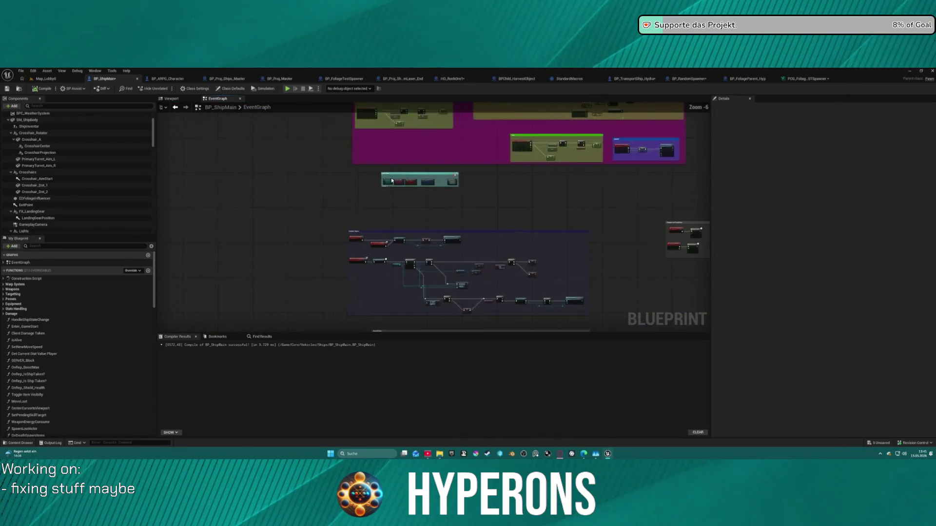
# Survey the Ship Functions collapsed graph's Menu and Landing and Take Off groups, then go back
pyautogui.doubleClick(379, 186)
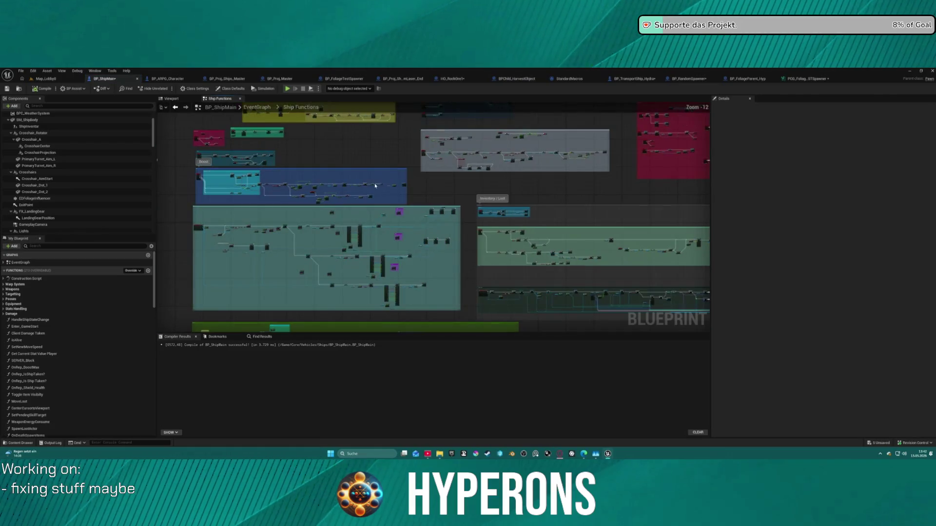
pyautogui.moveTo(378, 193)
pyautogui.mouseDown()
pyautogui.moveTo(395, 194)
pyautogui.moveTo(234, 195)
pyautogui.moveTo(215, 171)
pyautogui.moveTo(534, 254)
pyautogui.moveTo(497, 166)
pyautogui.moveTo(458, 117)
pyautogui.moveTo(453, 311)
pyautogui.mouseUp()
pyautogui.scroll(1, 453, 311)
pyautogui.moveTo(487, 127); pyautogui.dragTo(494, 273)
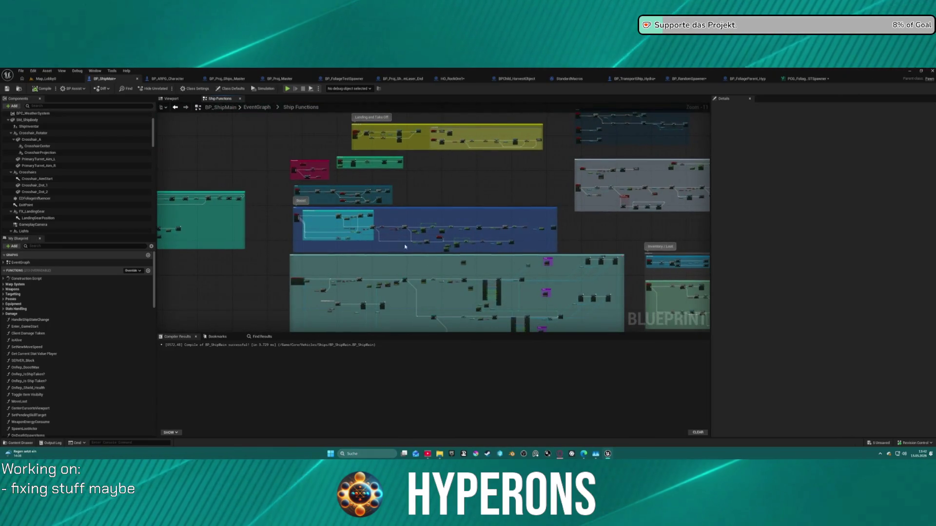
pyautogui.scroll(2, 493, 180)
pyautogui.moveTo(494, 180); pyautogui.dragTo(388, 251)
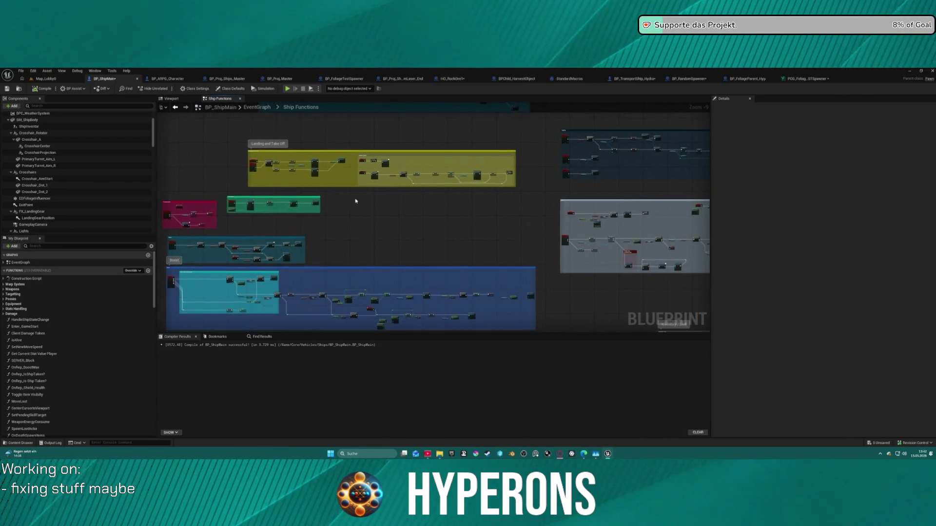
pyautogui.moveTo(356, 203)
pyautogui.mouseDown()
pyautogui.moveTo(305, 317)
pyautogui.moveTo(332, 253)
pyautogui.moveTo(539, 173)
pyautogui.moveTo(545, 117)
pyautogui.moveTo(371, 115)
pyautogui.moveTo(541, 146)
pyautogui.mouseUp()
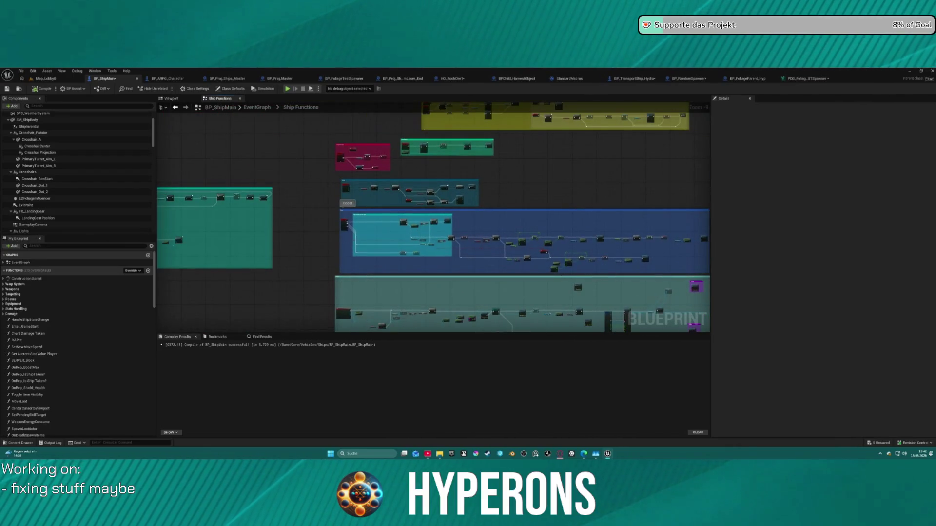
pyautogui.hotkey('alt', 'Left')
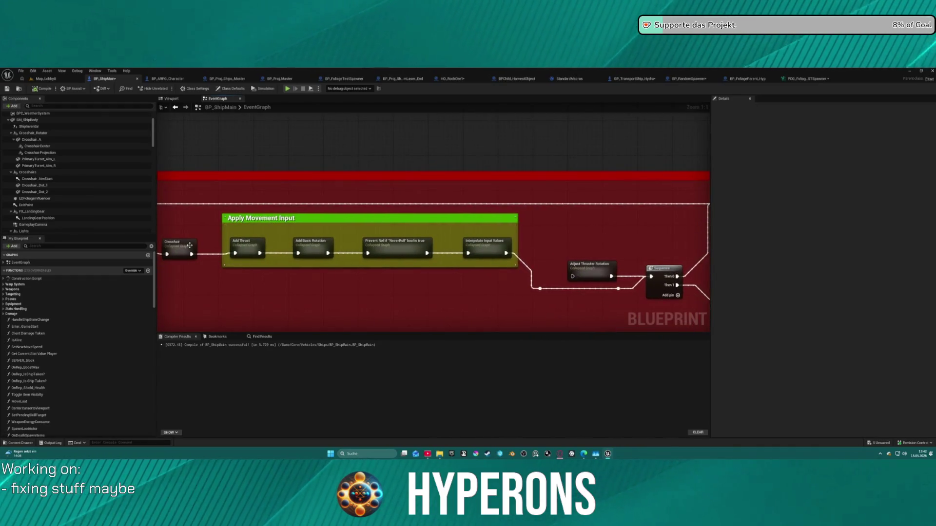
# Drill into Crosshair and Weapon Aim to Hit Location to find the right turret alignment call
pyautogui.doubleClick(190, 245)
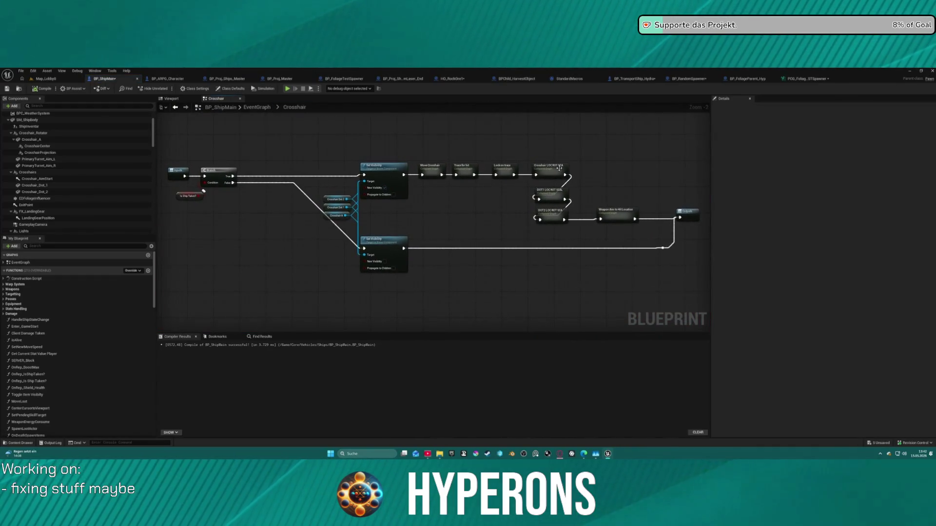
pyautogui.doubleClick(617, 217)
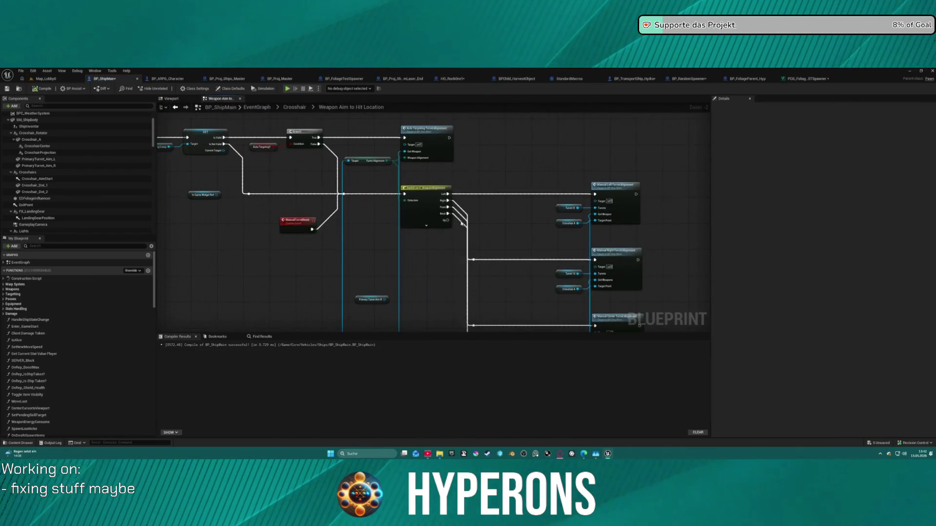
pyautogui.moveTo(502, 208); pyautogui.dragTo(313, 119)
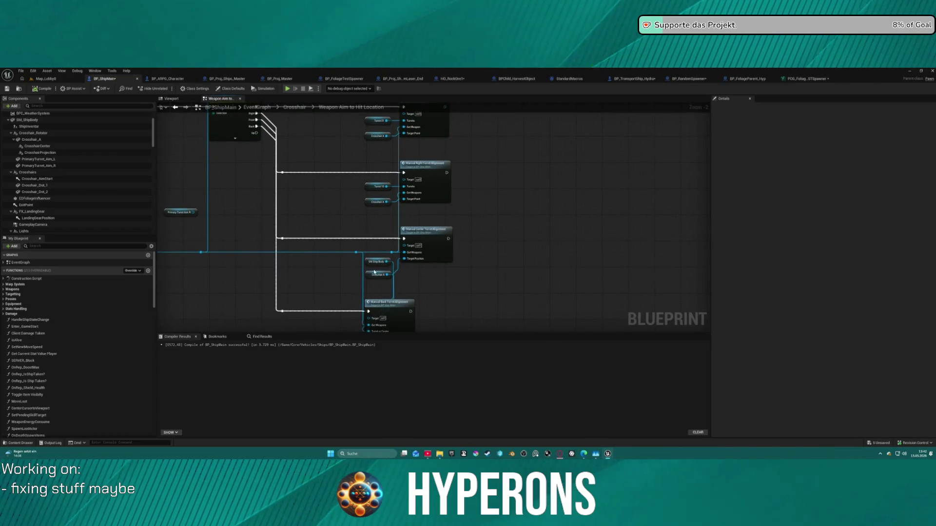
pyautogui.moveTo(454, 232); pyautogui.dragTo(446, 149)
pyautogui.scroll(2, 403, 214)
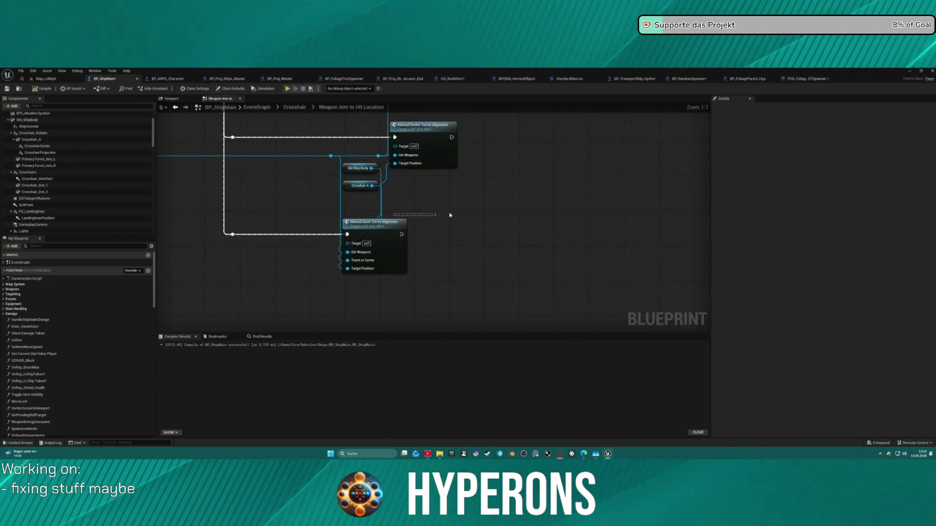
pyautogui.moveTo(465, 199); pyautogui.dragTo(439, 233)
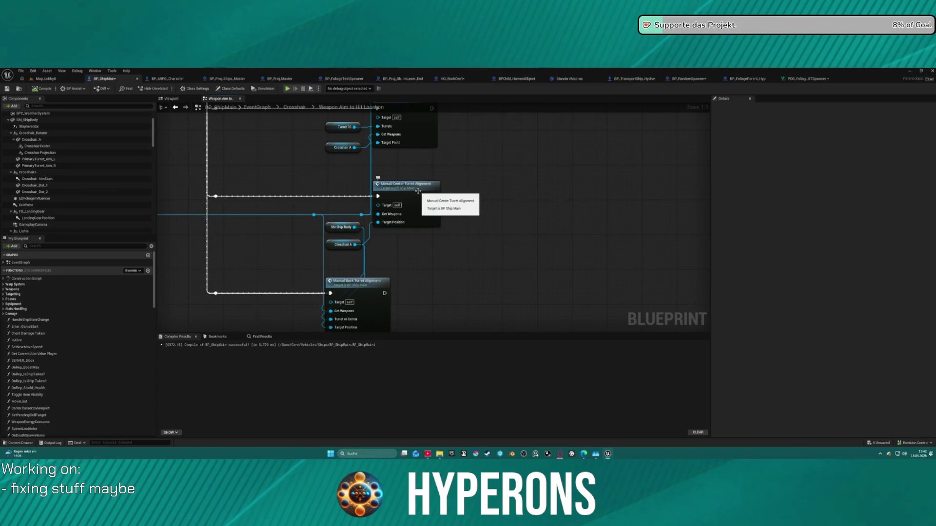
pyautogui.moveTo(408, 178); pyautogui.dragTo(395, 195)
# Open ManualRightTurretAlignment, then BP_ShipTurret's Align Turret to Target function from it
pyautogui.doubleClick(390, 141)
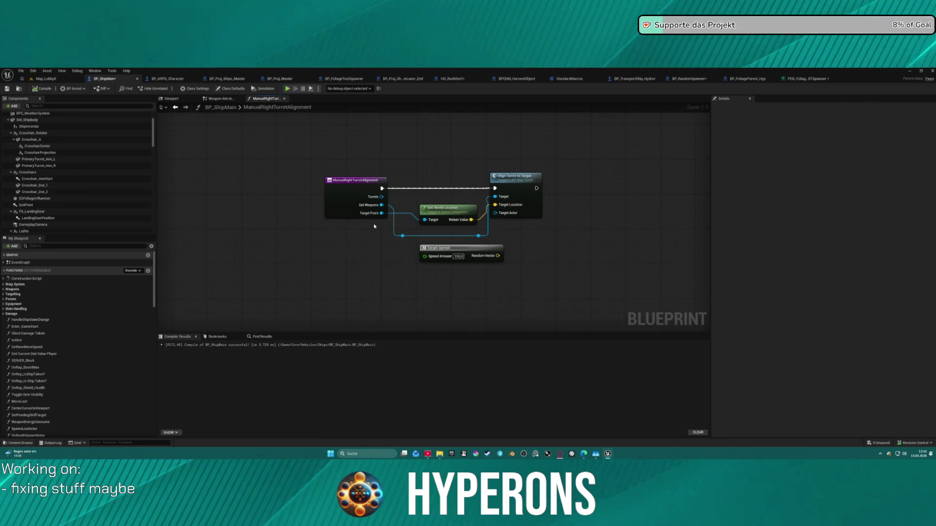
pyautogui.doubleClick(525, 197)
pyautogui.scroll(5, 385, 135)
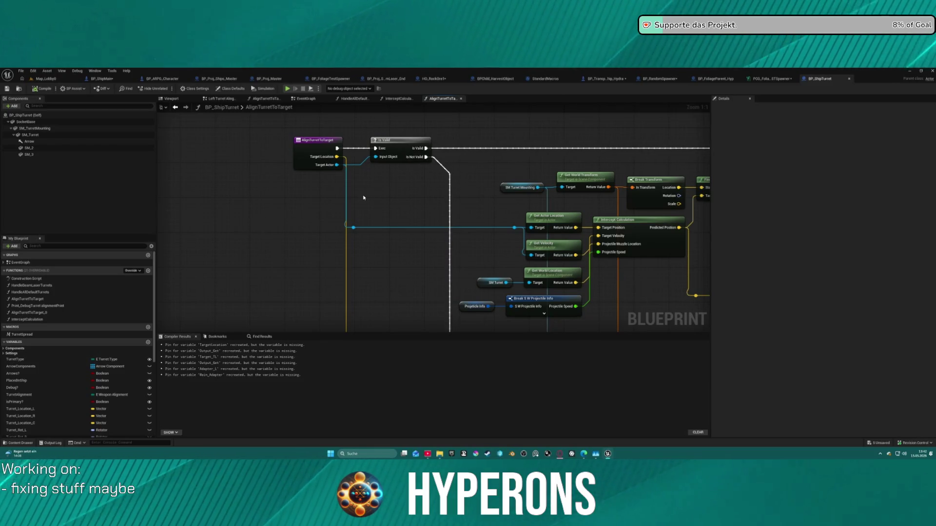
# Switch back to BP_ShipMain and reopen AlignTurretToTarget to inspect its rotation calculation nodes
pyautogui.click(103, 79)
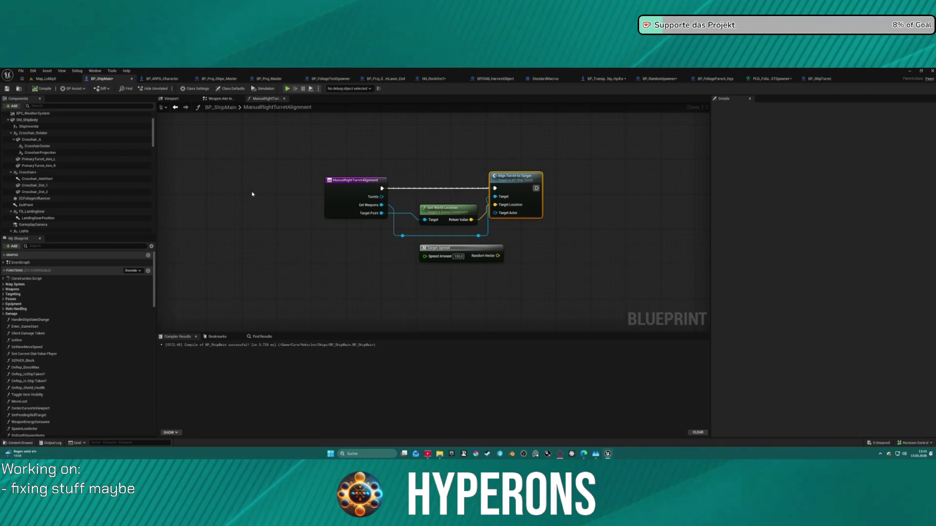
pyautogui.doubleClick(530, 206)
pyautogui.moveTo(416, 227)
pyautogui.mouseDown()
pyautogui.moveTo(522, 186)
pyautogui.moveTo(388, 205)
pyautogui.moveTo(187, 208)
pyautogui.moveTo(437, 212)
pyautogui.moveTo(591, 319)
pyautogui.moveTo(613, 226)
pyautogui.moveTo(676, 149)
pyautogui.mouseUp()
pyautogui.moveTo(546, 323)
pyautogui.mouseDown()
pyautogui.moveTo(539, 294)
pyautogui.moveTo(512, 313)
pyautogui.moveTo(590, 223)
pyautogui.mouseUp()
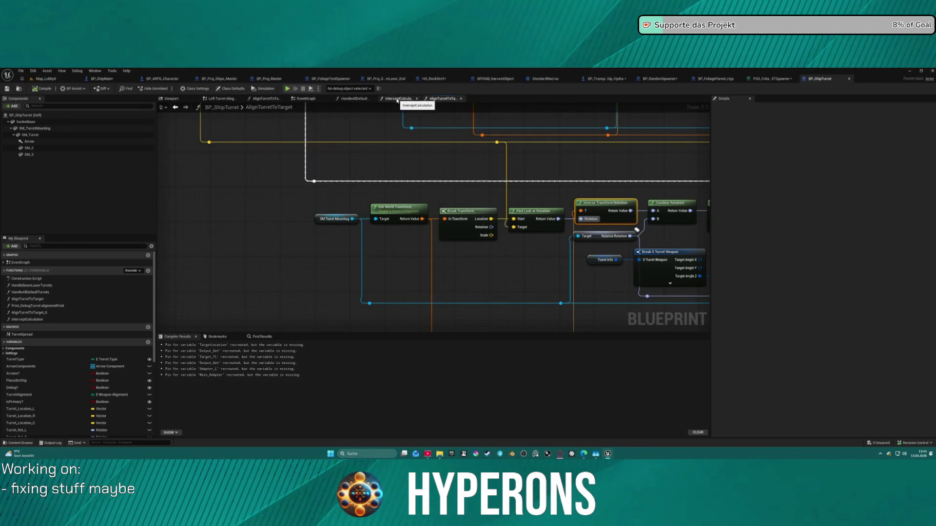
# View the InterceptCalculation graph, then go back to BP_ShipMain's Weapon Aim to Hit Location graph
pyautogui.click(397, 99)
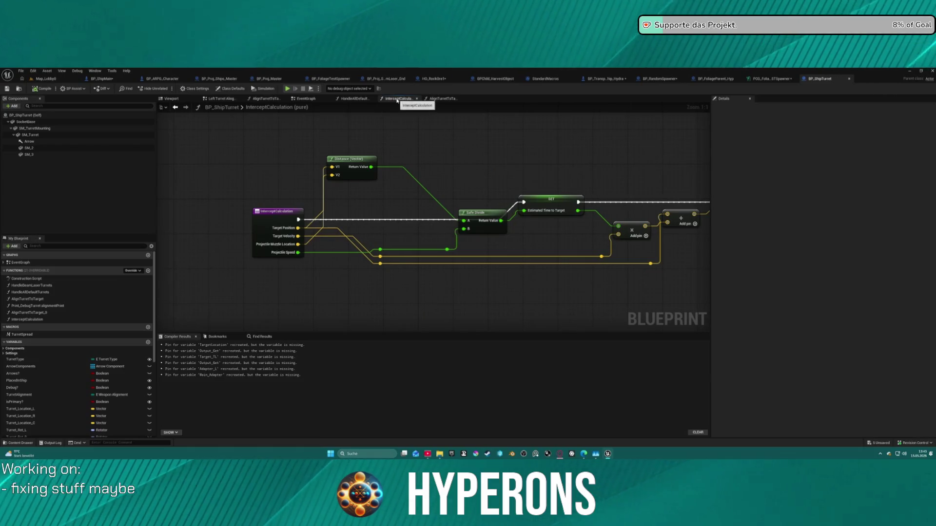
pyautogui.click(103, 79)
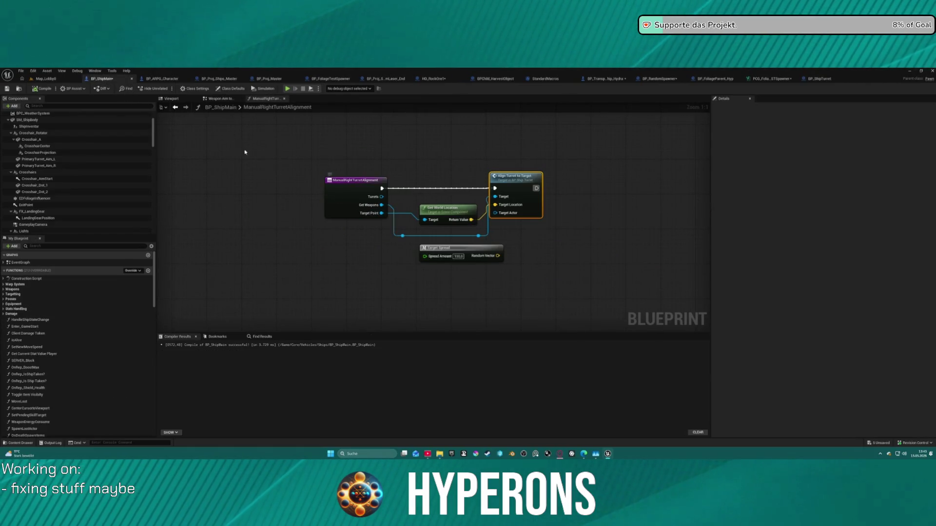
pyautogui.click(176, 109)
pyautogui.hotkey('alt', 'Left')
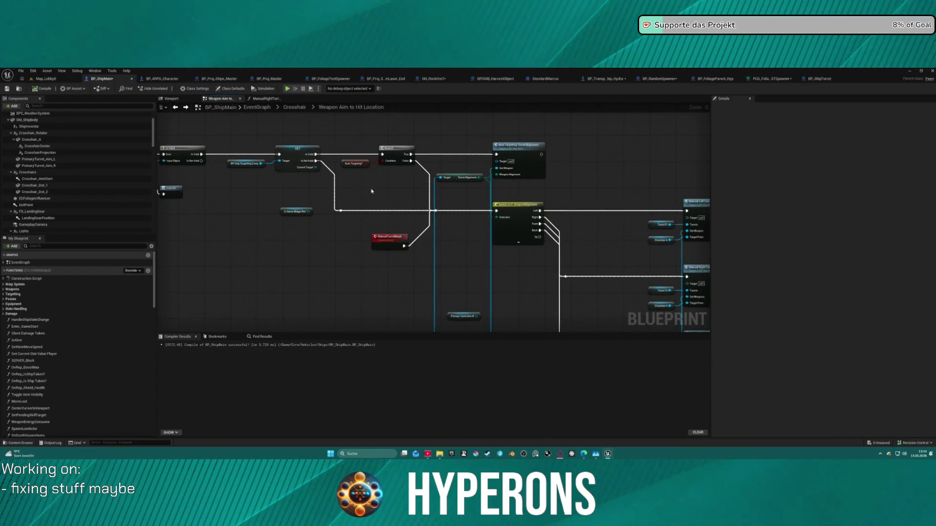
# Reposition the ManualTurretReset node in the Weapon Aim to Hit Location graph
pyautogui.moveTo(385, 239)
pyautogui.mouseDown()
pyautogui.moveTo(360, 239)
pyautogui.moveTo(370, 230)
pyautogui.mouseUp()
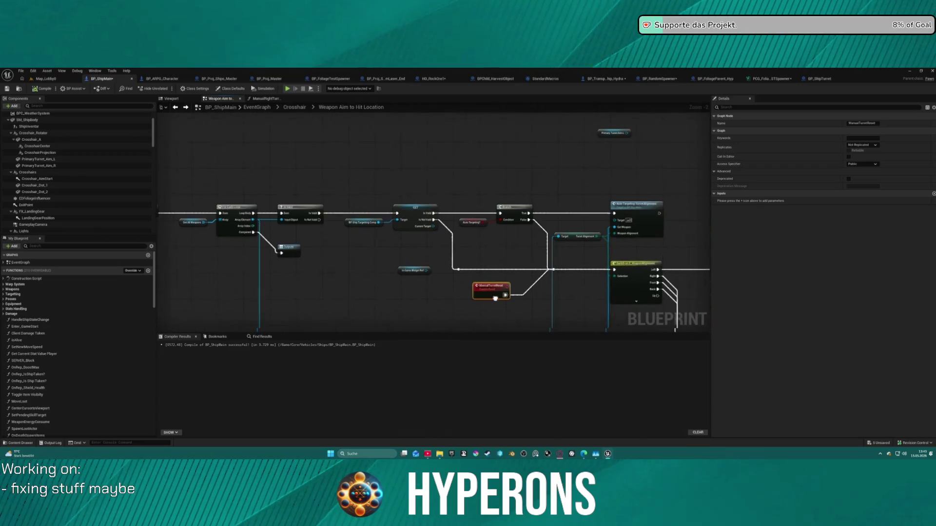
pyautogui.scroll(2, 308, 240)
pyautogui.moveTo(340, 272); pyautogui.dragTo(384, 262)
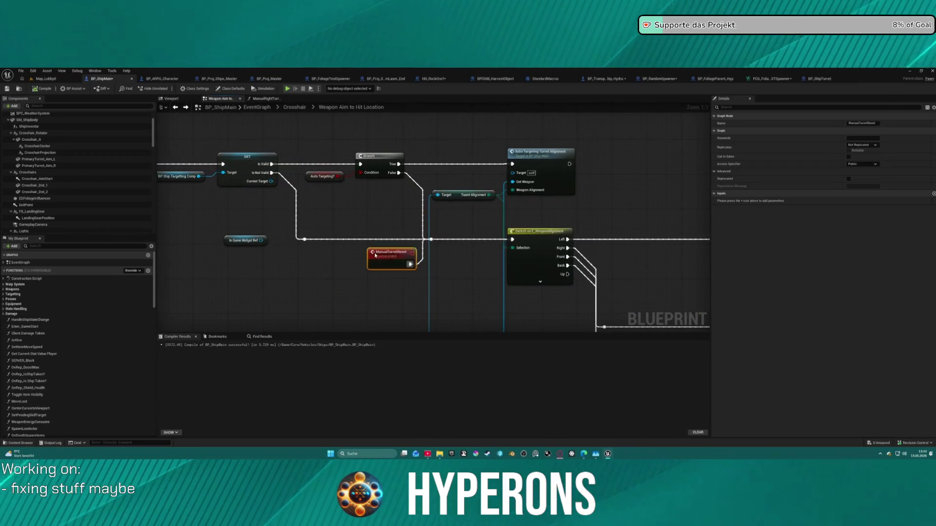
pyautogui.moveTo(616, 257)
pyautogui.mouseDown()
pyautogui.moveTo(357, 185)
pyautogui.moveTo(332, 164)
pyautogui.moveTo(390, 160)
pyautogui.moveTo(377, 140)
pyautogui.moveTo(595, 132)
pyautogui.moveTo(583, 144)
pyautogui.moveTo(593, 171)
pyautogui.moveTo(522, 153)
pyautogui.moveTo(278, 155)
pyautogui.mouseUp()
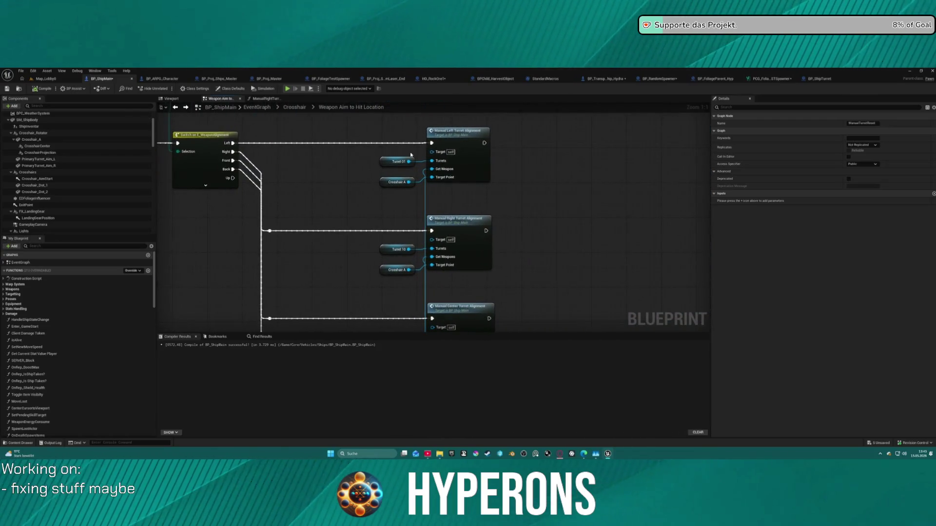
# Open Manual Left Turret Alignment, move its Align Turret to Target node, and open that definition
pyautogui.click(466, 172)
pyautogui.doubleClick(466, 172)
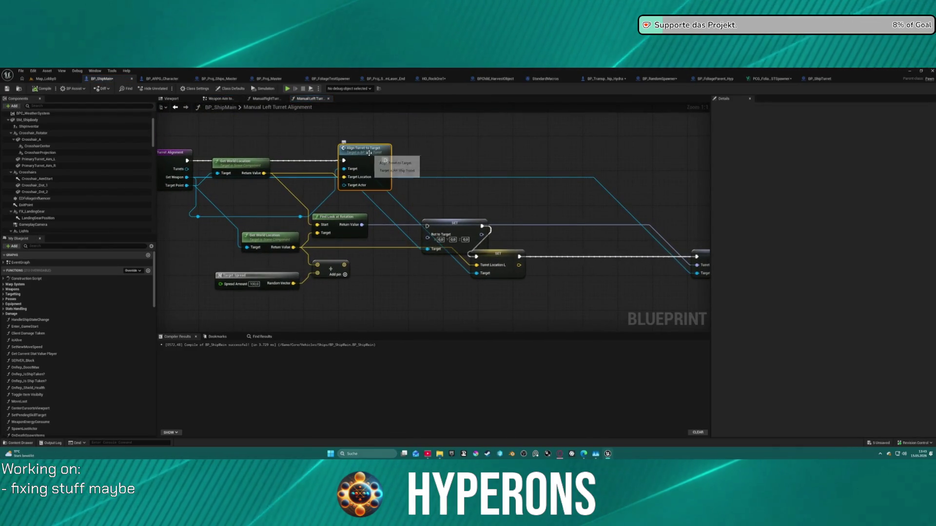
pyautogui.moveTo(369, 153); pyautogui.dragTo(477, 141)
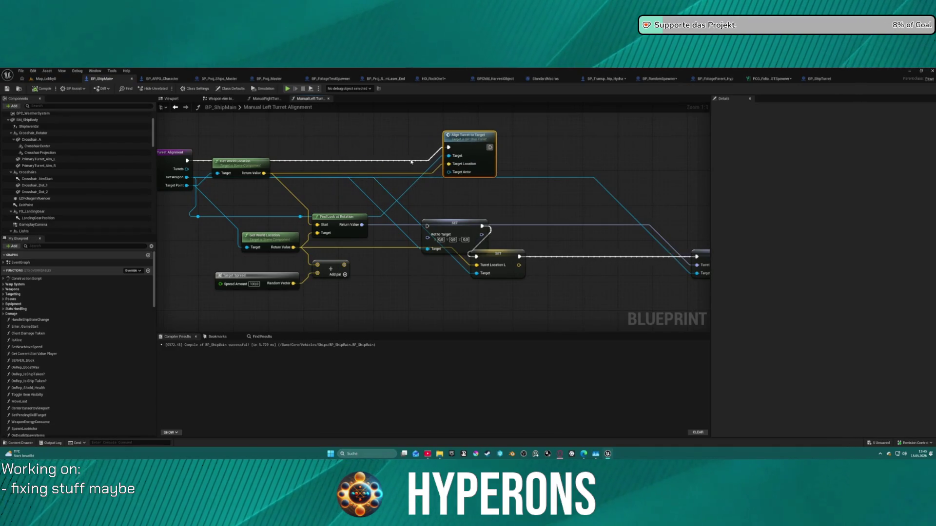
pyautogui.doubleClick(473, 150)
pyautogui.moveTo(484, 175)
pyautogui.mouseDown()
pyautogui.moveTo(201, 175)
pyautogui.moveTo(201, 288)
pyautogui.mouseUp()
pyautogui.scroll(-2, 200, 288)
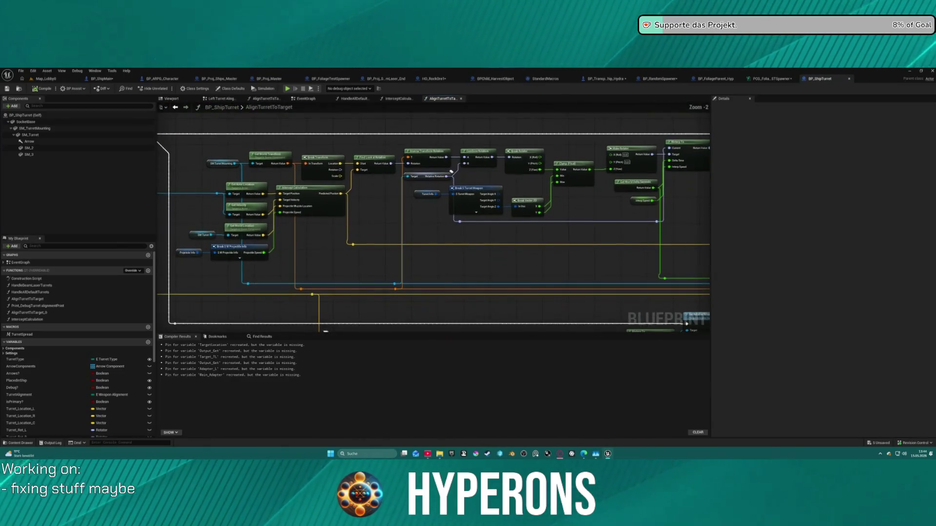
# Pan through AlignTurretToTarget's earlier nodes and lower row of rotation nodes
pyautogui.moveTo(195, 326)
pyautogui.mouseDown()
pyautogui.moveTo(341, 293)
pyautogui.moveTo(488, 234)
pyautogui.moveTo(539, 200)
pyautogui.moveTo(525, 219)
pyautogui.mouseUp()
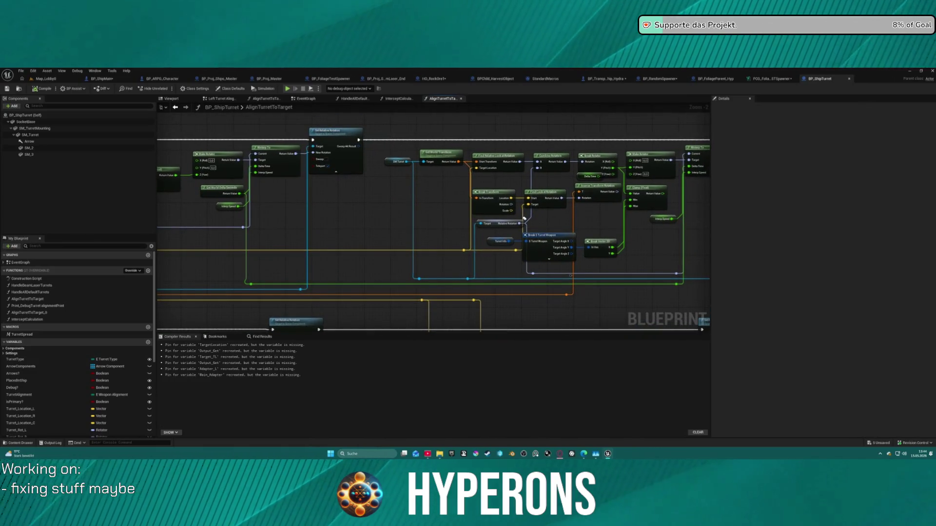
pyautogui.moveTo(524, 219); pyautogui.dragTo(658, 194)
pyautogui.moveTo(165, 327)
pyautogui.mouseDown()
pyautogui.moveTo(176, 321)
pyautogui.moveTo(162, 207)
pyautogui.mouseUp()
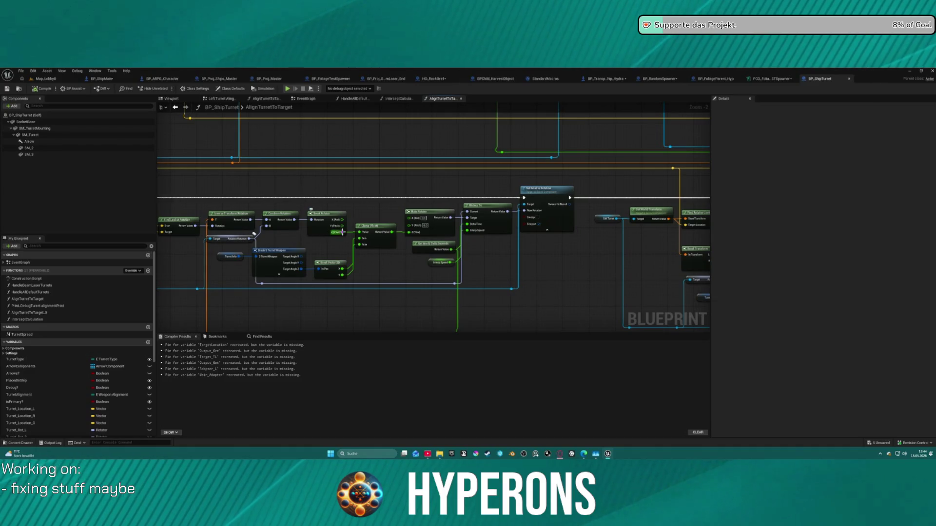
# Try wiring Break Rotator's Z toward Make Rotator's Z, undo twice, and play standalone
pyautogui.moveTo(343, 233); pyautogui.dragTo(414, 232)
pyautogui.hotkey('ctrl', 'z')
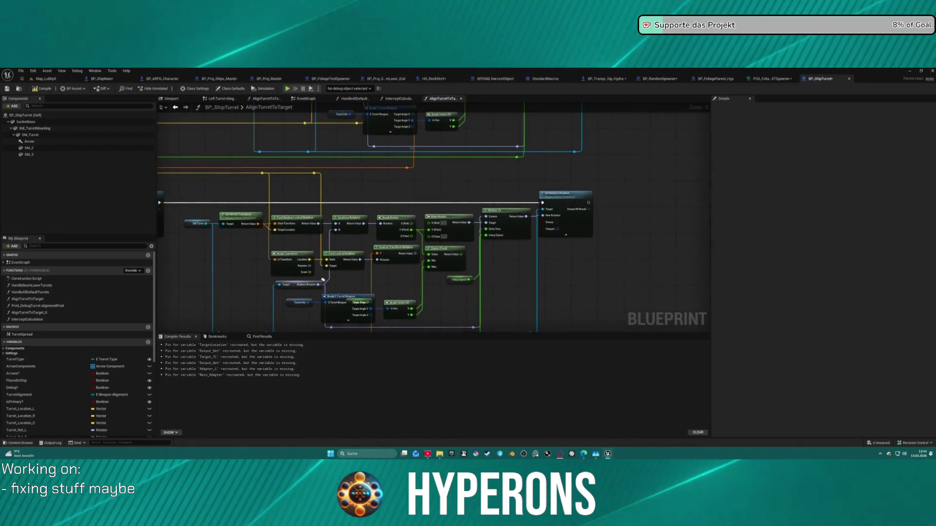
pyautogui.hotkey('ctrl', 'z')
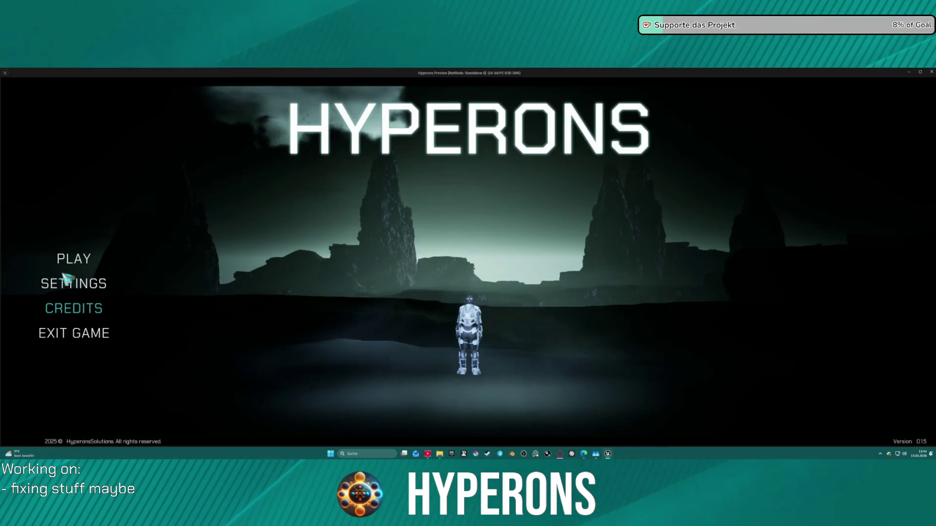
pyautogui.click(74, 259)
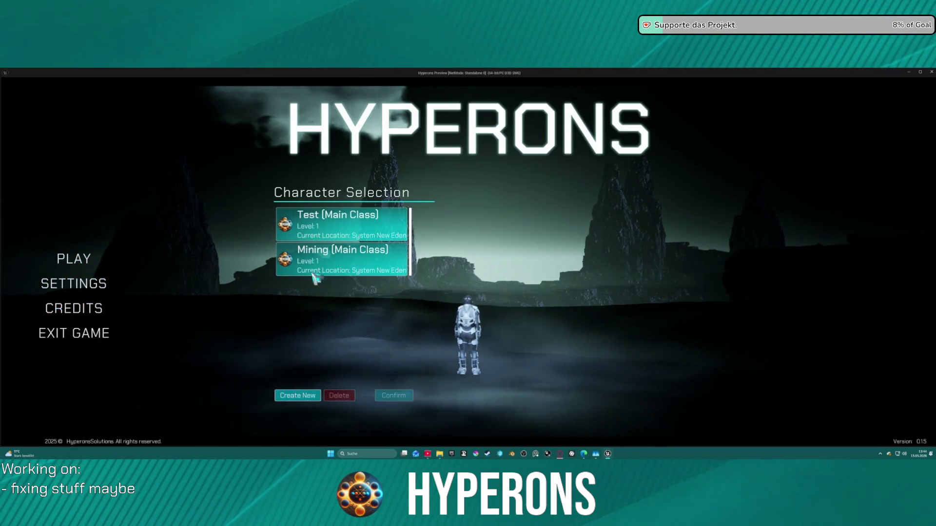
# Start the game as the Mining character, turn left, and begin calibrating the hyperdrive
pyautogui.click(394, 395)
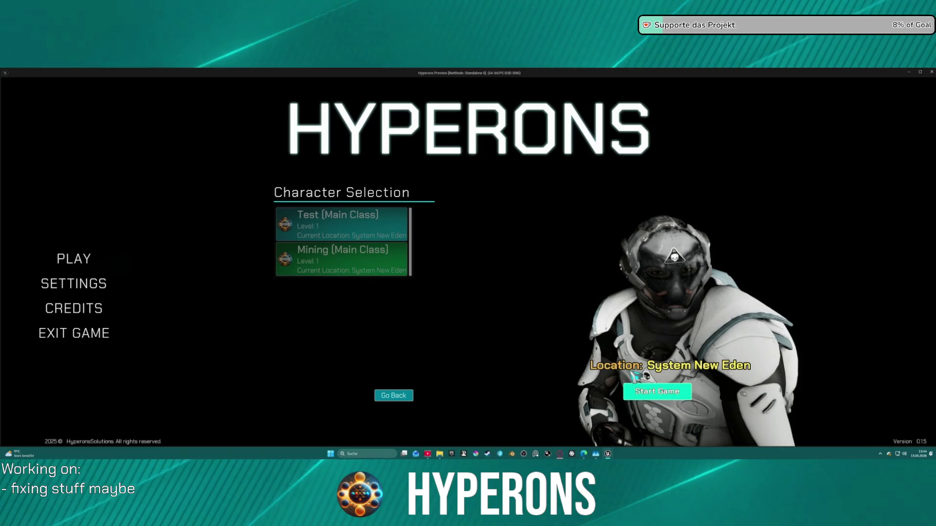
pyautogui.click(638, 391)
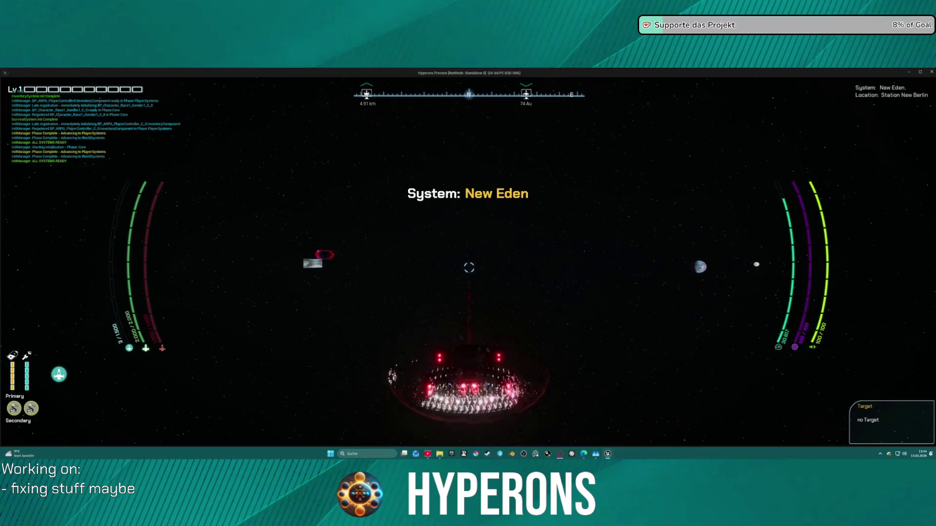
pyautogui.press('a')
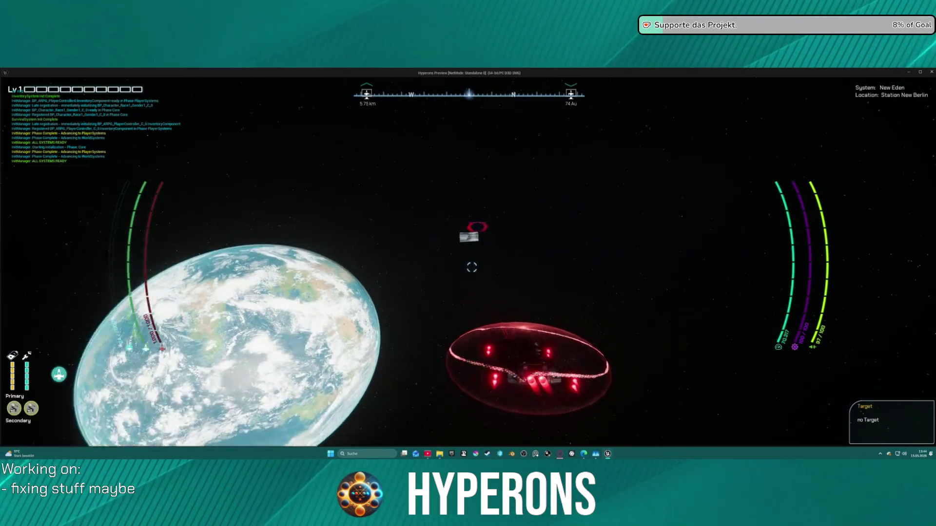
pyautogui.press('a')
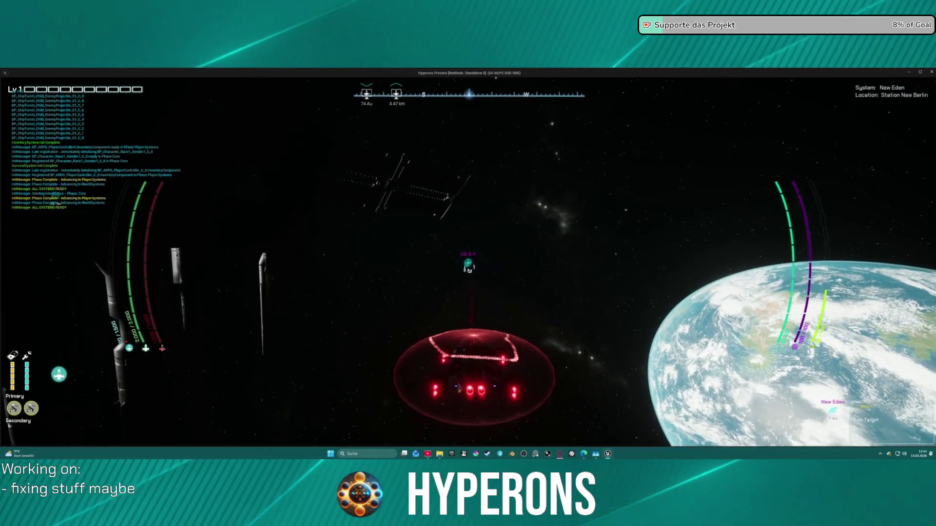
pyautogui.press('j')
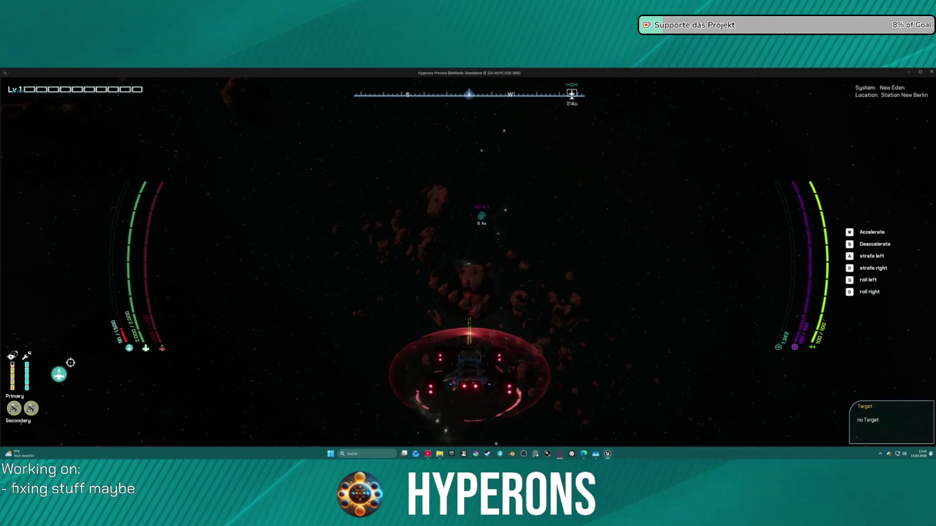
# Fly through the asteroid field toward the planet New Eden, then end the play session
pyautogui.press('w')
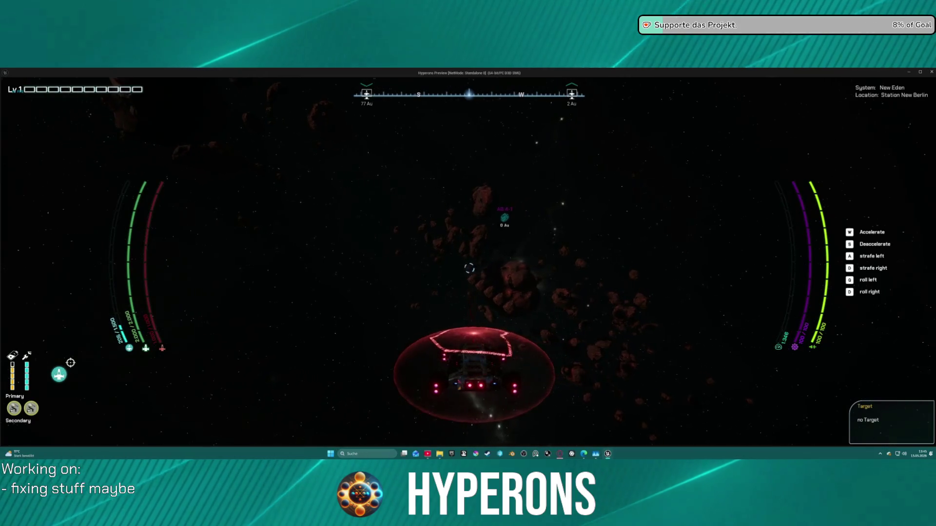
pyautogui.press('w')
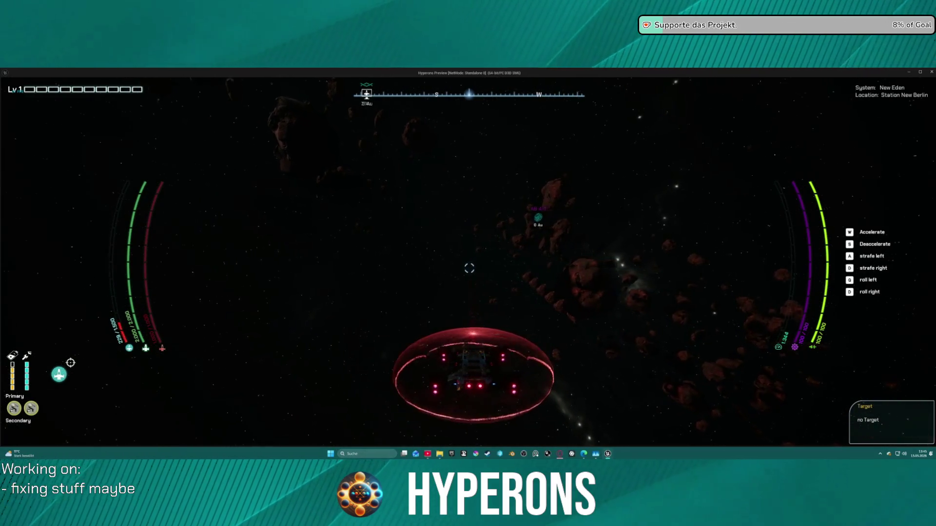
pyautogui.press('w')
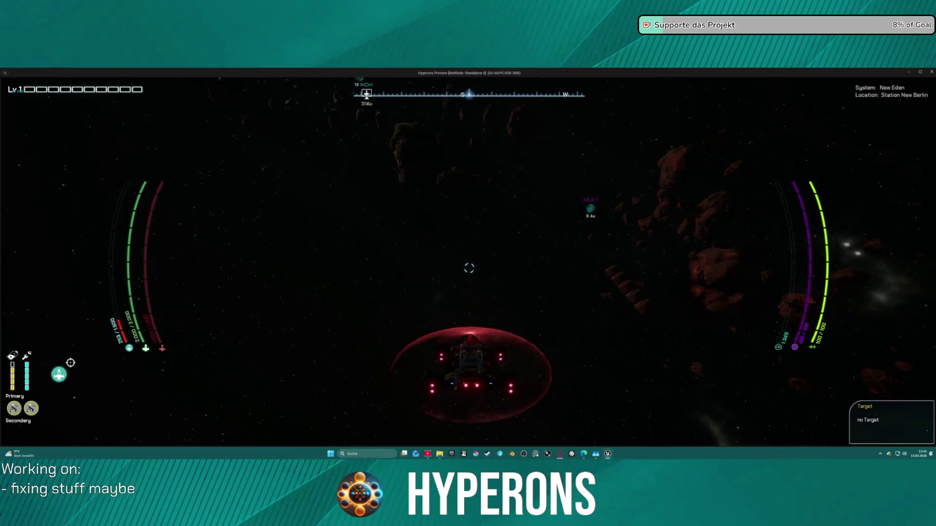
pyautogui.press('w')
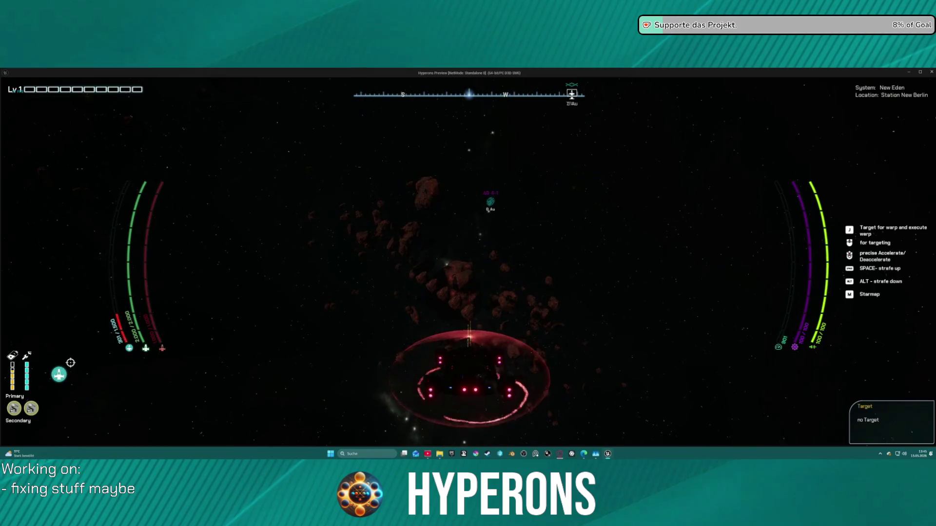
pyautogui.press('w')
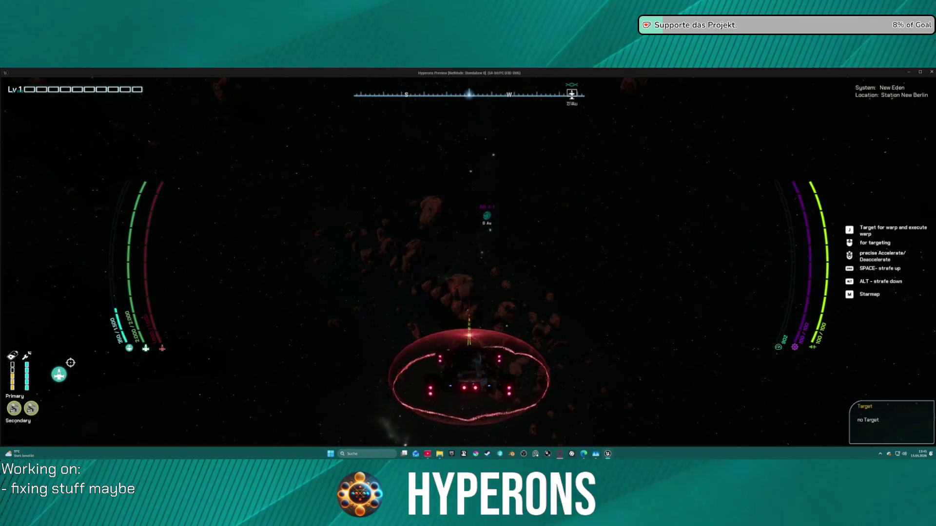
pyautogui.press('w')
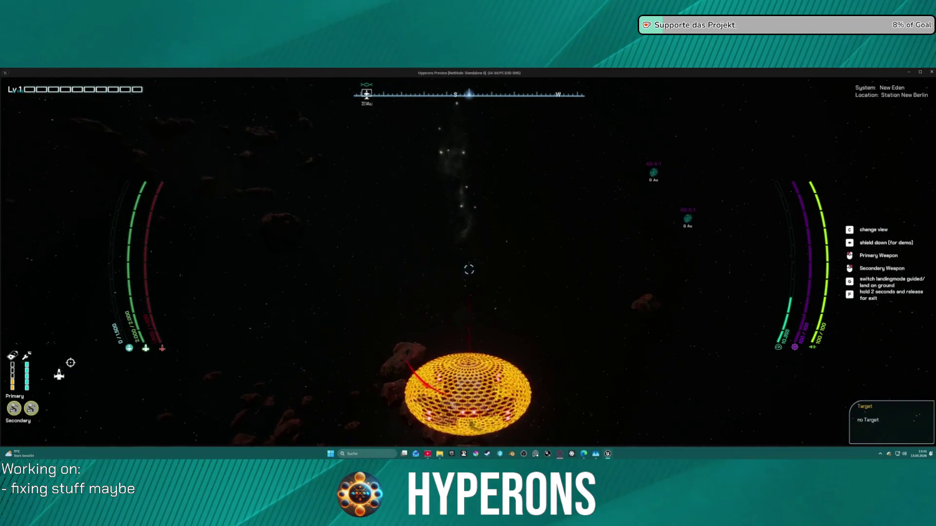
pyautogui.press('w')
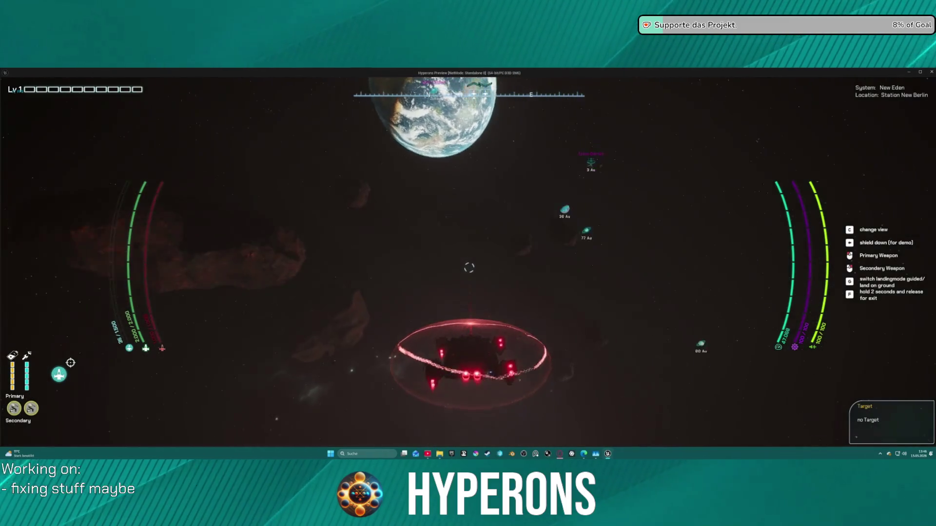
pyautogui.press('Escape')
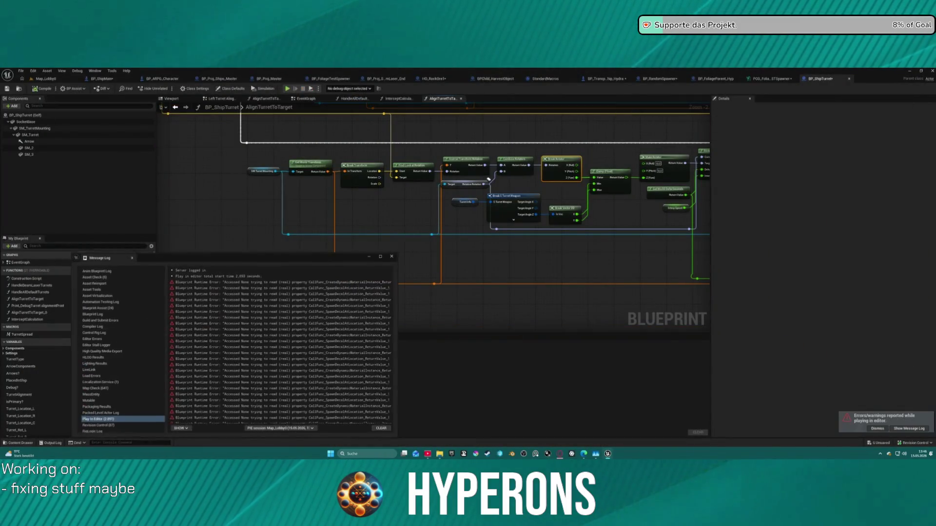
# Dismiss the Message Log, then select and frame WeaponSlot_01 in the BP_TransportShip_Hydra viewport
pyautogui.click(395, 256)
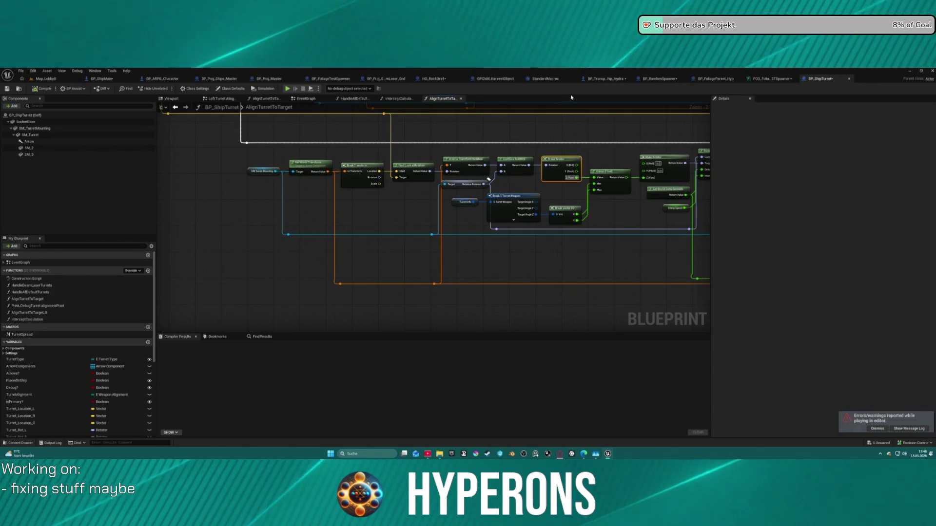
pyautogui.click(607, 80)
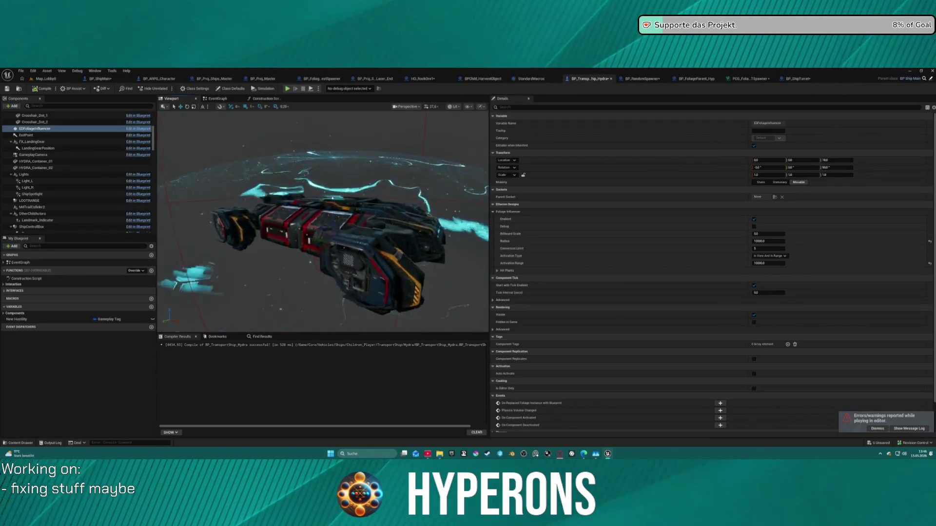
pyautogui.scroll(-5, 64, 172)
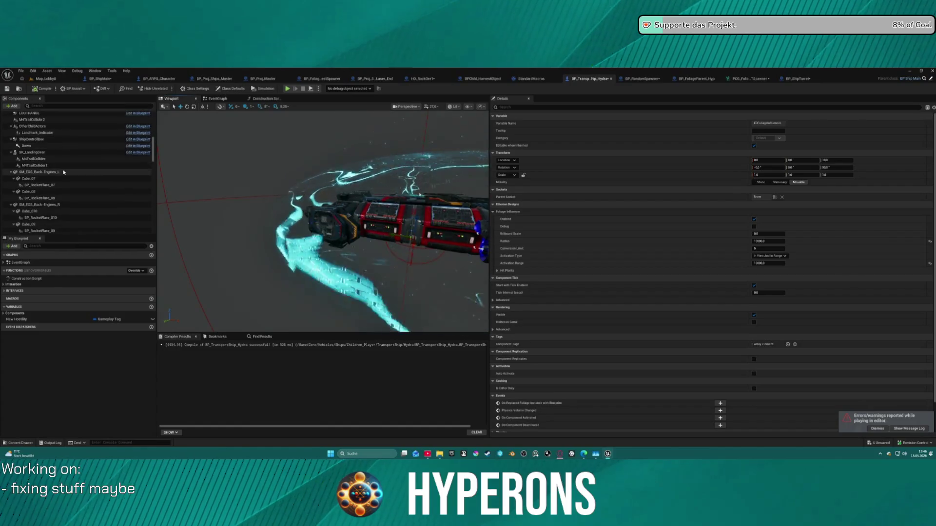
pyautogui.scroll(-10, 73, 176)
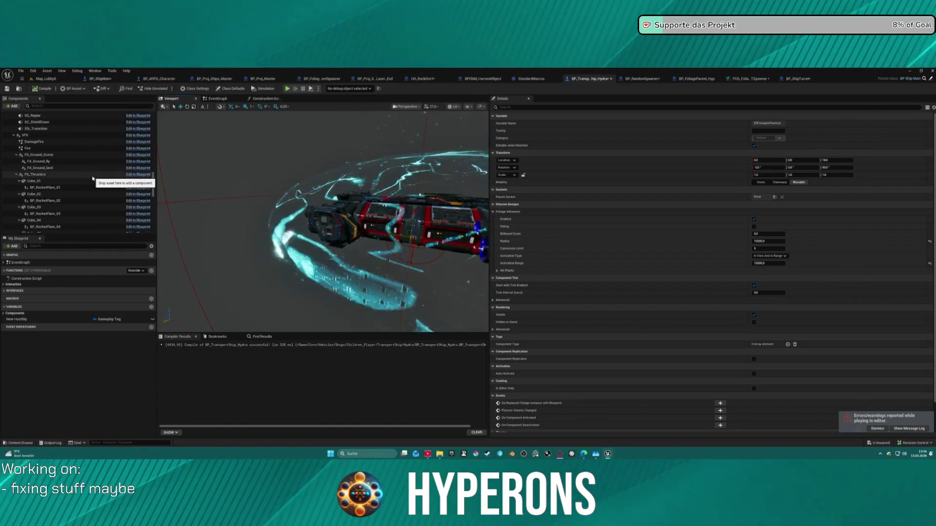
pyautogui.scroll(-10, 93, 178)
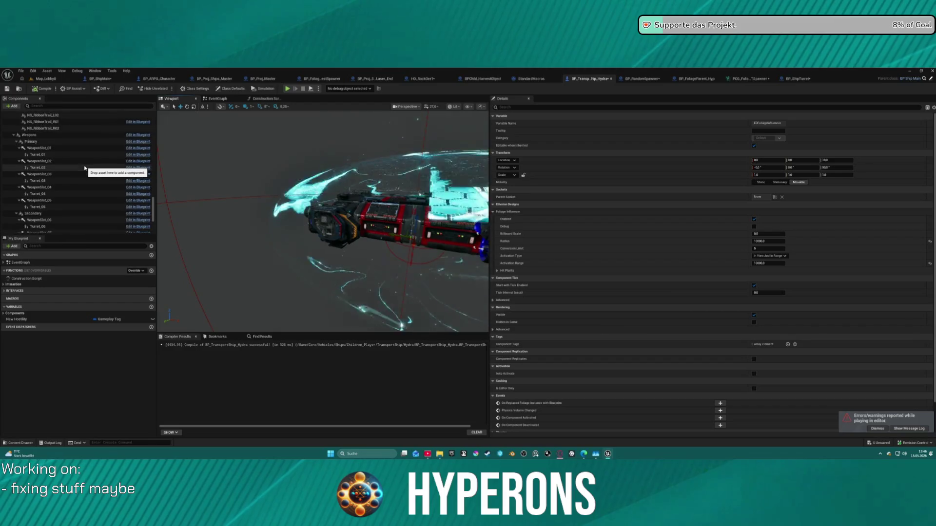
pyautogui.scroll(1, 85, 168)
pyautogui.click(56, 156)
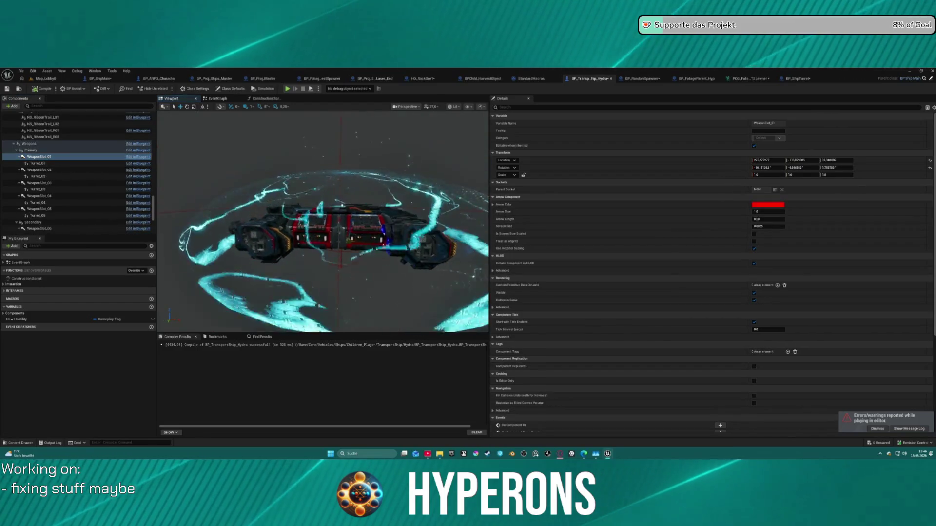
pyautogui.press('f')
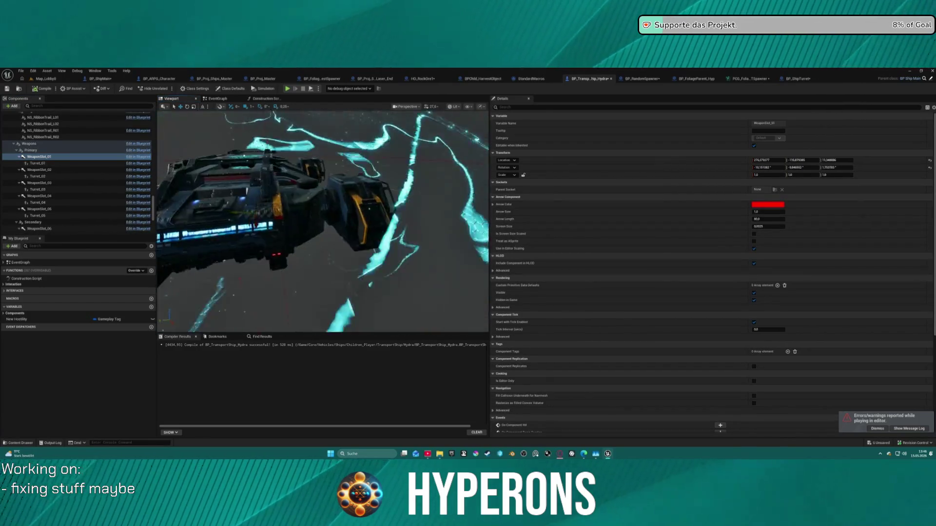
pyautogui.scroll(-5, 323, 219)
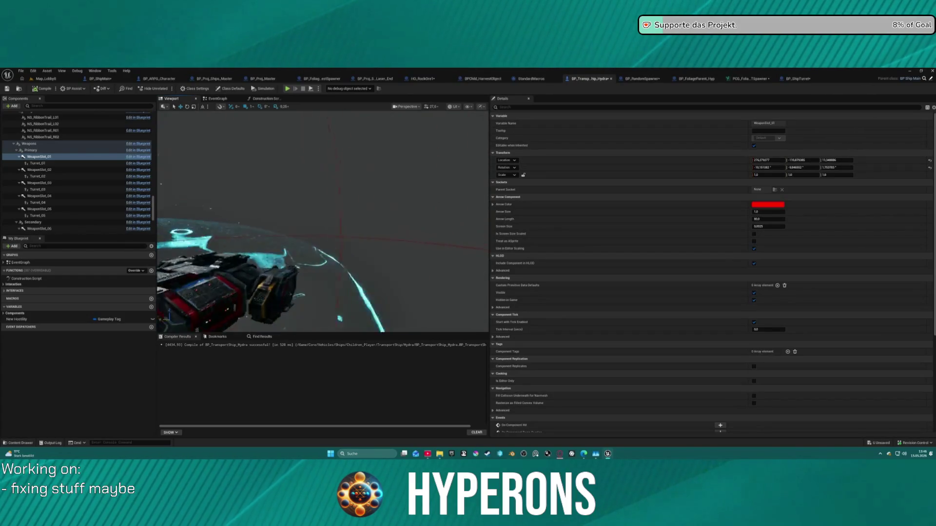
# Adjust the component selection between WeaponSlot_02 and Turret_01 and orbit around the ship
pyautogui.keyDown('shift'); pyautogui.click(78, 170); pyautogui.keyUp('shift')
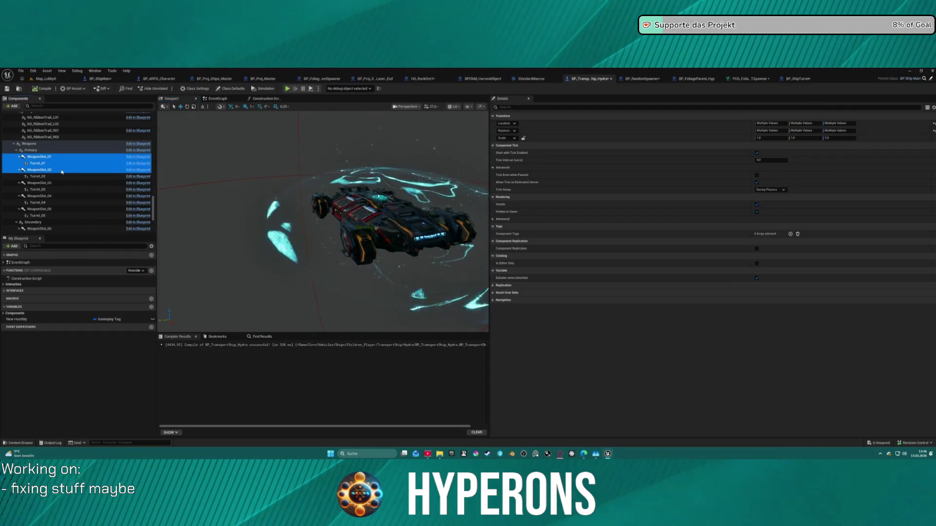
pyautogui.keyDown('ctrl'); pyautogui.click(59, 163); pyautogui.keyUp('ctrl')
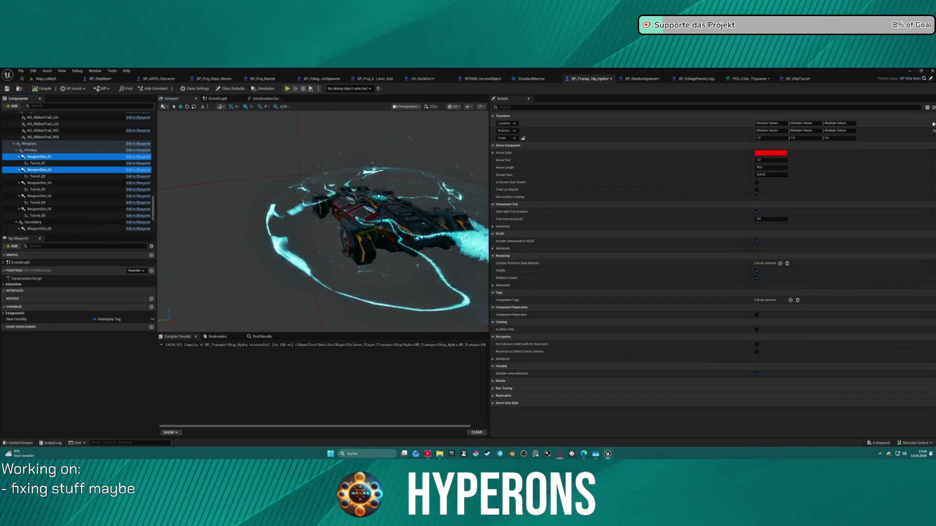
pyautogui.click(934, 123)
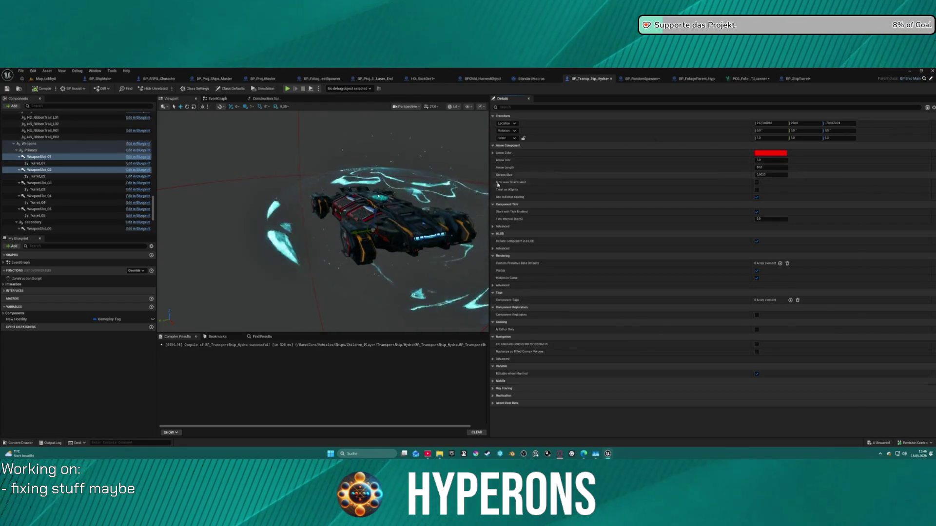
pyautogui.scroll(-5, 322, 219)
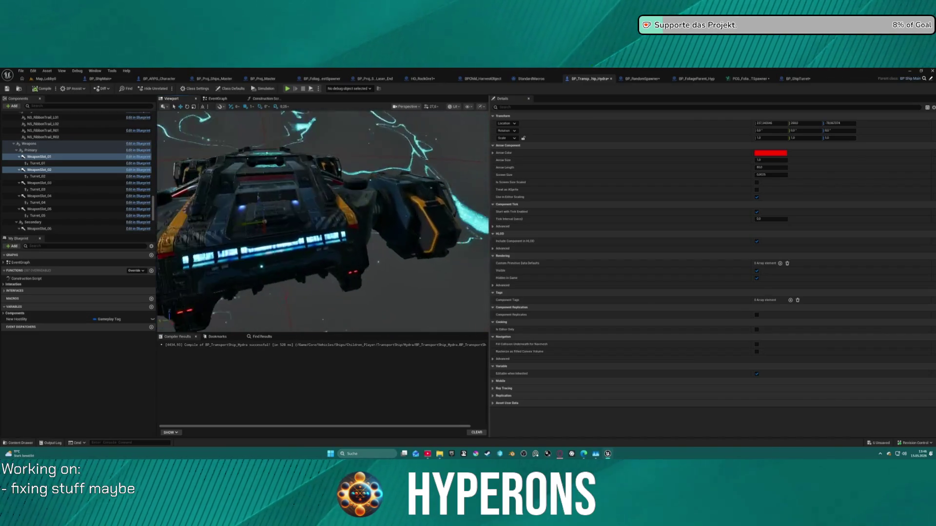
pyautogui.moveTo(309, 243)
pyautogui.mouseDown()
pyautogui.moveTo(292, 229)
pyautogui.moveTo(309, 243)
pyautogui.mouseUp()
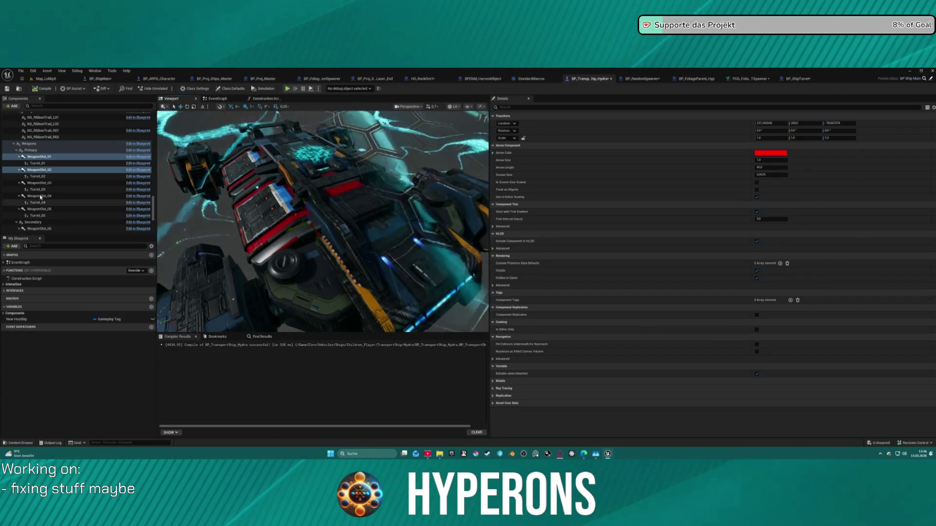
# Drag WeaponSlot_01 up and along the hull onto the round turret mount
pyautogui.click(39, 157)
pyautogui.moveTo(836, 160); pyautogui.dragTo(849, 160)
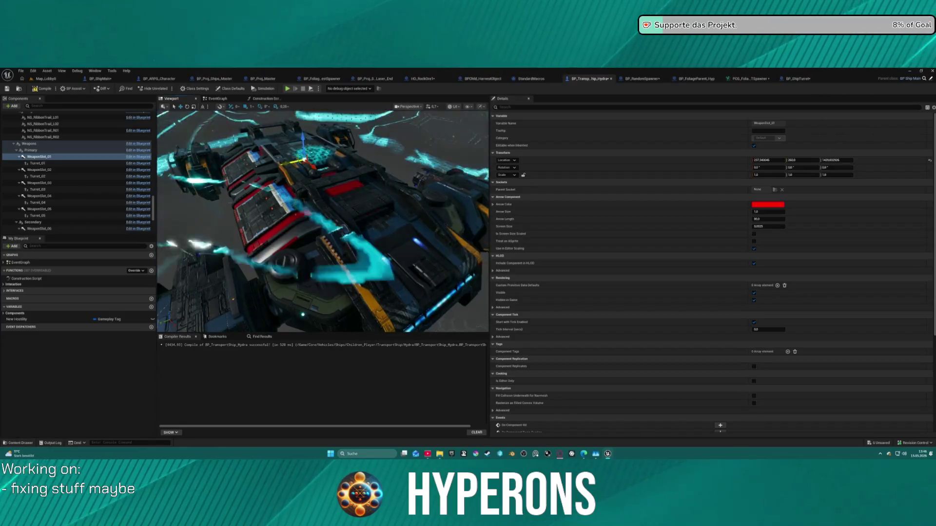
pyautogui.moveTo(257, 178)
pyautogui.mouseDown()
pyautogui.moveTo(313, 275)
pyautogui.moveTo(300, 266)
pyautogui.moveTo(295, 282)
pyautogui.moveTo(273, 263)
pyautogui.moveTo(273, 282)
pyautogui.moveTo(292, 292)
pyautogui.moveTo(274, 140)
pyautogui.mouseUp()
pyautogui.moveTo(332, 173)
pyautogui.mouseDown()
pyautogui.moveTo(296, 179)
pyautogui.moveTo(280, 215)
pyautogui.moveTo(449, 288)
pyautogui.moveTo(336, 233)
pyautogui.moveTo(298, 261)
pyautogui.mouseUp()
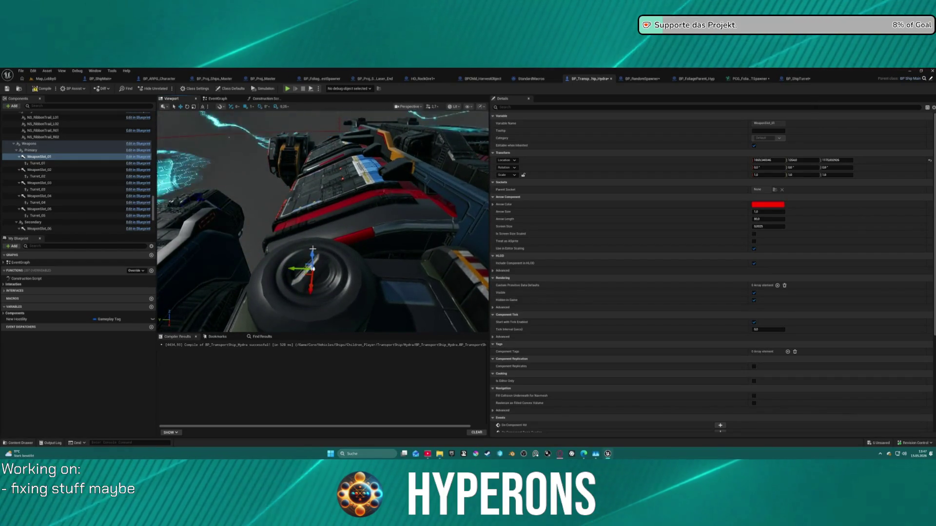
# Paste WeaponSlot_01's location into WeaponSlot_02 with Location Y -1264.0, then select WeaponSlot_03
pyautogui.moveTo(299, 268); pyautogui.dragTo(402, 277)
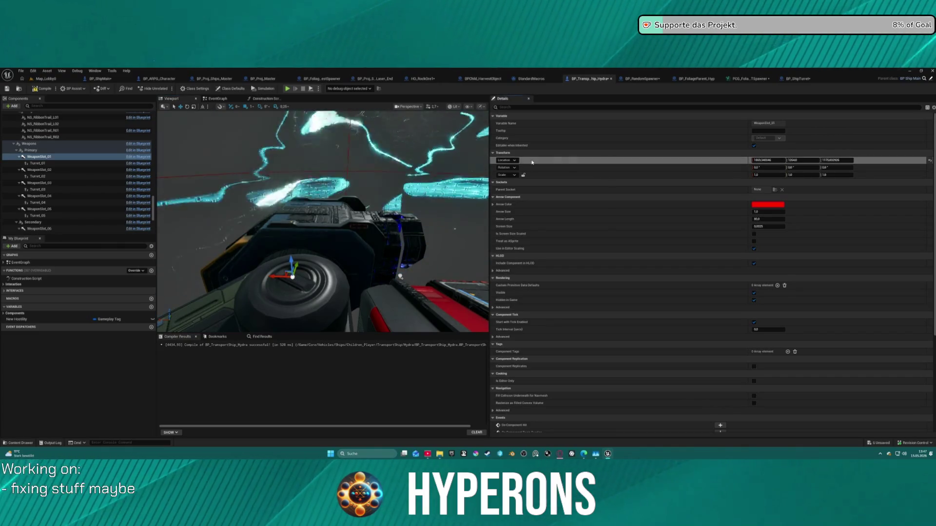
pyautogui.click(75, 170)
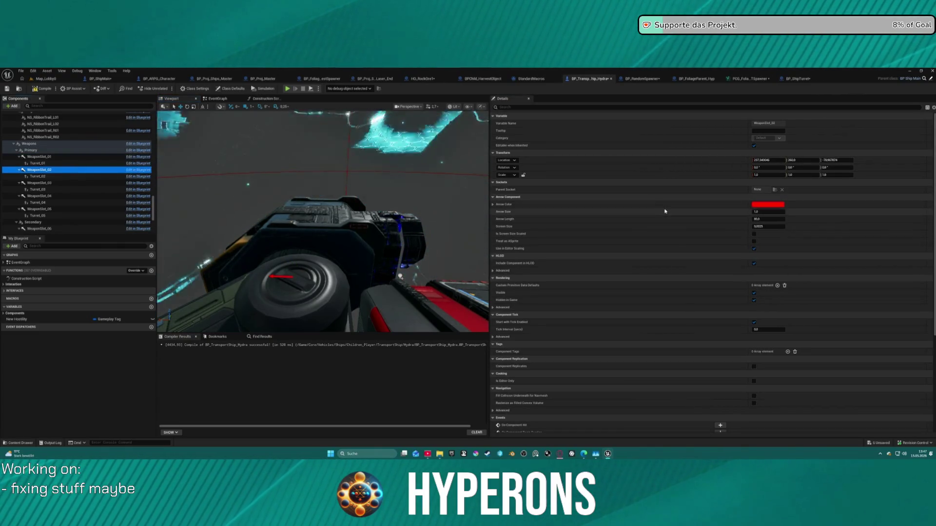
pyautogui.click(597, 161)
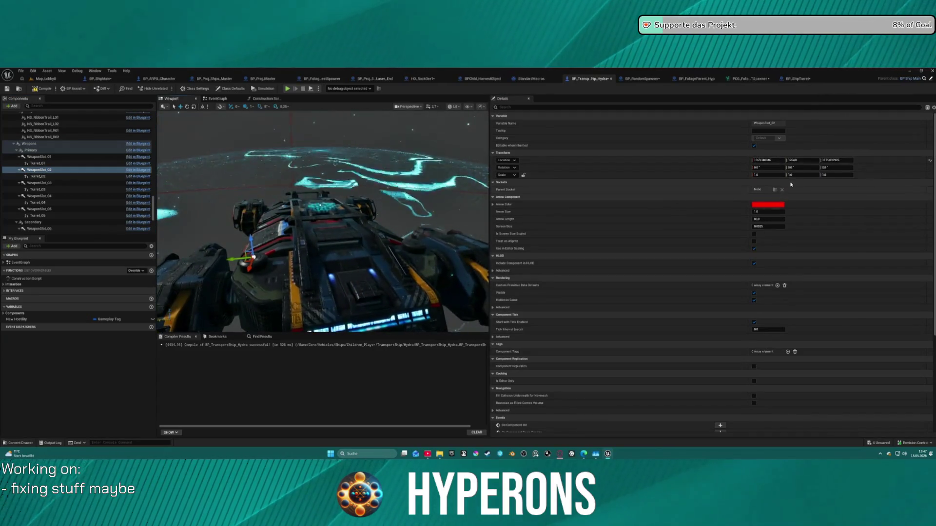
pyautogui.click(804, 160)
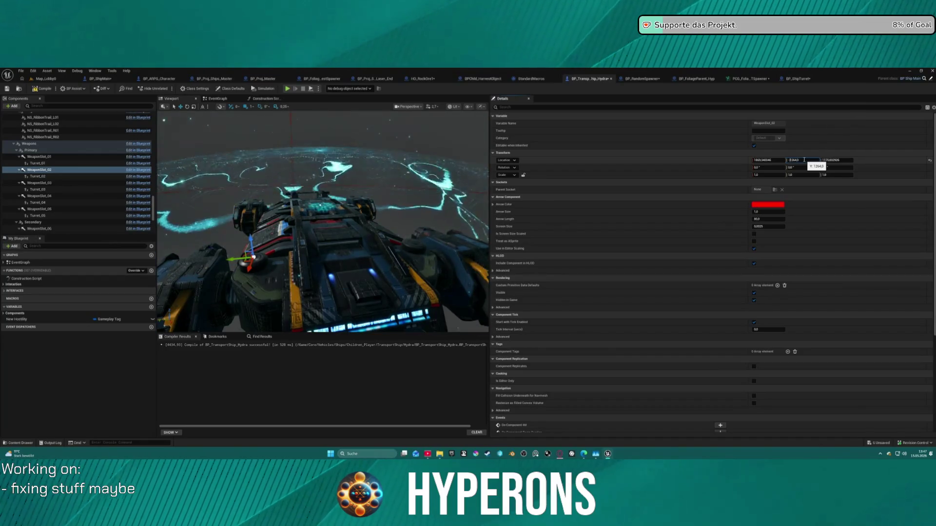
pyautogui.press('Return')
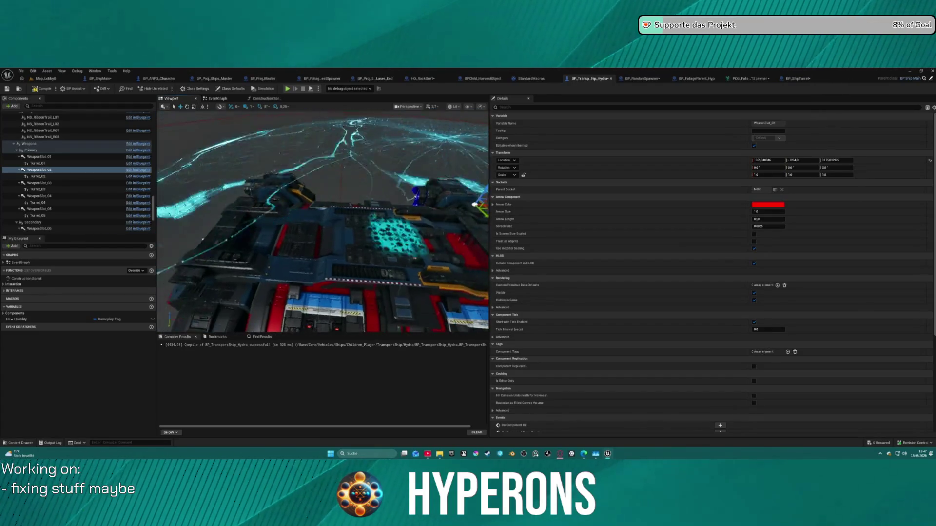
pyautogui.click(47, 189)
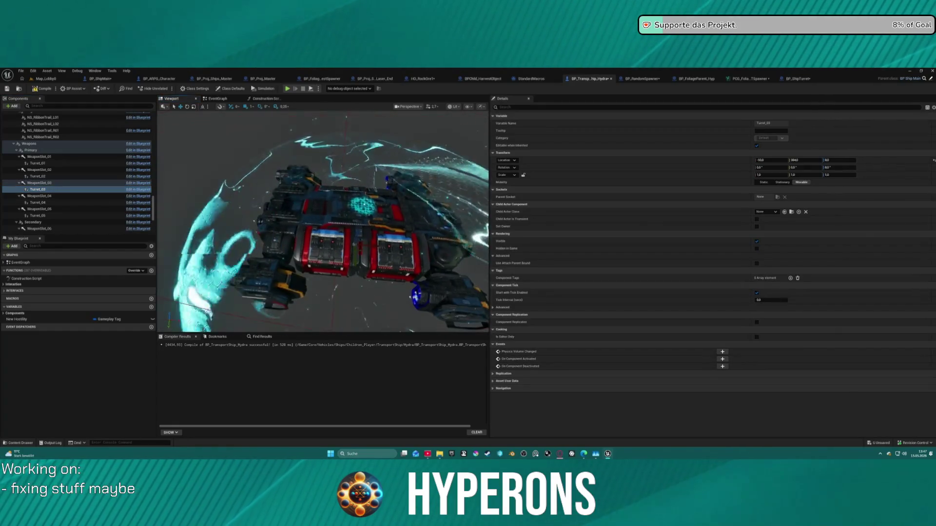
pyautogui.click(63, 182)
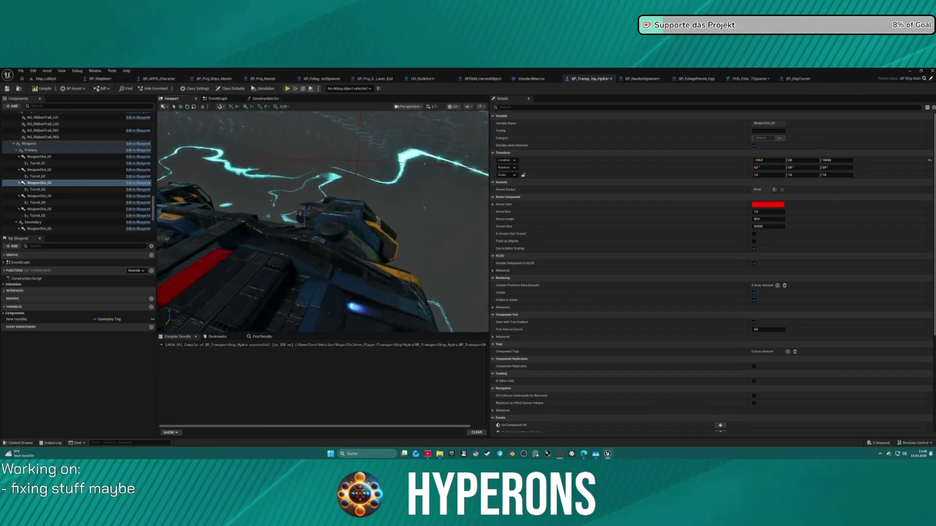
# Orbit the Hydra viewport and inspect the WeaponSlot_02 and WeaponSlot_01 positions
pyautogui.moveTo(322, 219); pyautogui.dragTo(307, 168)
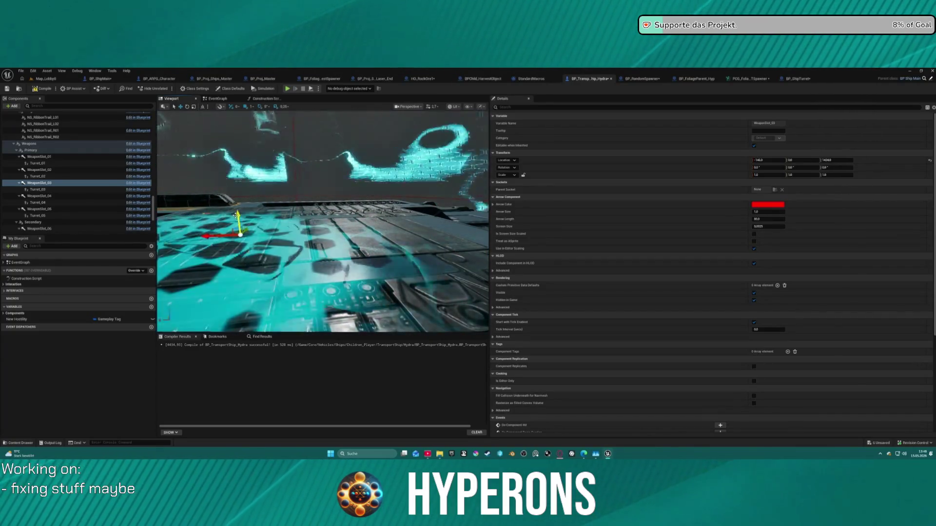
pyautogui.moveTo(243, 218); pyautogui.dragTo(215, 244)
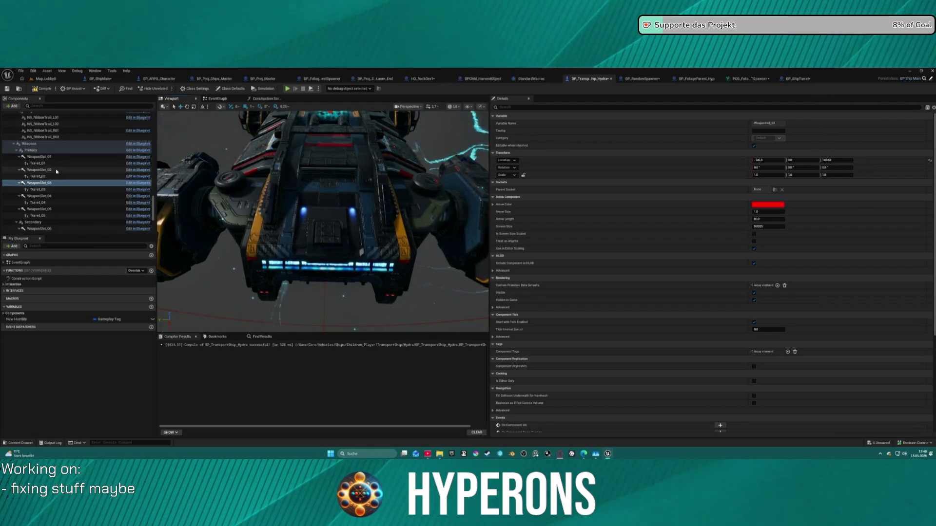
pyautogui.click(59, 169)
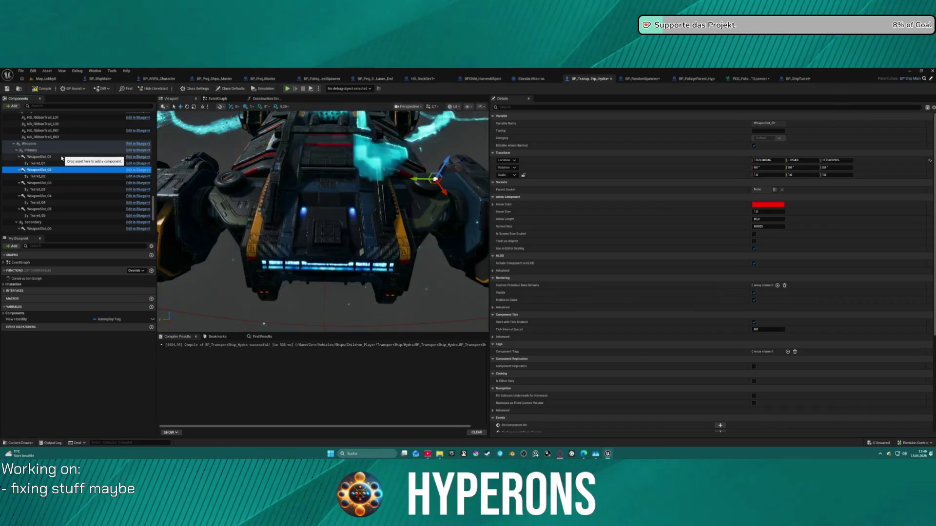
pyautogui.click(59, 157)
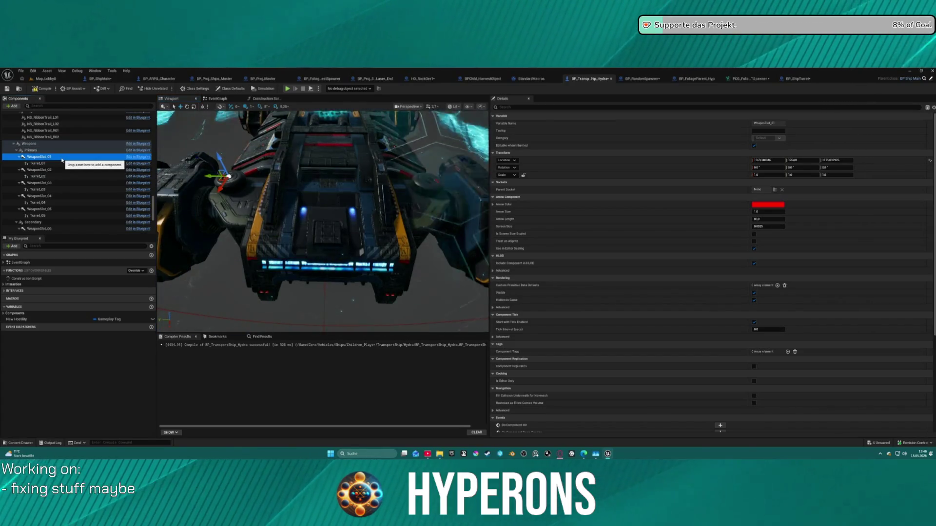
pyautogui.click(39, 170)
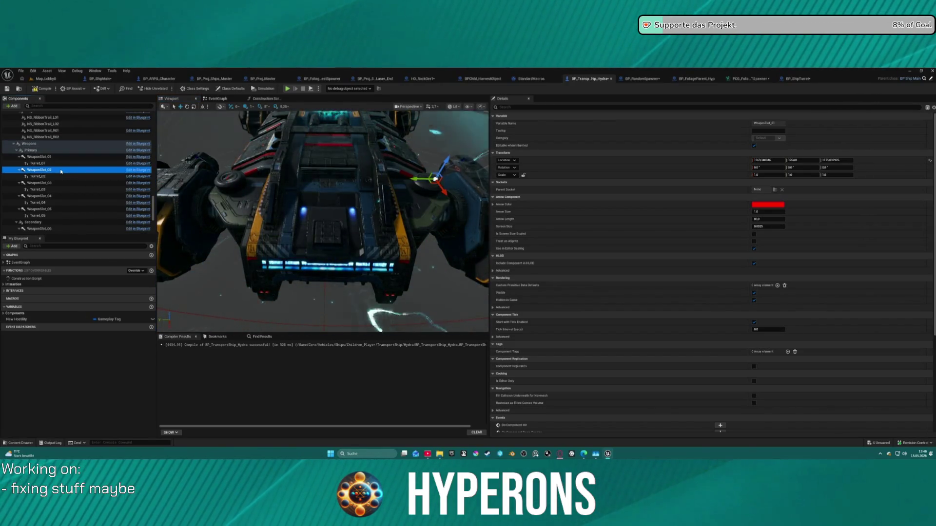
# Swing the view along the hull and return to the Map_Lobby0 level
pyautogui.moveTo(322, 219); pyautogui.dragTo(287, 229)
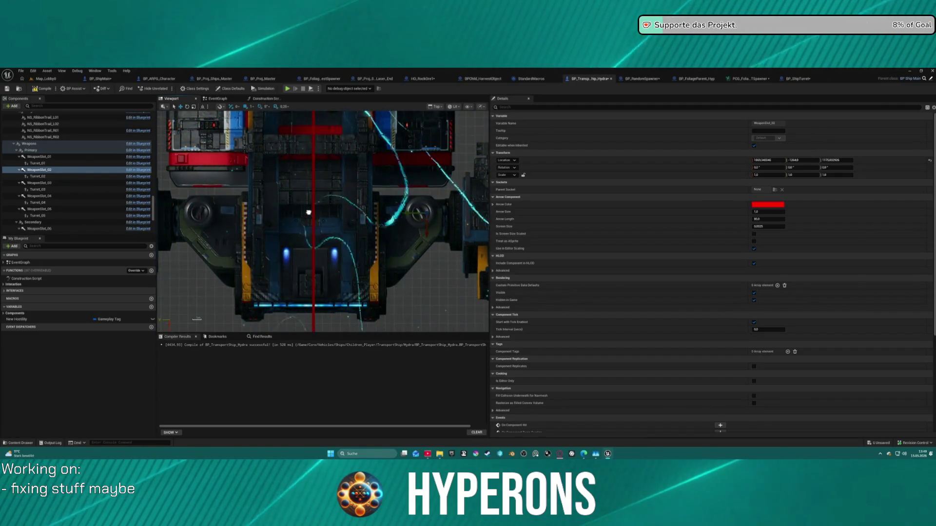
pyautogui.scroll(-2, 308, 212)
pyautogui.scroll(-2, 309, 213)
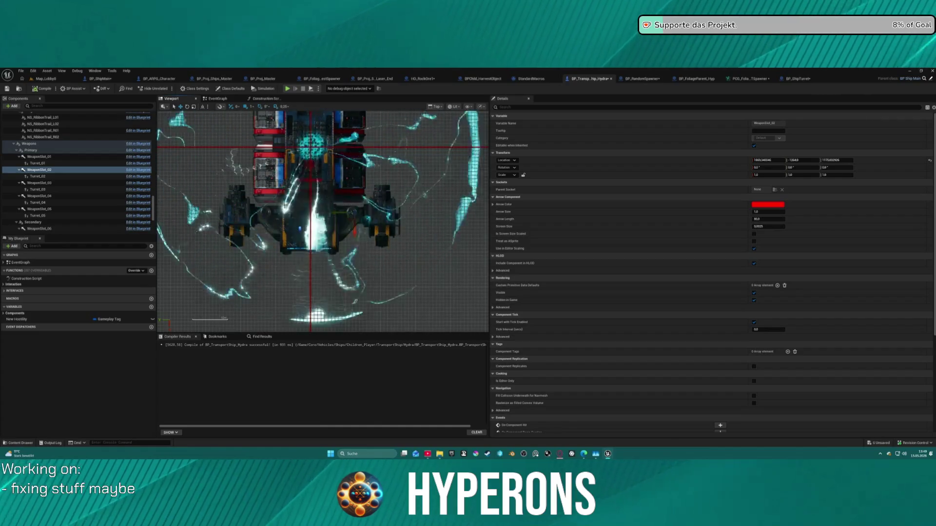
pyautogui.click(46, 78)
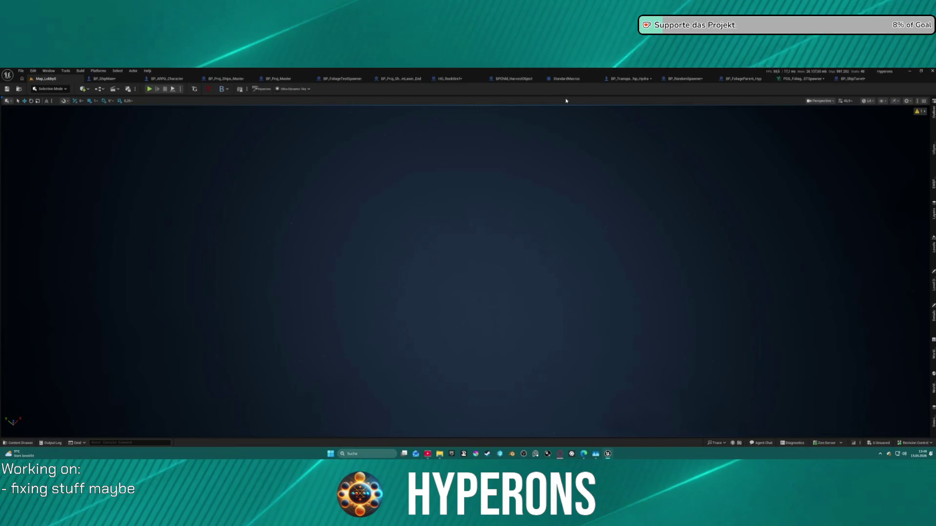
# Inspect SM_ShipBody's properties in BP_ShipMain, then close that Blueprint
pyautogui.click(106, 79)
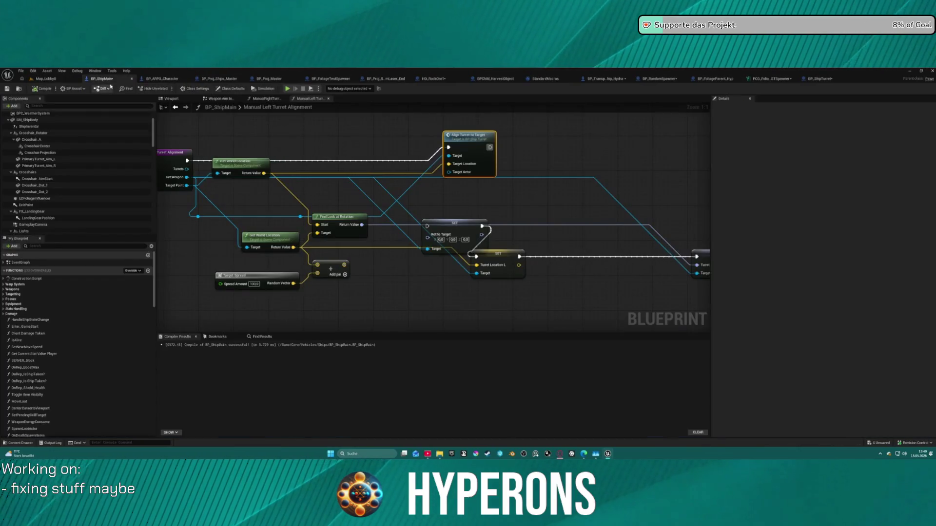
pyautogui.click(57, 79)
pyautogui.click(97, 79)
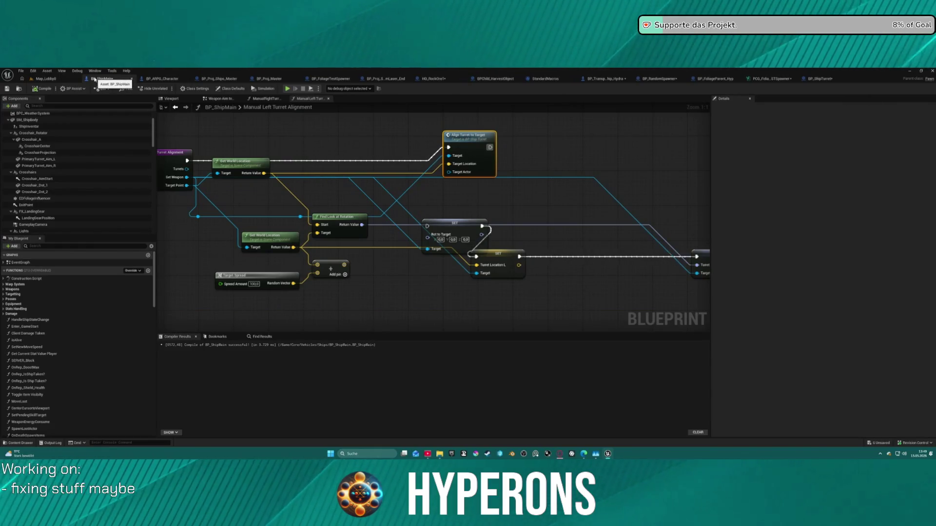
pyautogui.click(43, 120)
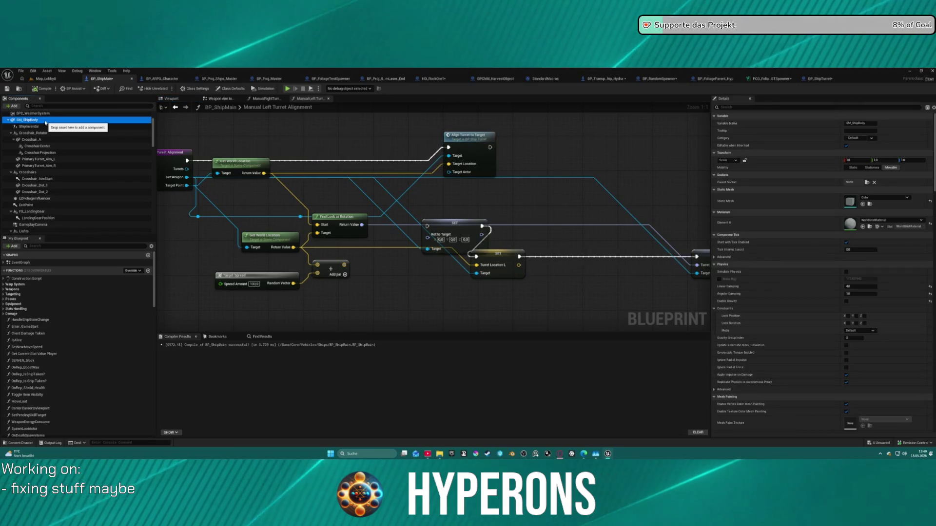
pyautogui.scroll(-10, 49, 156)
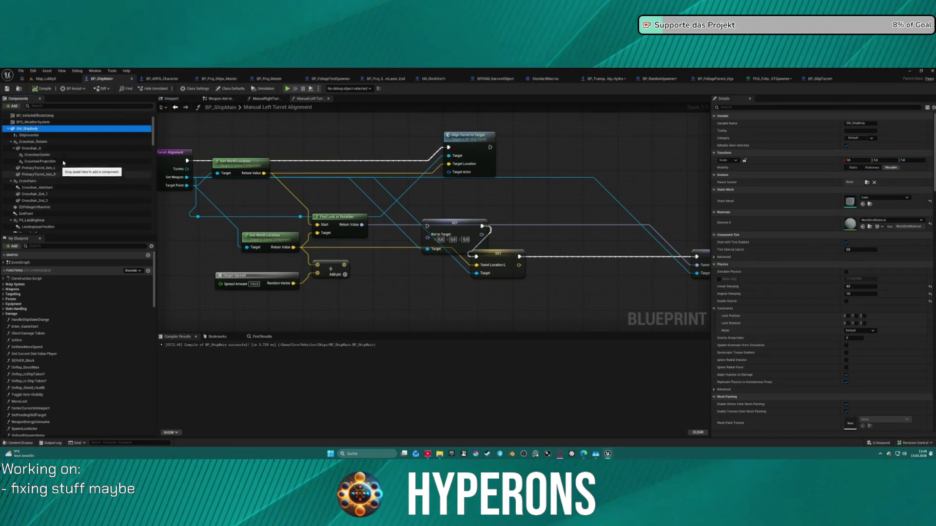
pyautogui.scroll(-15, 80, 166)
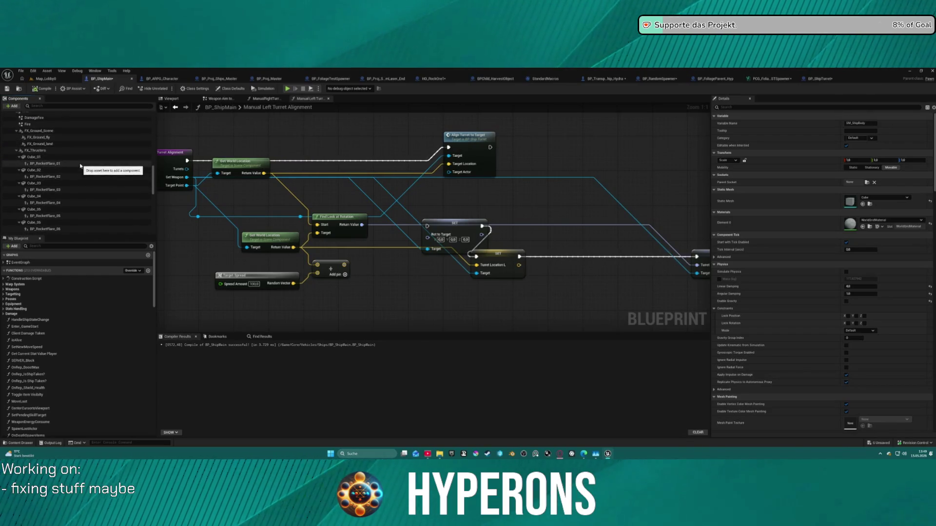
pyautogui.scroll(2, 78, 164)
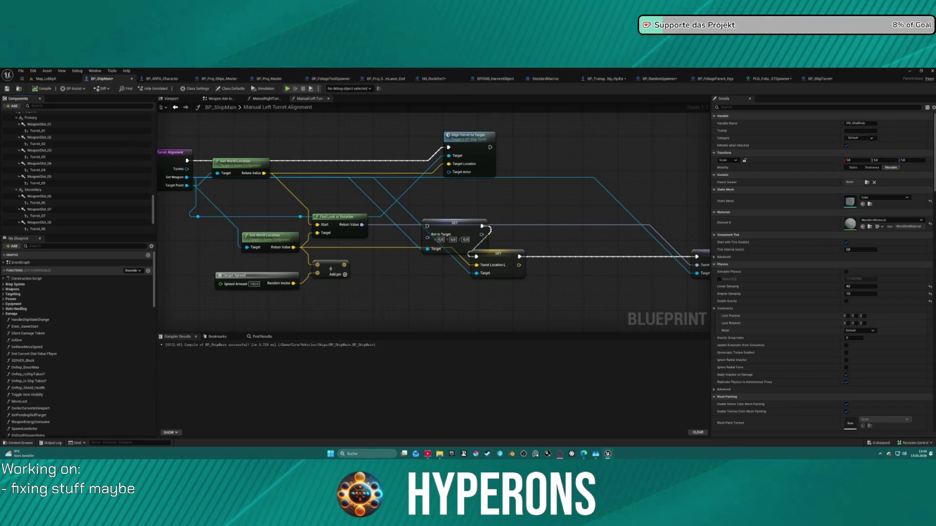
pyautogui.click(131, 78)
# Compare the Hydra's AdditionalEffect and SM_ShipBody settings, then go back to Map_Lobby0
pyautogui.click(598, 79)
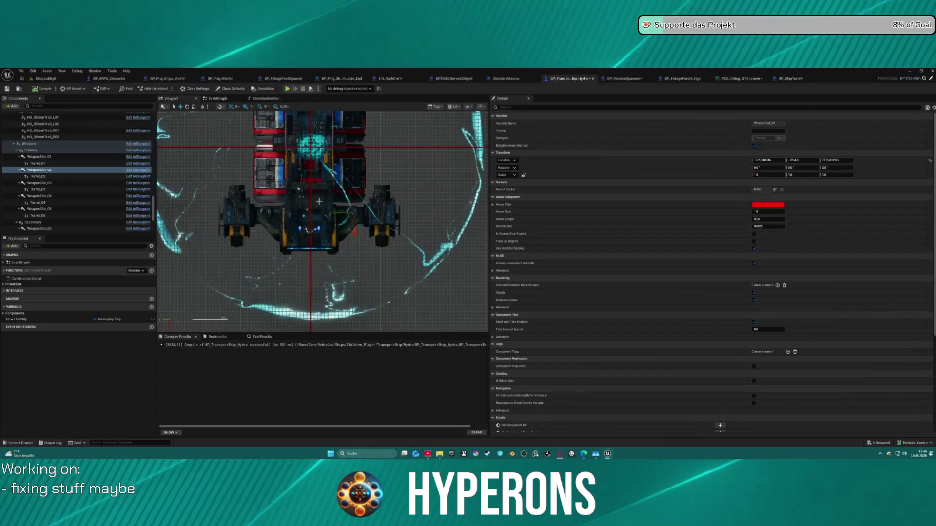
pyautogui.scroll(3, 307, 207)
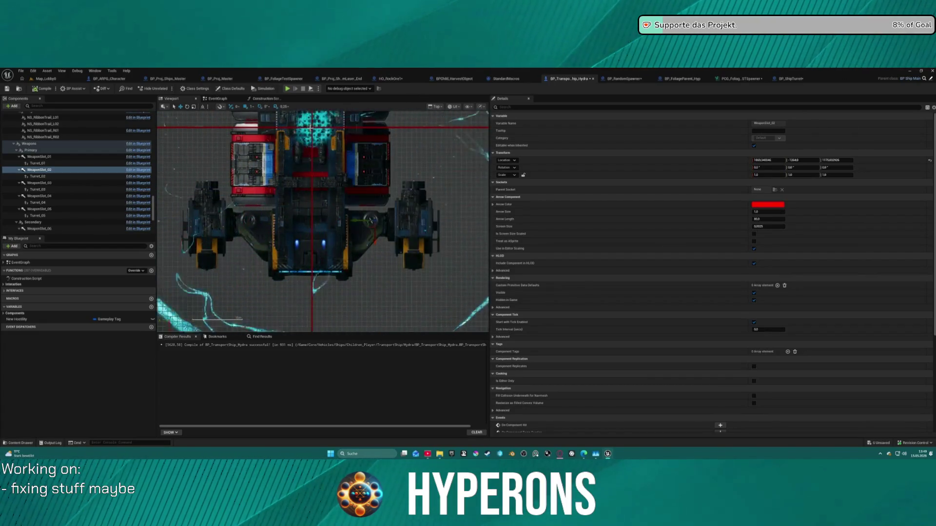
pyautogui.click(288, 157)
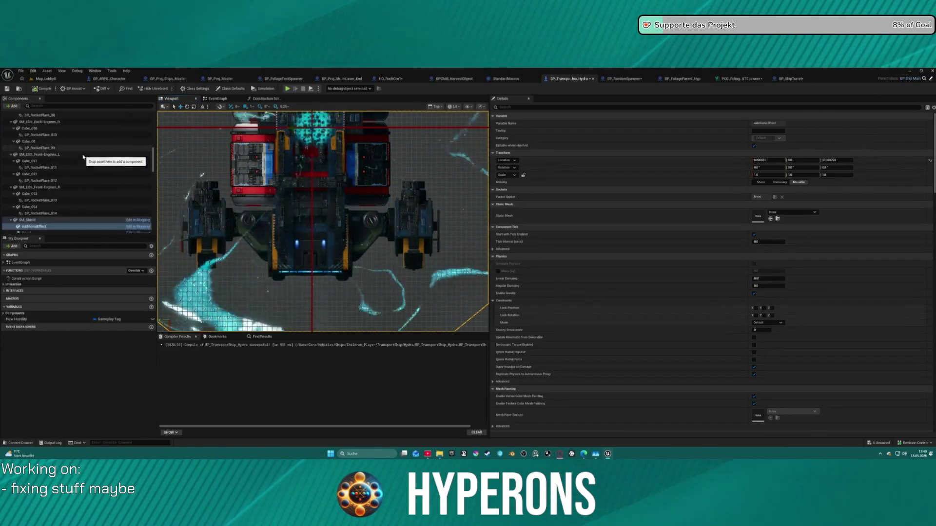
pyautogui.scroll(10, 43, 142)
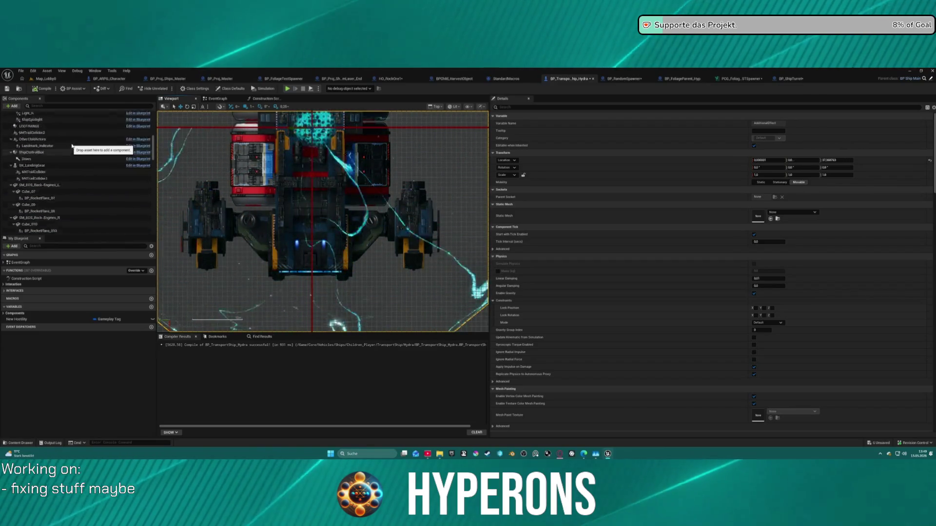
pyautogui.click(54, 154)
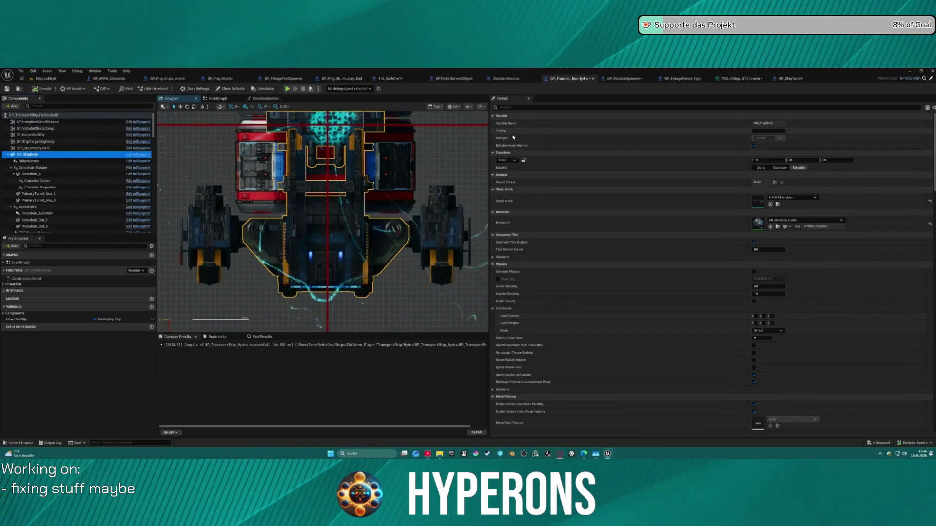
pyautogui.scroll(-10, 81, 197)
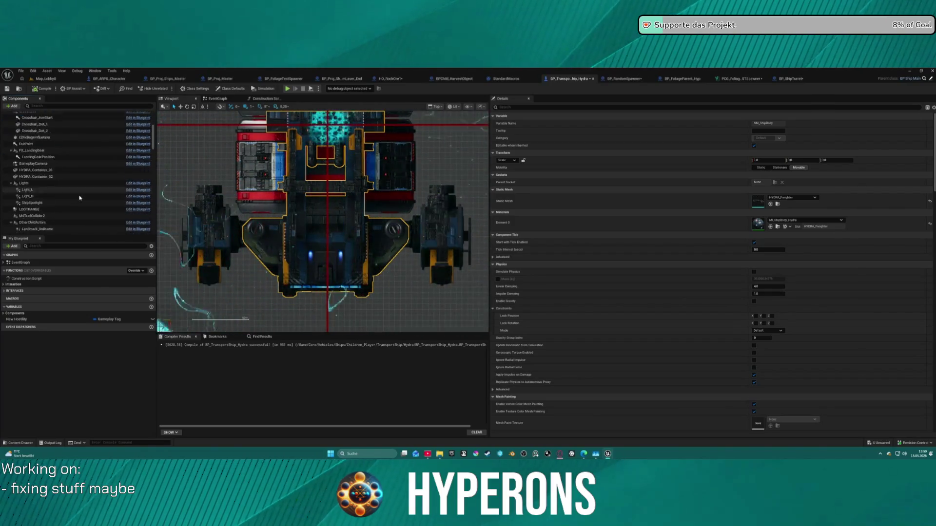
pyautogui.scroll(-10, 80, 196)
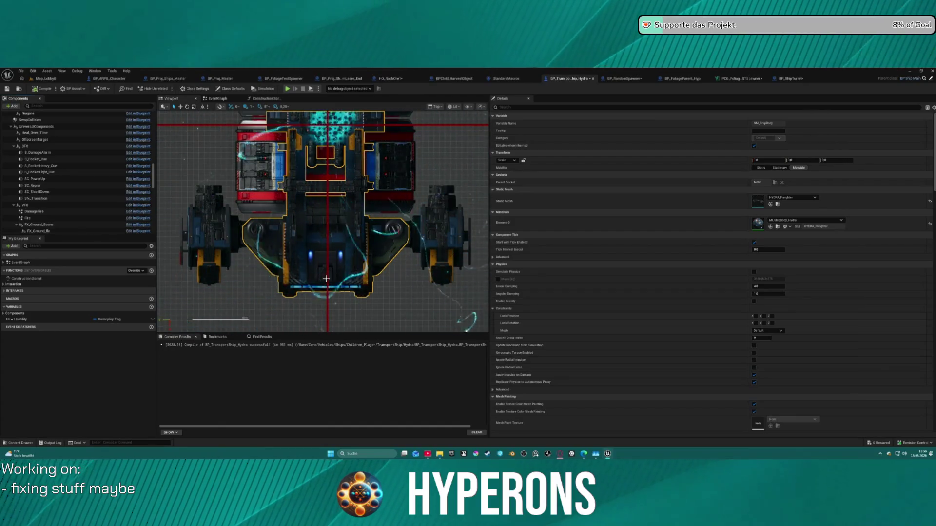
pyautogui.scroll(10, 91, 146)
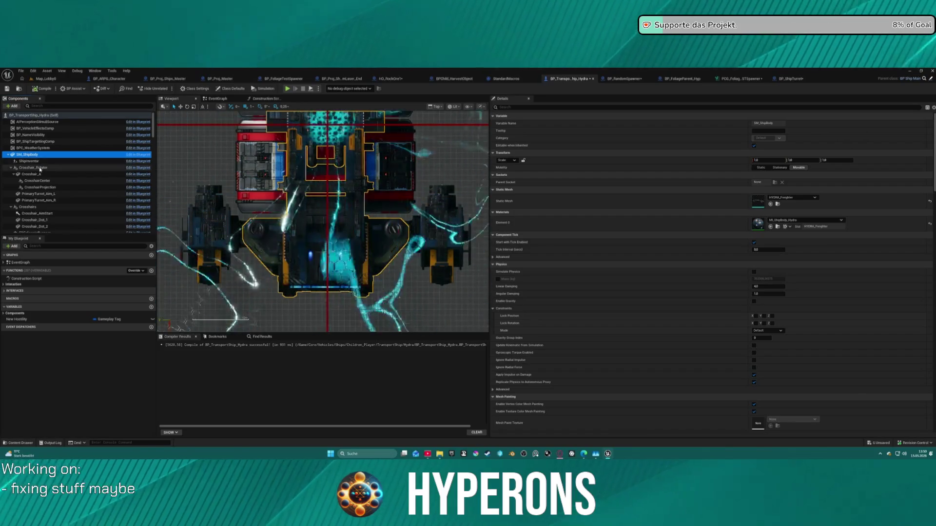
pyautogui.click(25, 79)
pyautogui.click(38, 79)
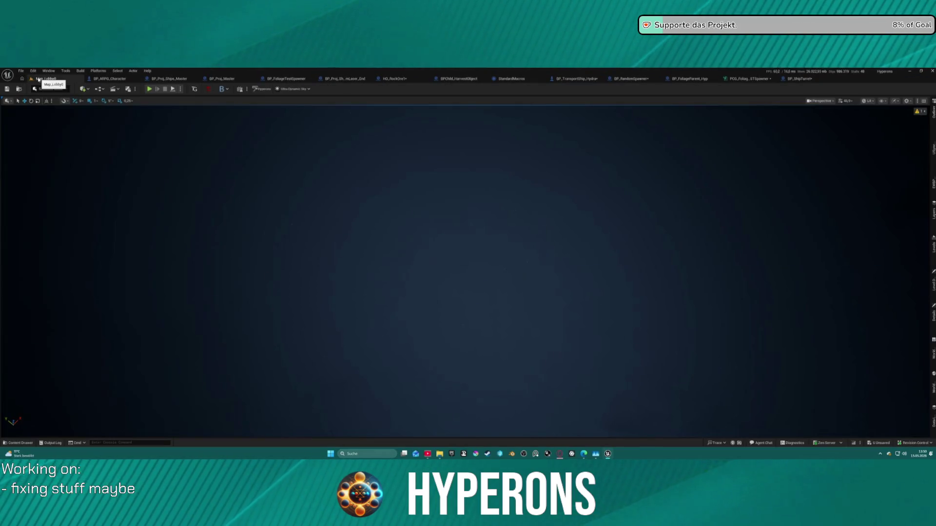
# Drag the HYDRA_Freighter mesh from the Content Drawer into the Map_Lobby0 level
pyautogui.click(22, 80)
pyautogui.click(601, 80)
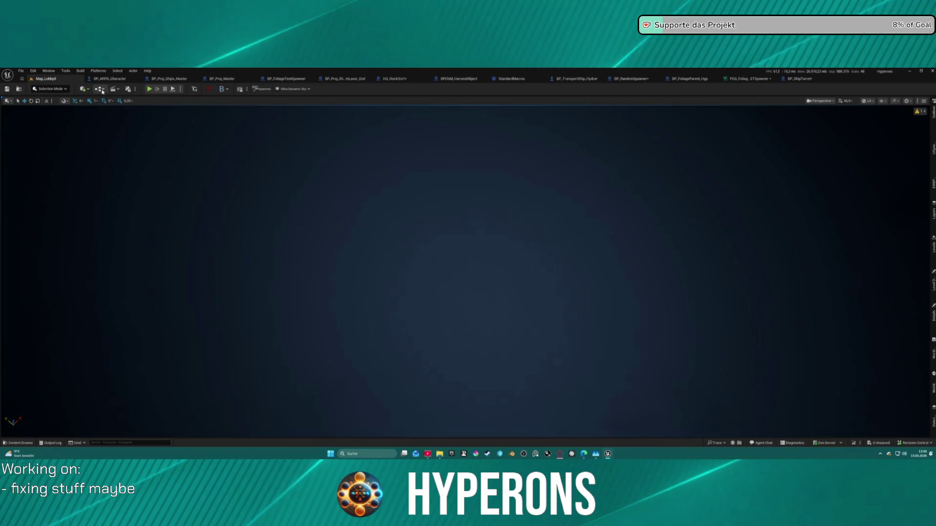
pyautogui.hotkey('ctrl', 'space')
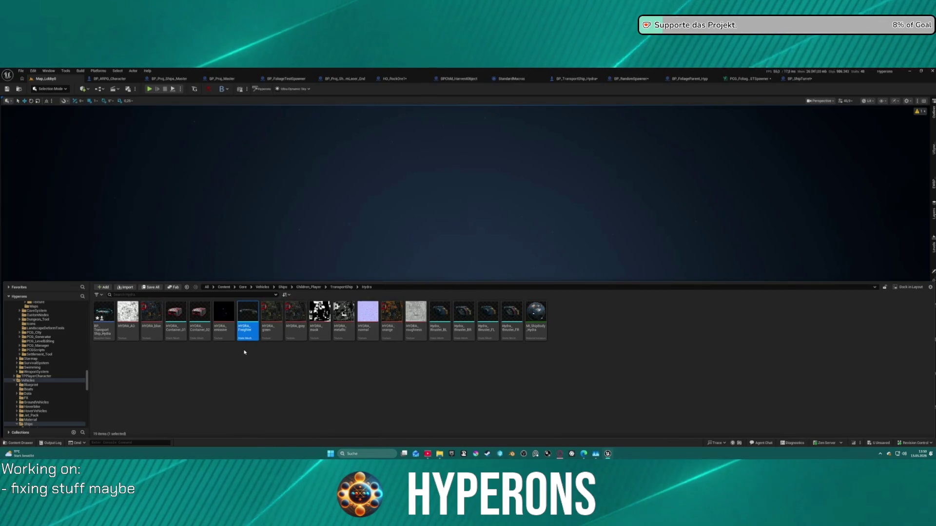
pyautogui.moveTo(250, 333)
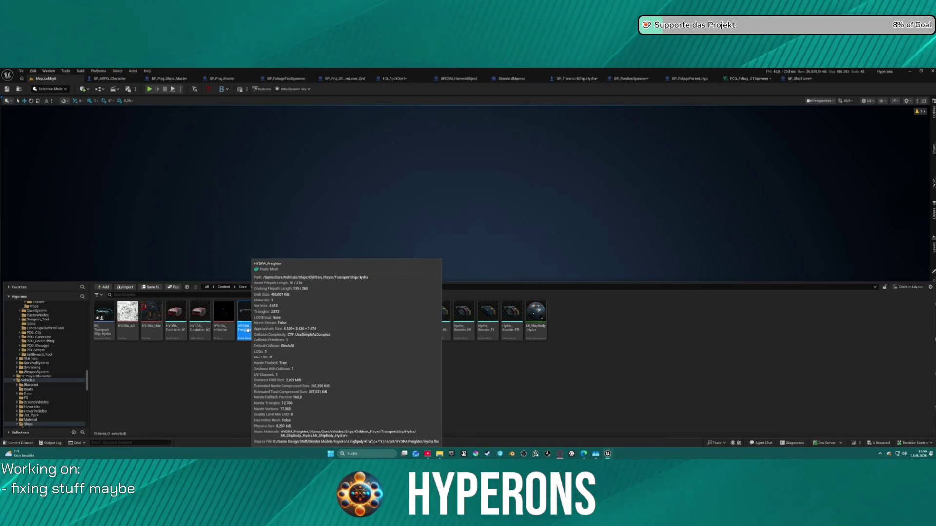
pyautogui.moveTo(261, 242)
pyautogui.mouseDown()
pyautogui.moveTo(279, 218)
pyautogui.moveTo(261, 293)
pyautogui.mouseUp()
pyautogui.scroll(-5, 261, 292)
pyautogui.moveTo(468, 273)
pyautogui.mouseDown()
pyautogui.moveTo(420, 287)
pyautogui.moveTo(483, 273)
pyautogui.moveTo(438, 278)
pyautogui.mouseUp()
pyautogui.click(54, 88)
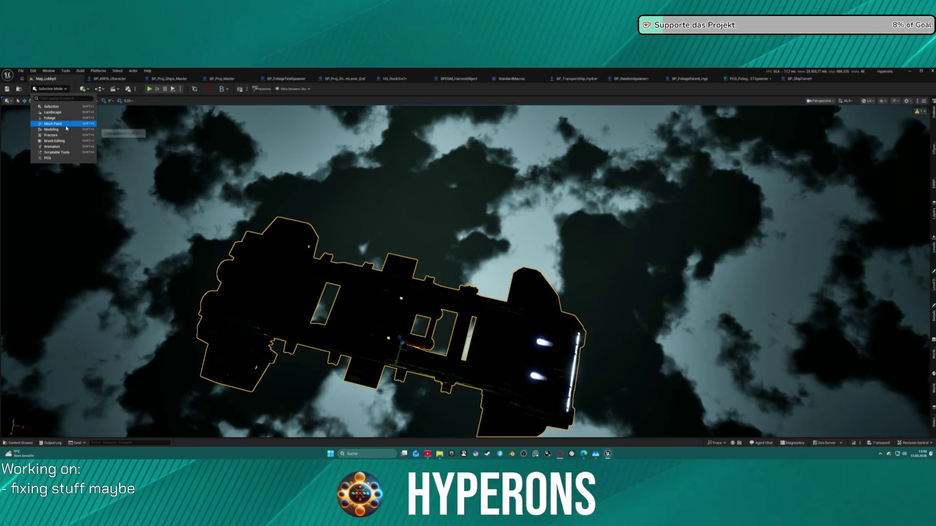
# In Modeling mode, move the freighter's pivot to the mesh center with Edit Pivot and accept
pyautogui.click(66, 130)
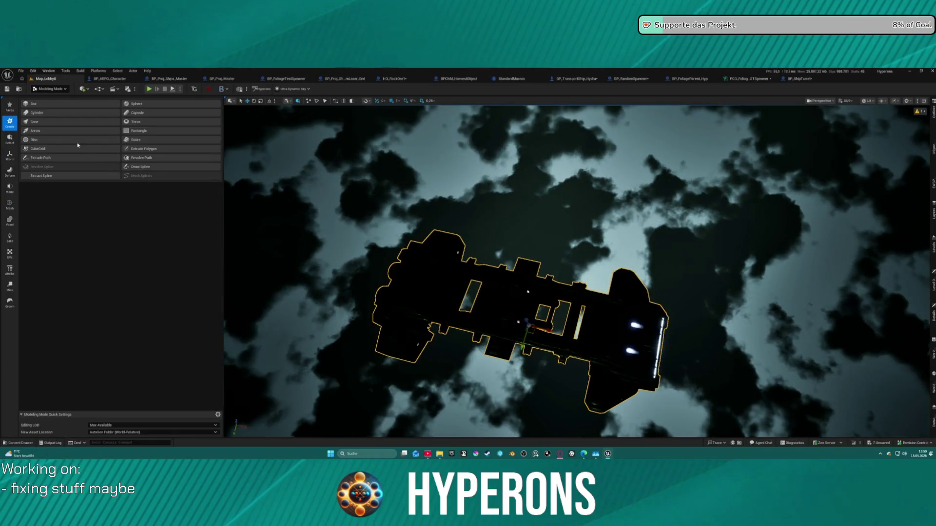
pyautogui.click(14, 155)
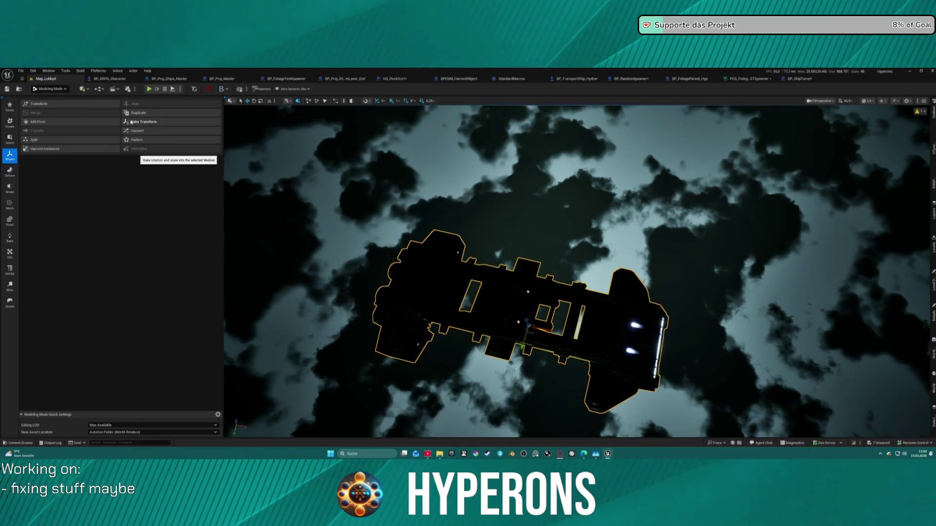
pyautogui.click(63, 124)
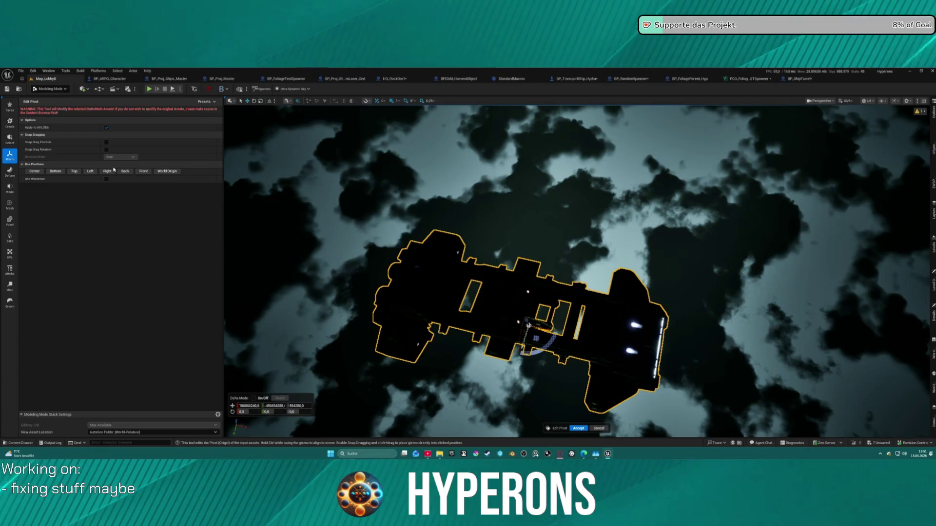
pyautogui.click(35, 171)
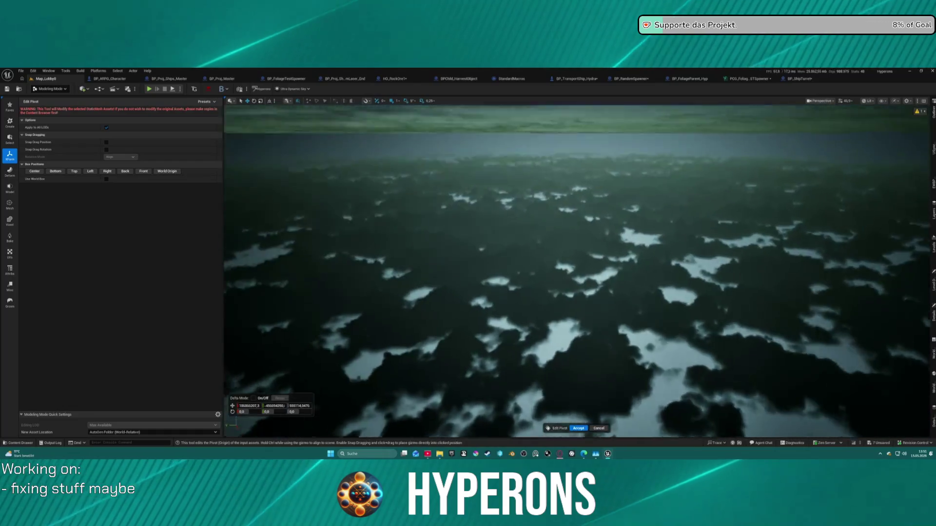
pyautogui.press('f')
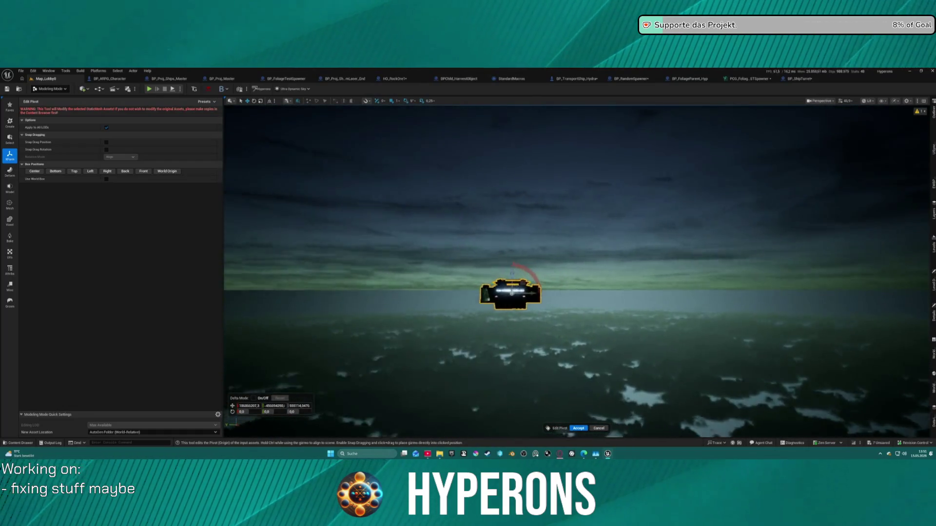
pyautogui.moveTo(583, 322); pyautogui.dragTo(583, 400)
pyautogui.press('Return')
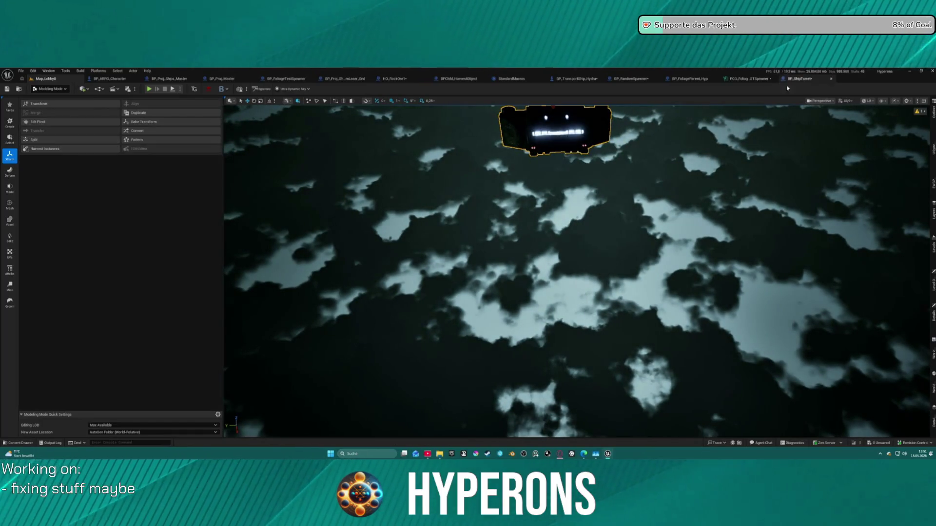
pyautogui.click(805, 82)
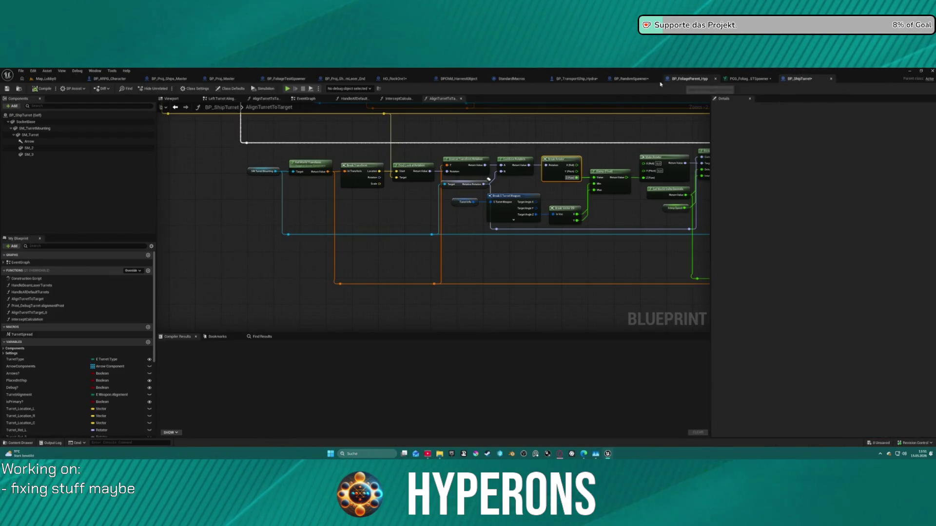
pyautogui.click(574, 79)
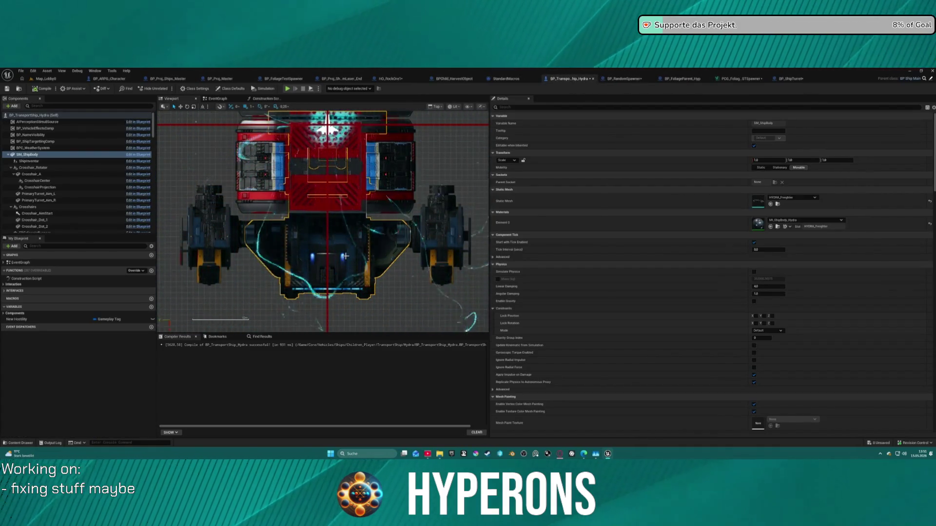
pyautogui.moveTo(345, 256)
pyautogui.mouseDown()
pyautogui.moveTo(338, 195)
pyautogui.moveTo(338, 331)
pyautogui.mouseUp()
pyautogui.scroll(5, 244, 205)
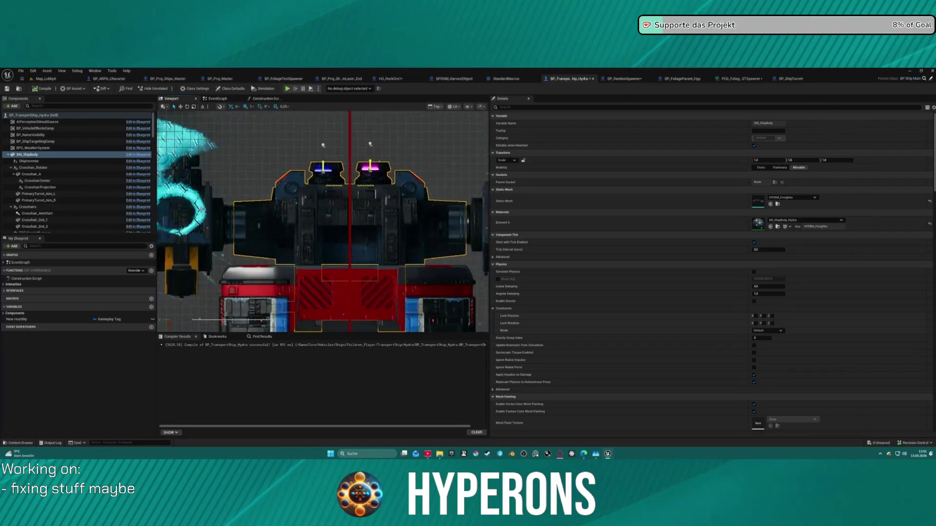
pyautogui.click(46, 78)
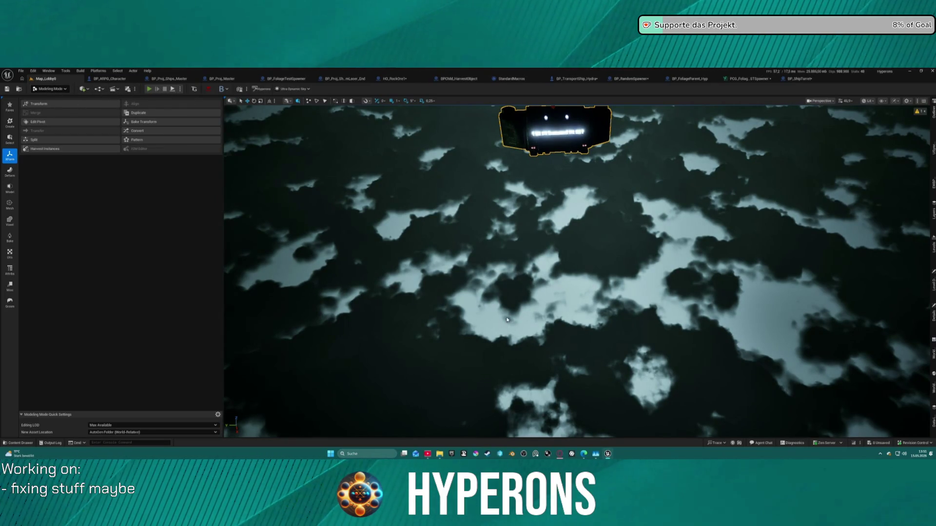
# Play in the editor and start the game as the Mining character
pyautogui.hotkey('alt', 'p')
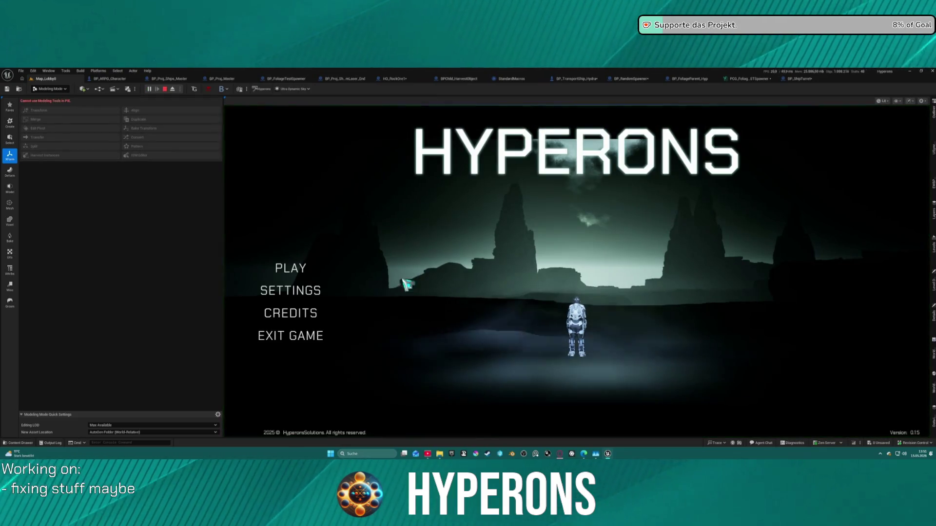
pyautogui.click(319, 269)
pyautogui.click(499, 279)
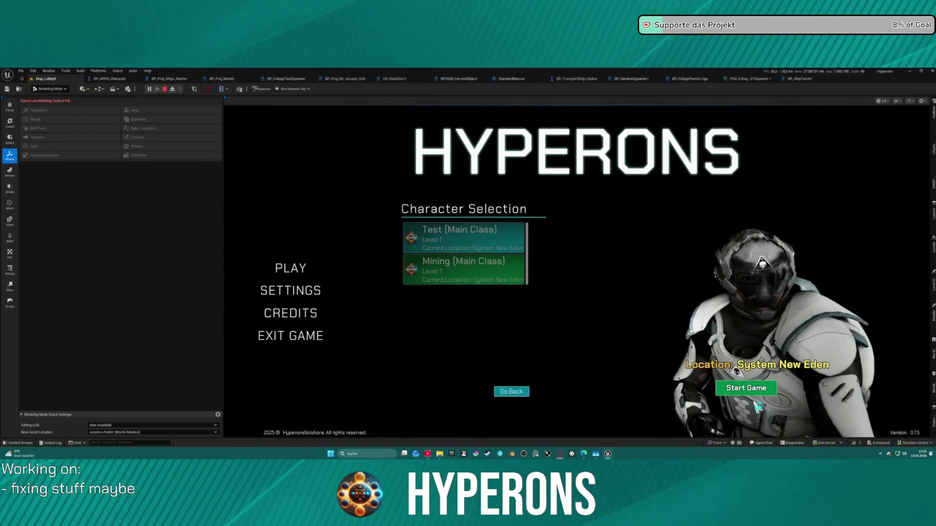
pyautogui.click(768, 387)
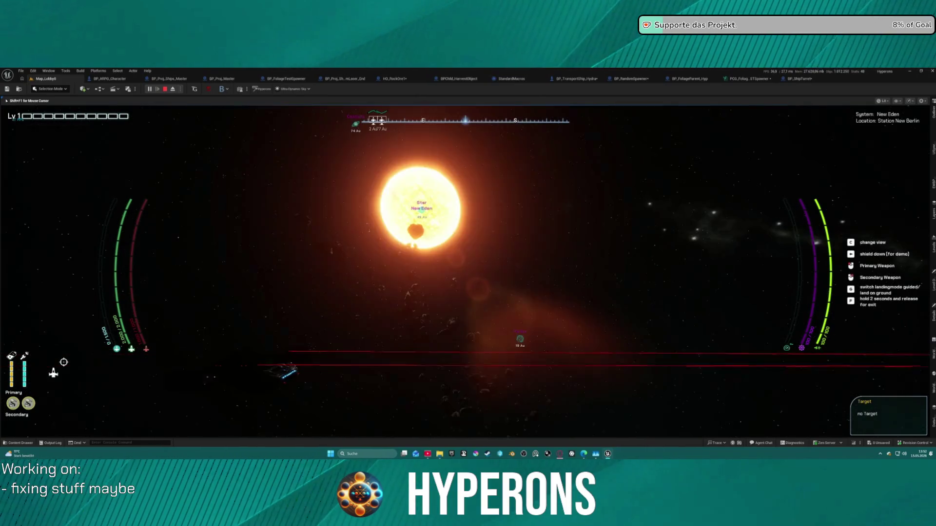
# Fly the ship in chase and cockpit views, fire the lasers, and save an F9 screenshot
pyautogui.press('c')
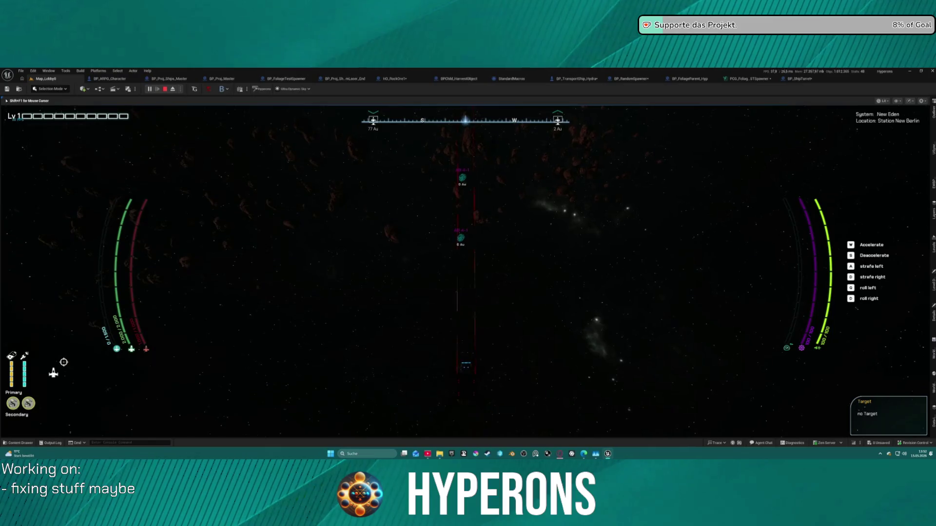
pyautogui.hotkey('shift', 'F1')
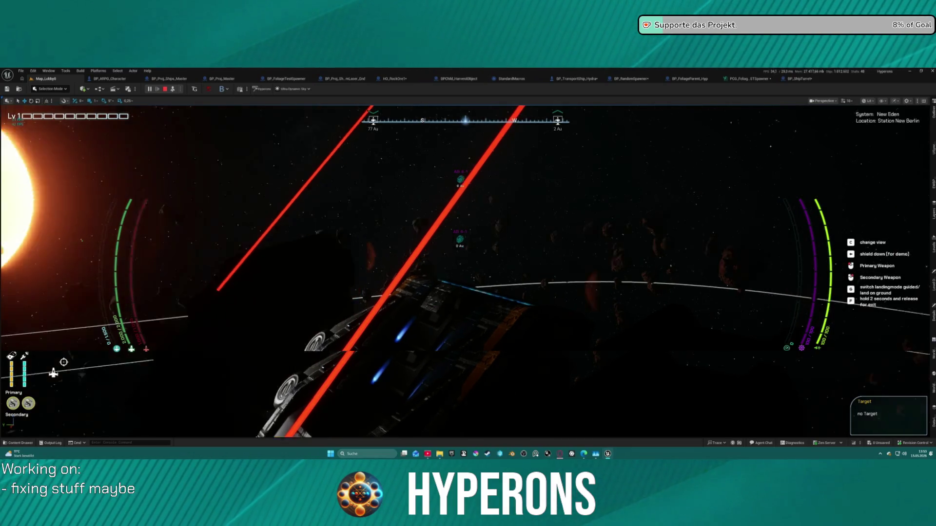
pyautogui.press('c')
pyautogui.press('F9')
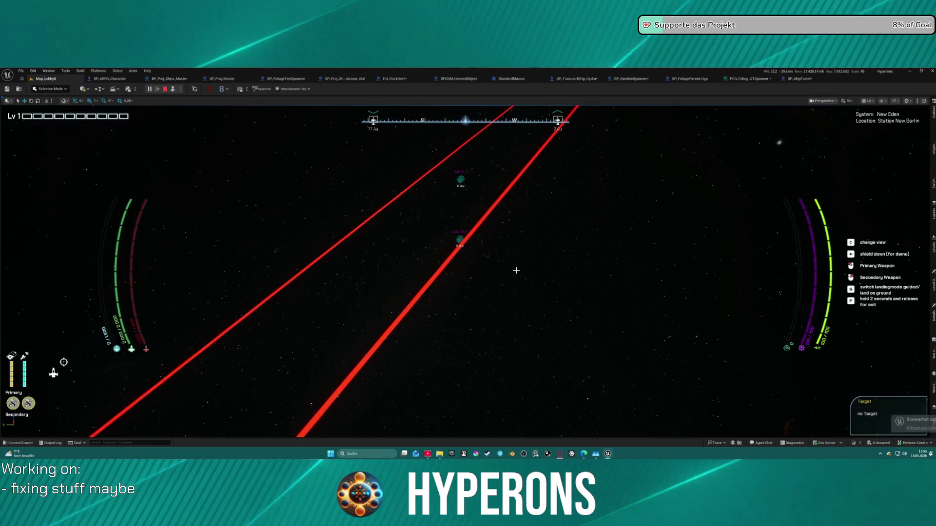
pyautogui.click(516, 270)
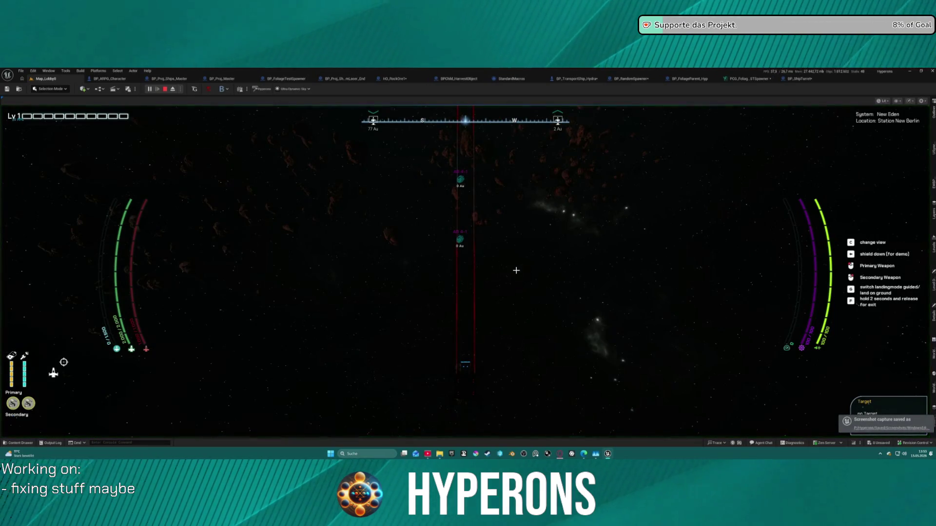
pyautogui.press('f')
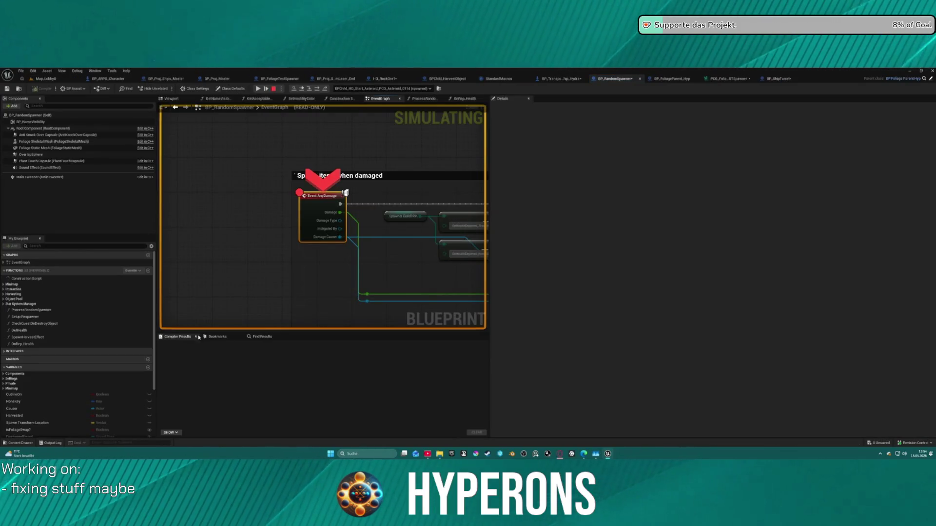
# Stop the game session and add a breakpoint on BP_Proj_Master's On Projectile Stop node
pyautogui.click(274, 89)
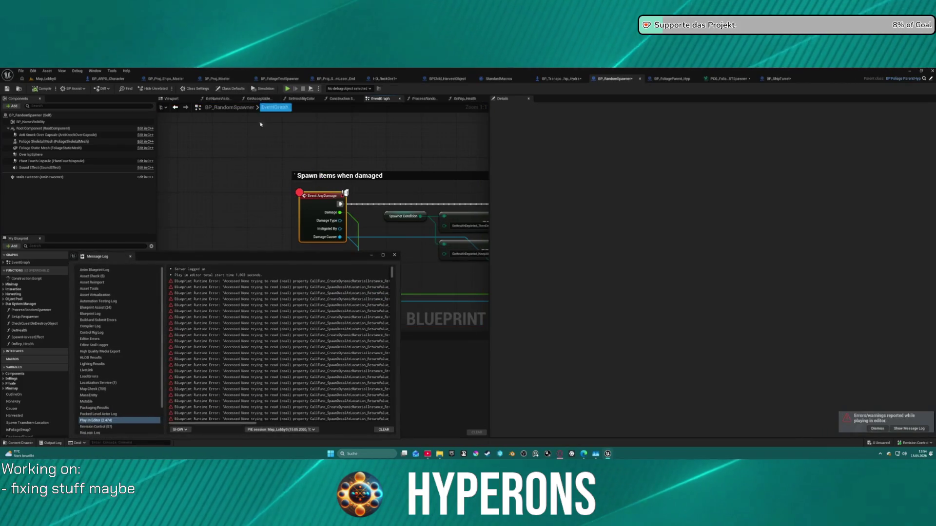
pyautogui.click(395, 256)
pyautogui.click(158, 81)
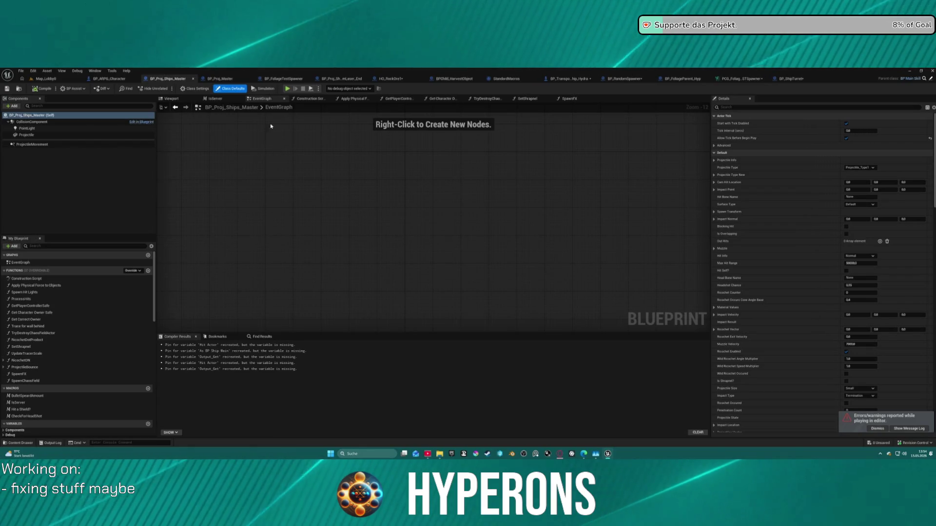
pyautogui.click(220, 78)
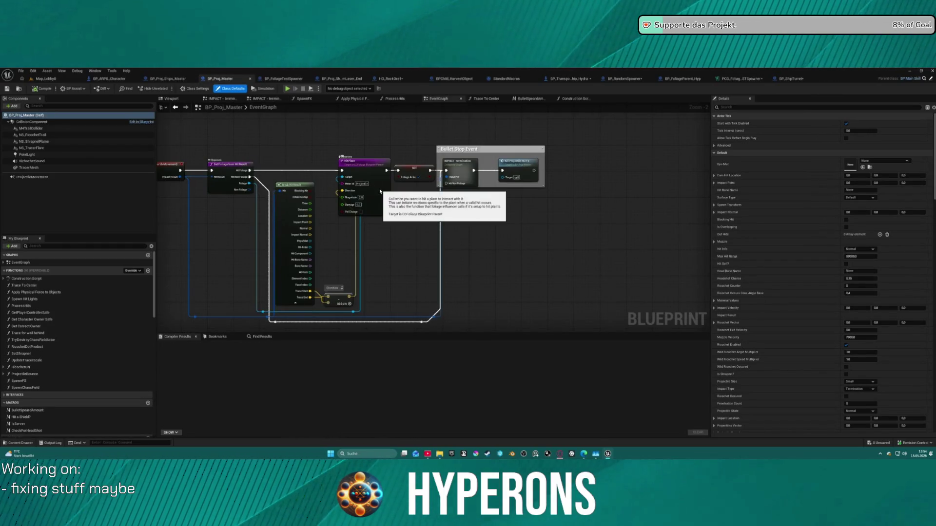
pyautogui.moveTo(338, 154); pyautogui.dragTo(394, 164)
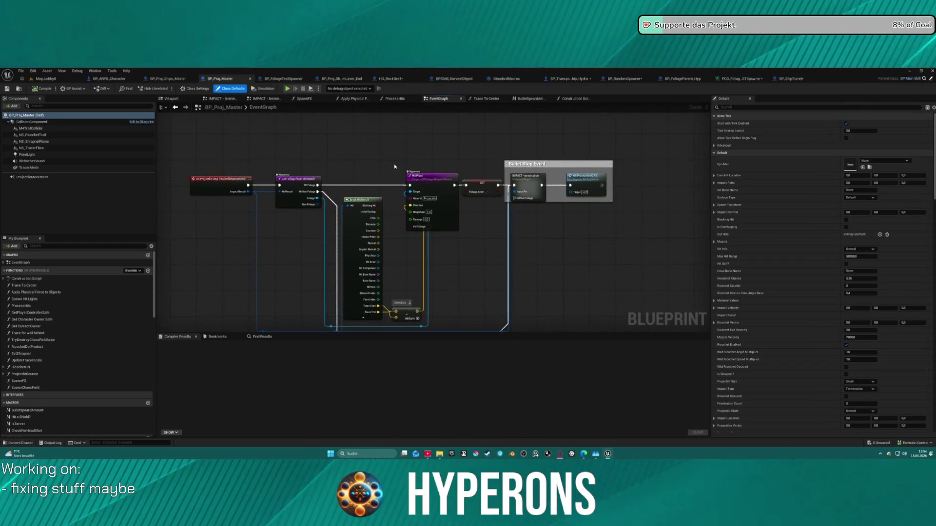
pyautogui.rightClick(229, 188)
pyautogui.click(263, 321)
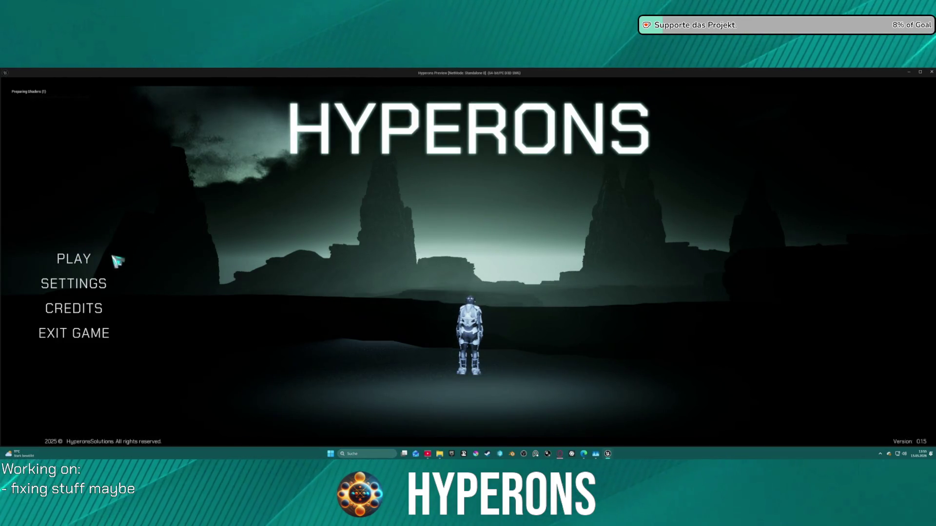
# Launch Hyperons as the Mining character in System New Eden and accelerate away from Station New Berlin
pyautogui.click(86, 261)
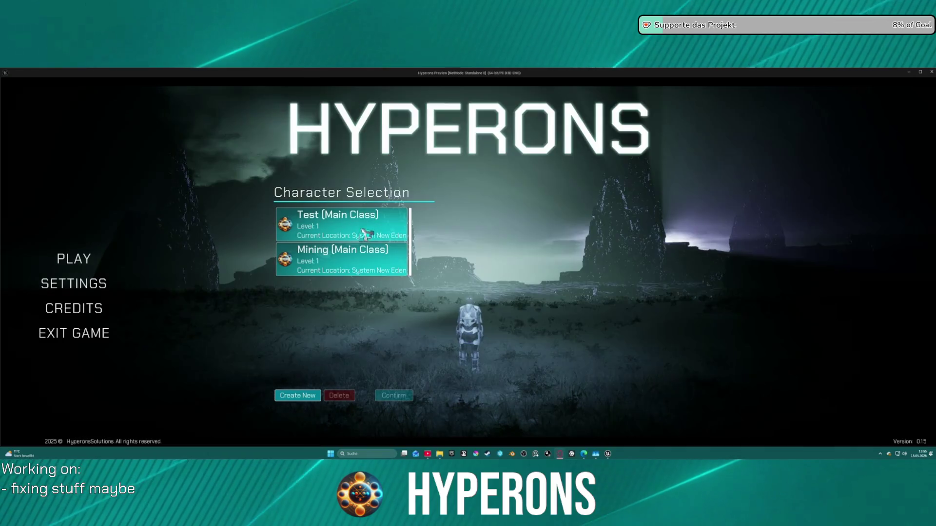
pyautogui.click(359, 266)
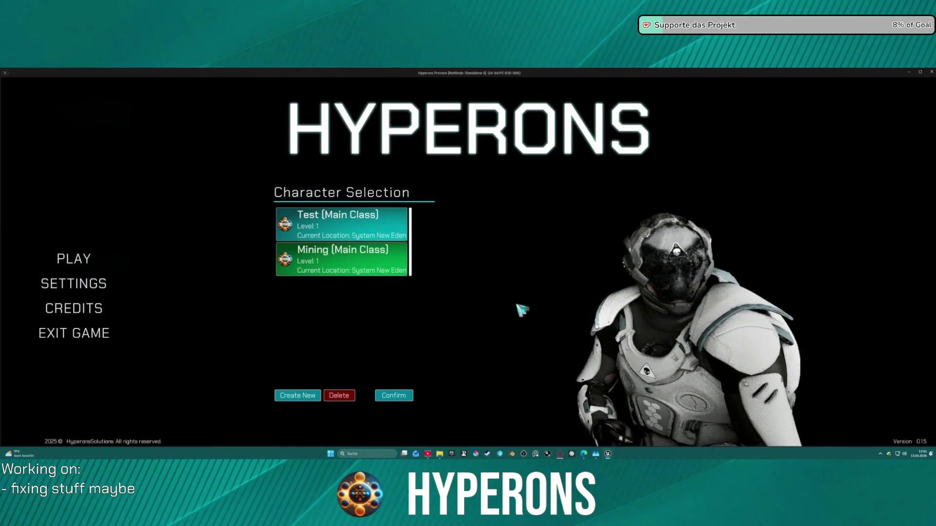
pyautogui.click(395, 395)
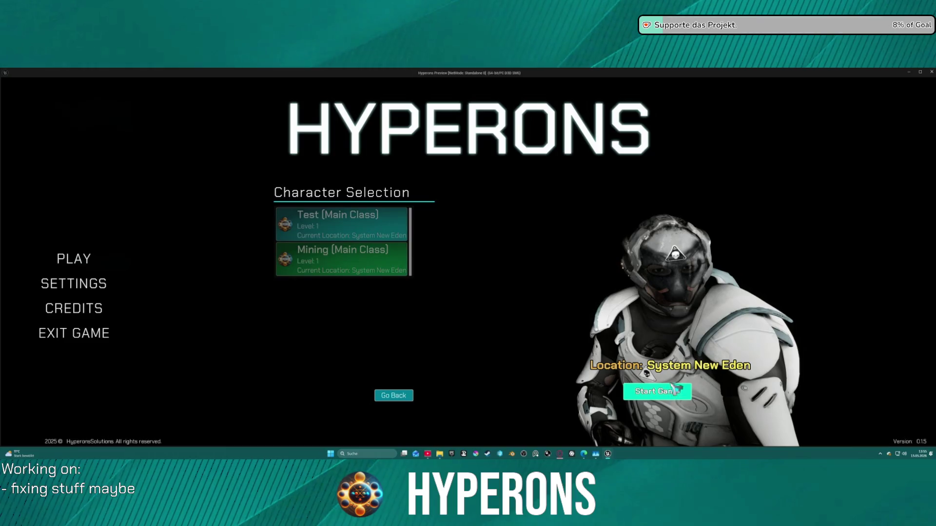
pyautogui.click(675, 390)
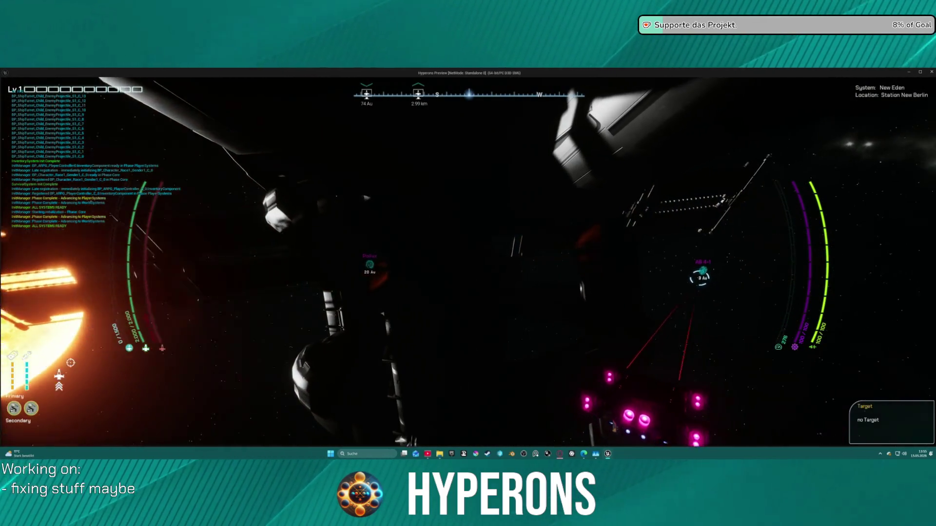
pyautogui.press('w')
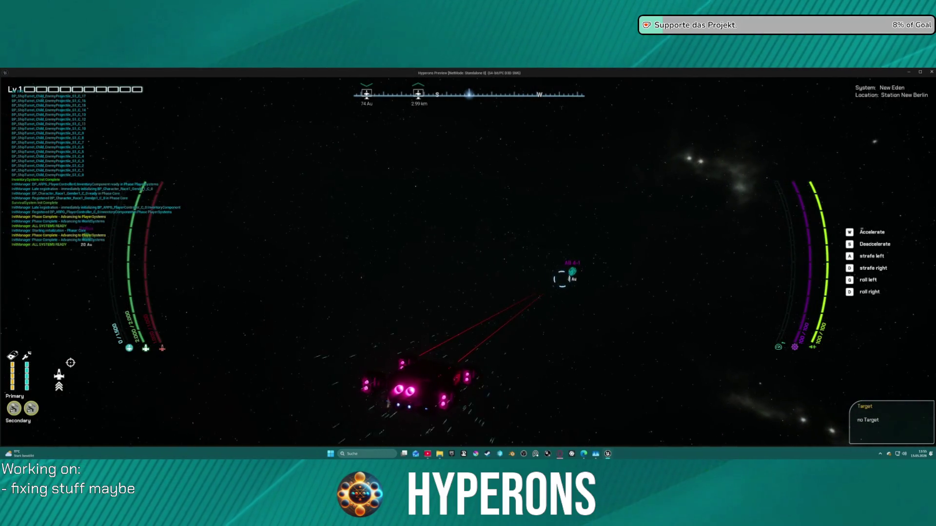
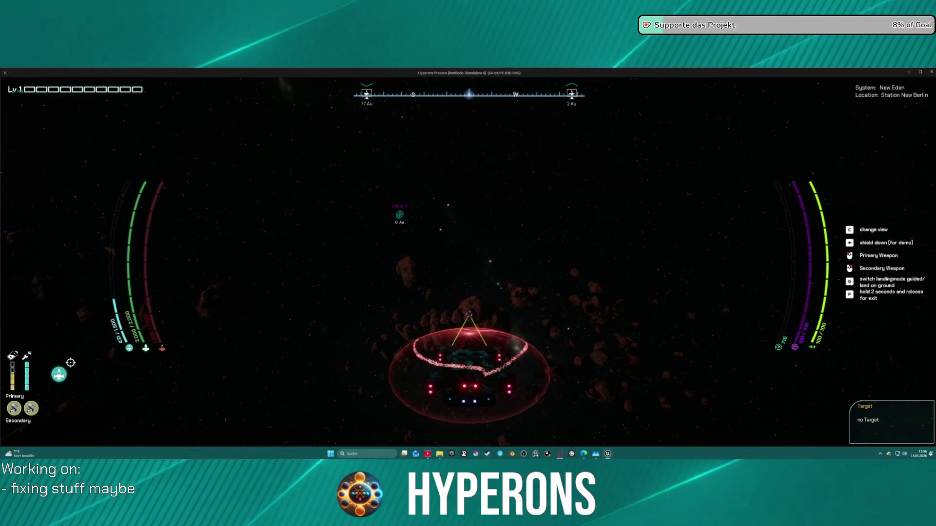
# End the play session, dismiss the runtime error log, and switch to BP_TransportShip_Hydra
pyautogui.press('Escape')
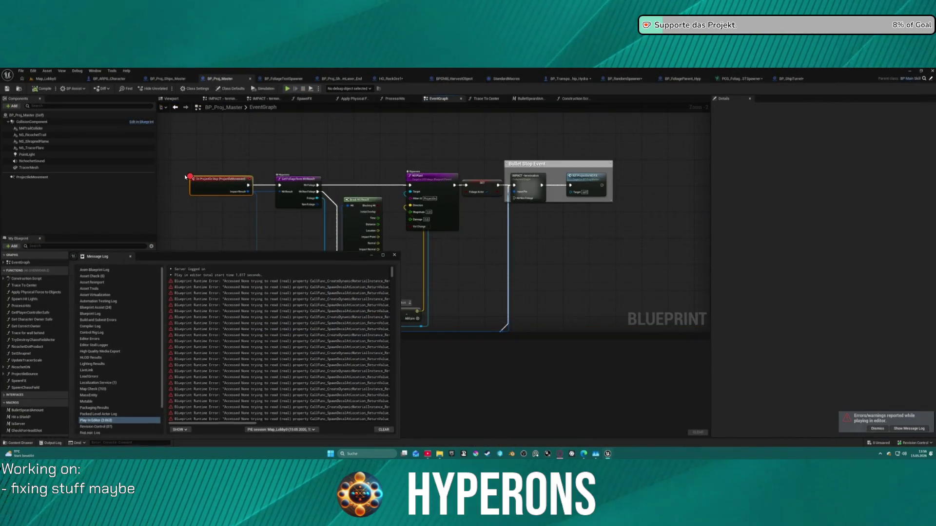
pyautogui.click(395, 255)
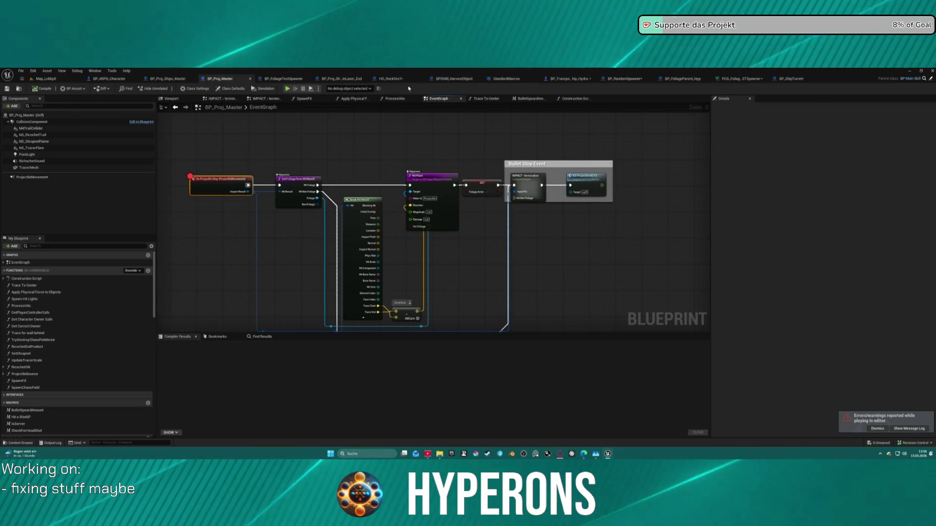
pyautogui.click(568, 78)
pyautogui.scroll(-6, 237, 187)
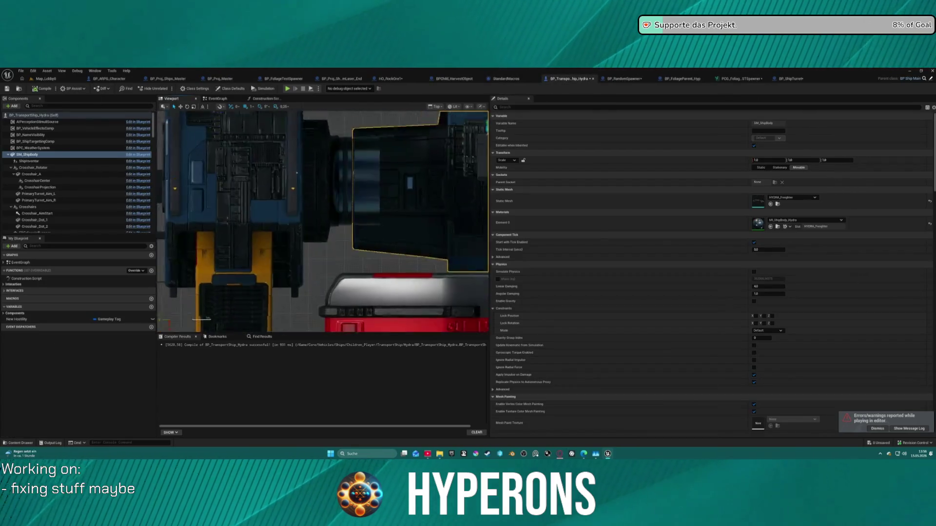
# Switch the ship viewport to Perspective, orbit around it, and select HYDRA_Container_01 and HYDRA_Container_02
pyautogui.scroll(-3, 237, 186)
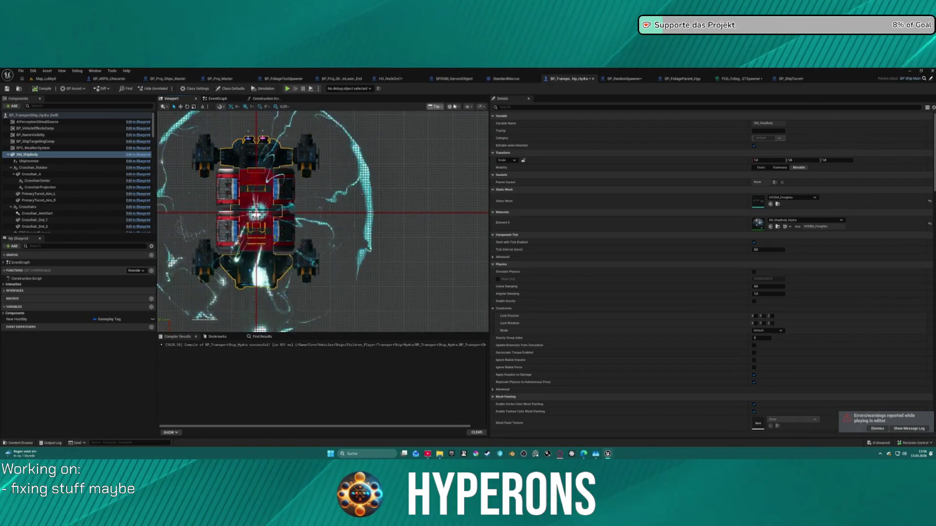
pyautogui.click(451, 128)
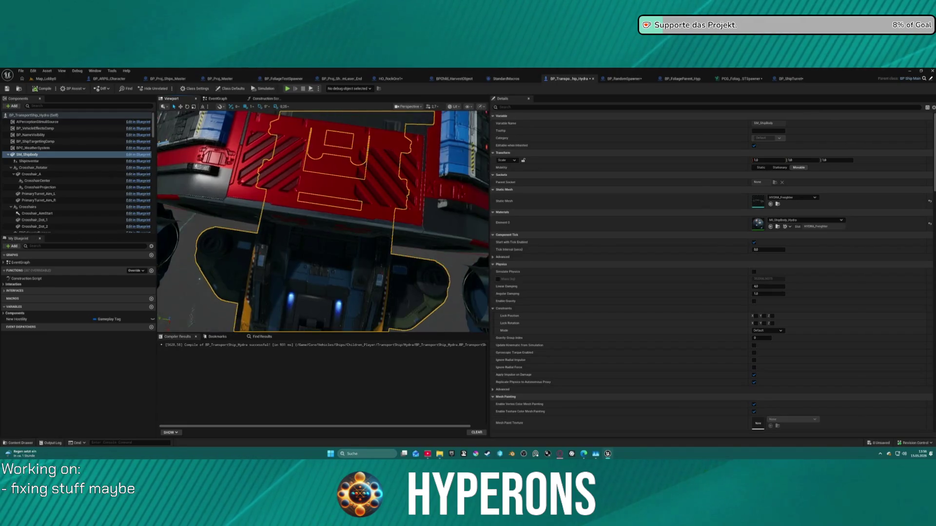
pyautogui.moveTo(322, 220)
pyautogui.mouseDown()
pyautogui.moveTo(263, 224)
pyautogui.moveTo(249, 193)
pyautogui.moveTo(333, 208)
pyautogui.mouseUp()
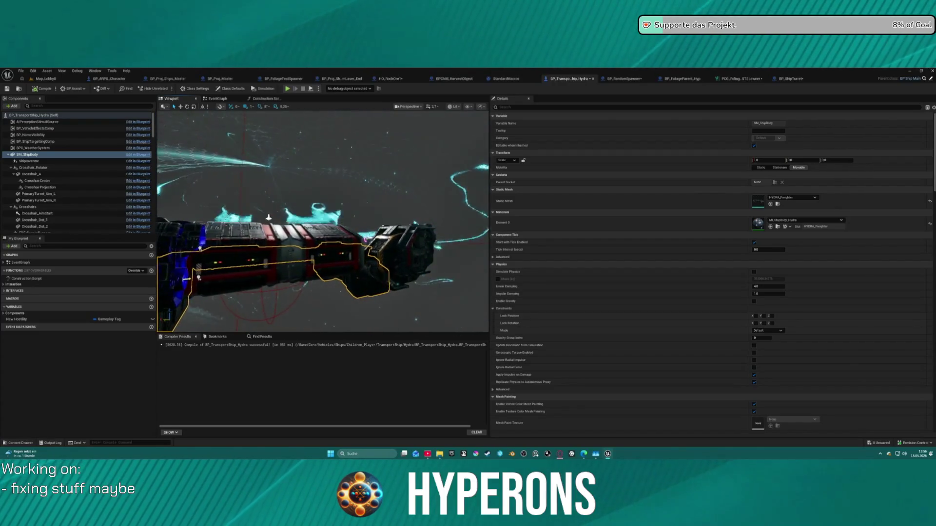
pyautogui.moveTo(268, 217)
pyautogui.mouseDown()
pyautogui.moveTo(253, 215)
pyautogui.moveTo(323, 178)
pyautogui.mouseUp()
pyautogui.scroll(-5, 50, 192)
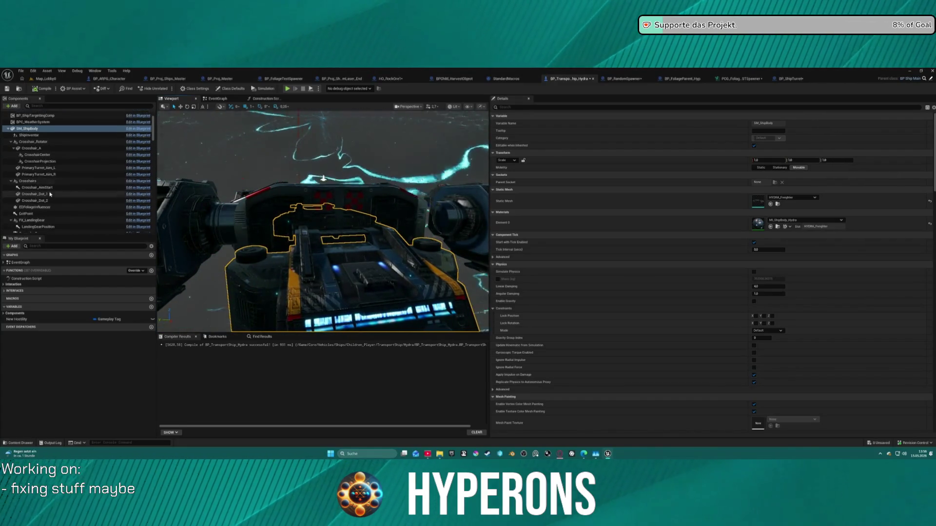
pyautogui.click(48, 204)
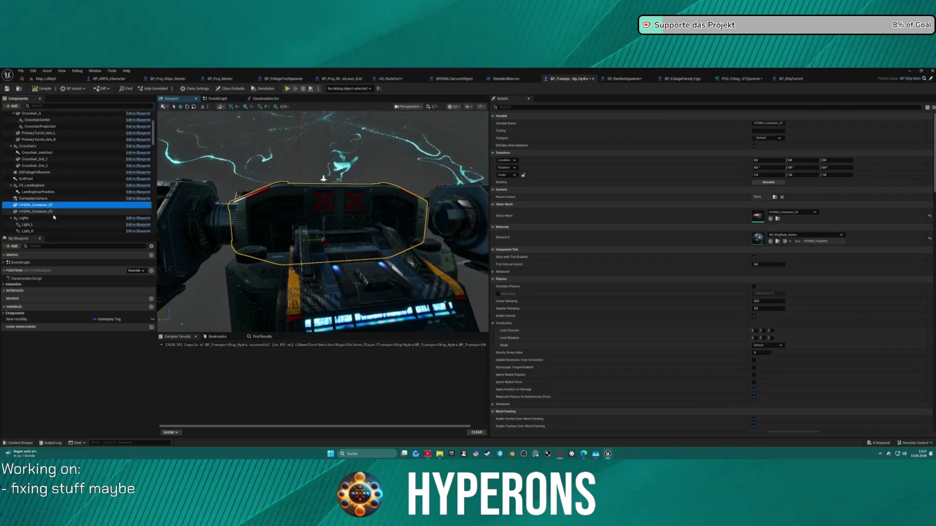
pyautogui.keyDown('ctrl'); pyautogui.click(49, 212); pyautogui.keyUp('ctrl')
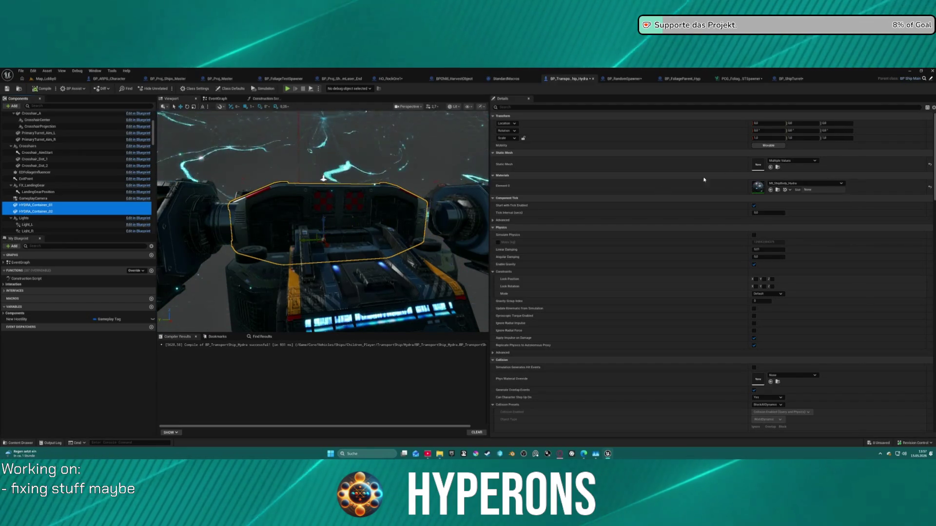
pyautogui.moveTo(323, 179)
pyautogui.mouseDown()
pyautogui.moveTo(264, 222)
pyautogui.moveTo(326, 225)
pyautogui.moveTo(258, 217)
pyautogui.mouseUp()
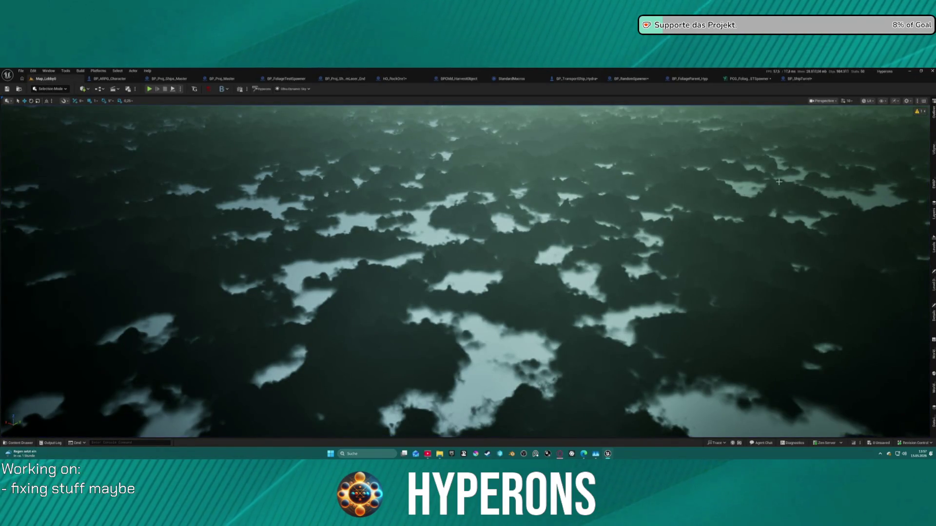
# Look at BP_ShipTurret's 3D viewport, then go back to the Map_Lobby0 level
pyautogui.click(804, 80)
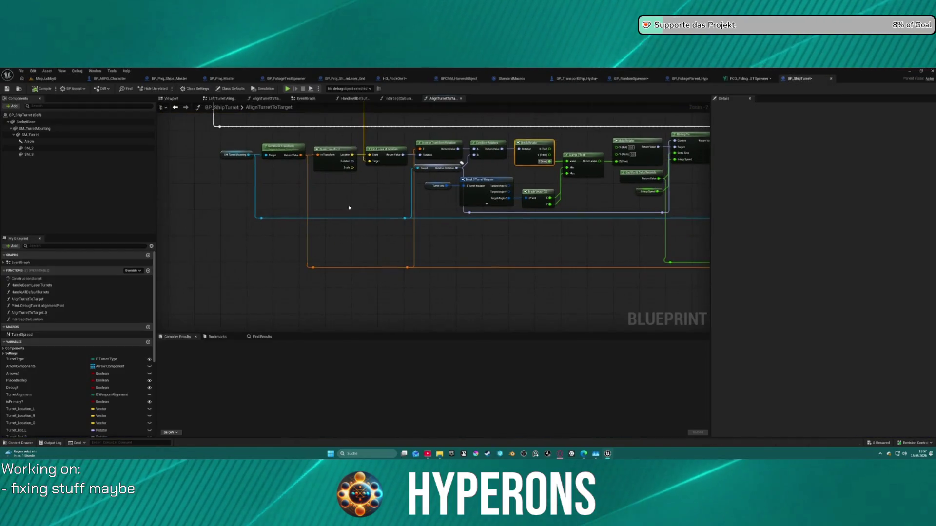
pyautogui.click(172, 98)
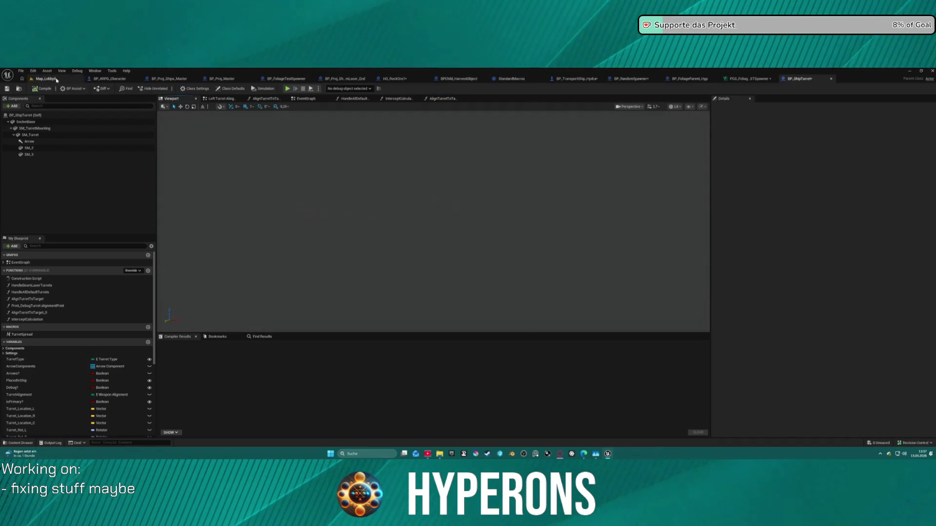
pyautogui.click(53, 78)
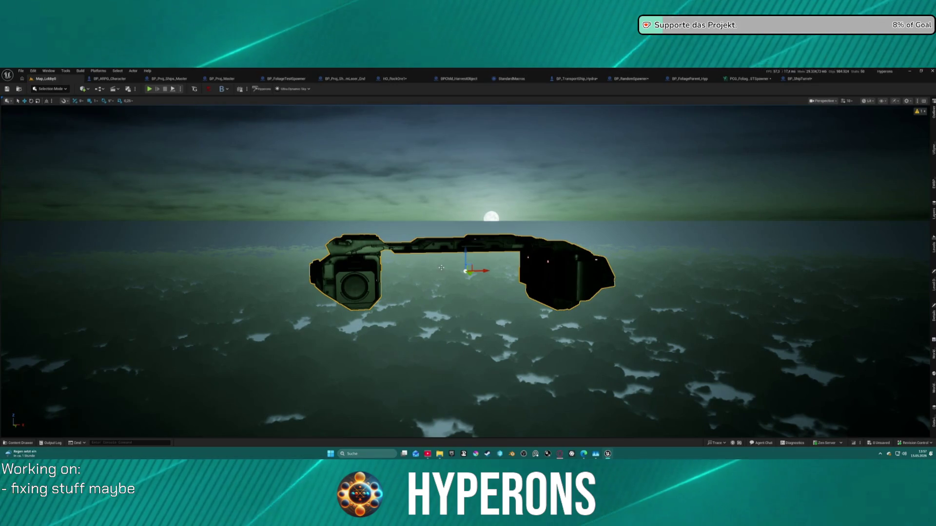
pyautogui.click(43, 90)
pyautogui.click(43, 90)
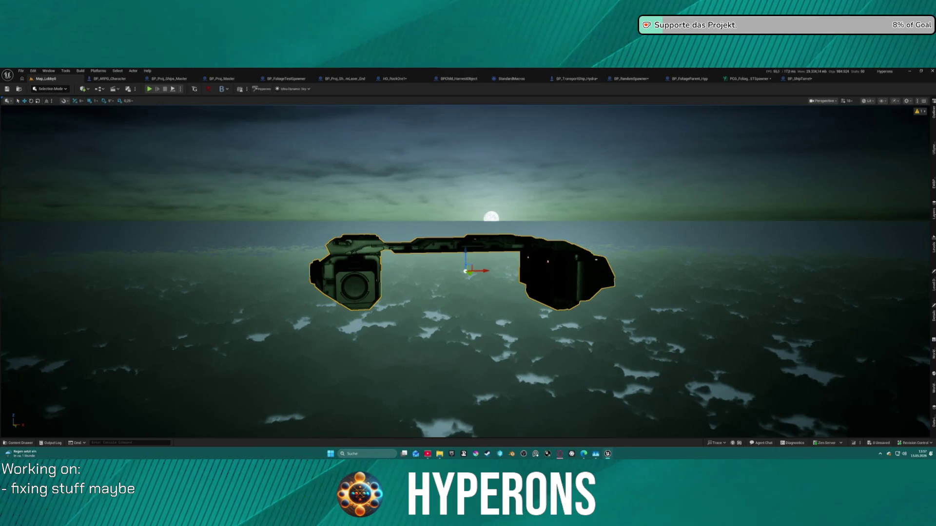
# Check the level's empty Undo History, then return to BP_TransportShip_Hydra via BP_ShipTurret
pyautogui.click(31, 72)
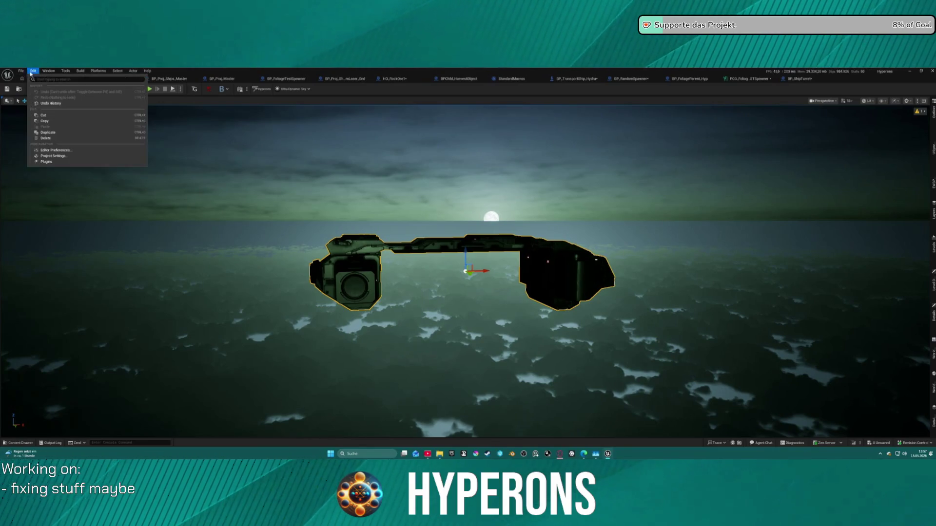
pyautogui.click(57, 104)
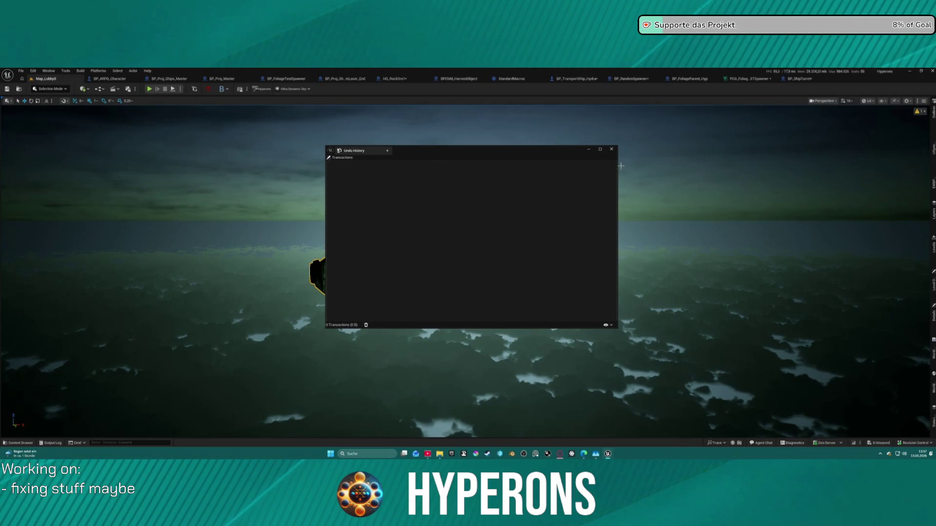
pyautogui.click(612, 150)
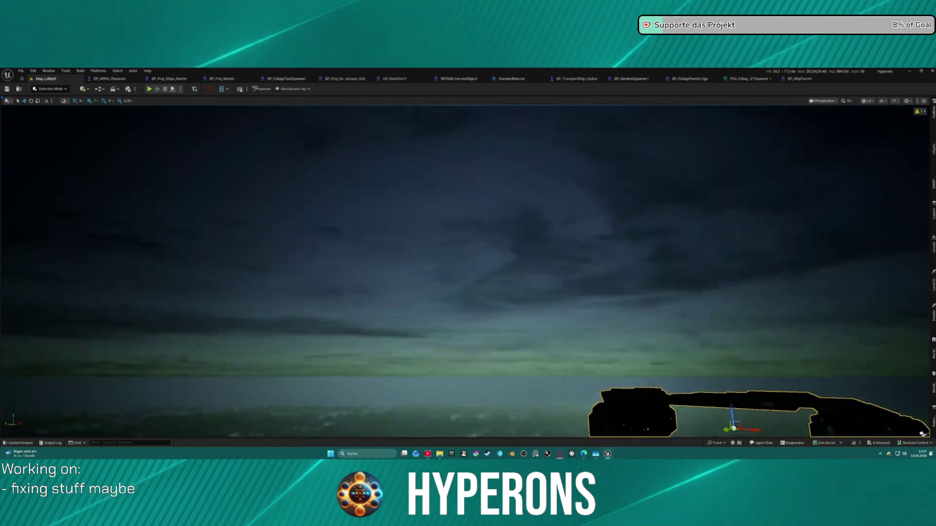
pyautogui.hotkey('ctrl', 'z')
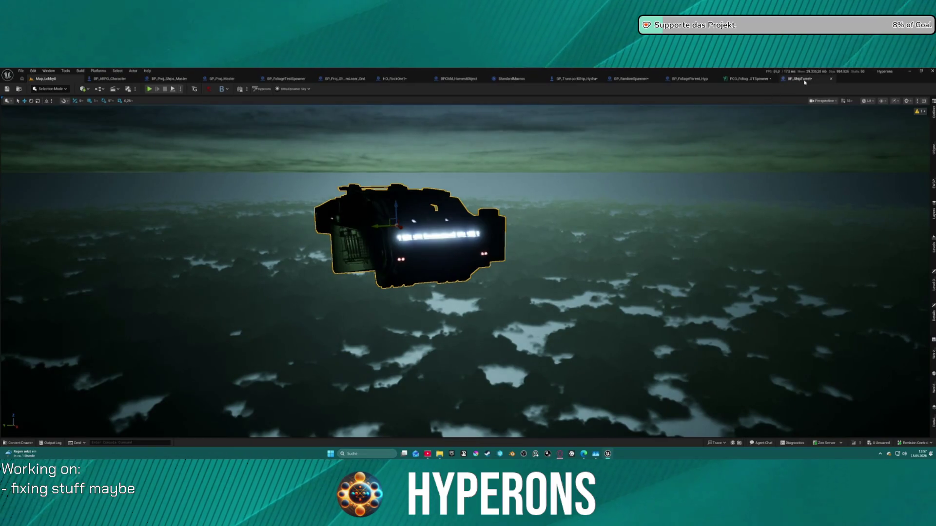
pyautogui.click(804, 80)
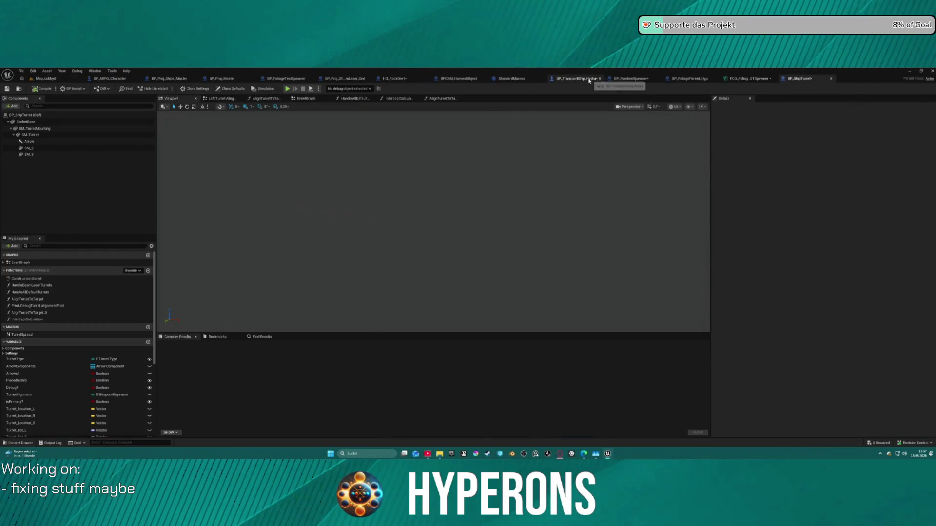
pyautogui.click(588, 79)
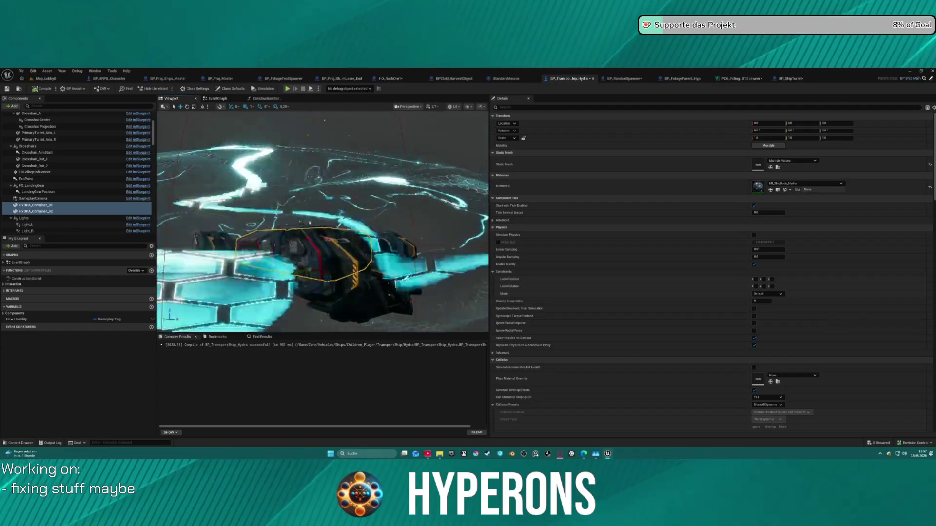
# Focus on the HYDRA containers and lower them along Z to about -750
pyautogui.press('f')
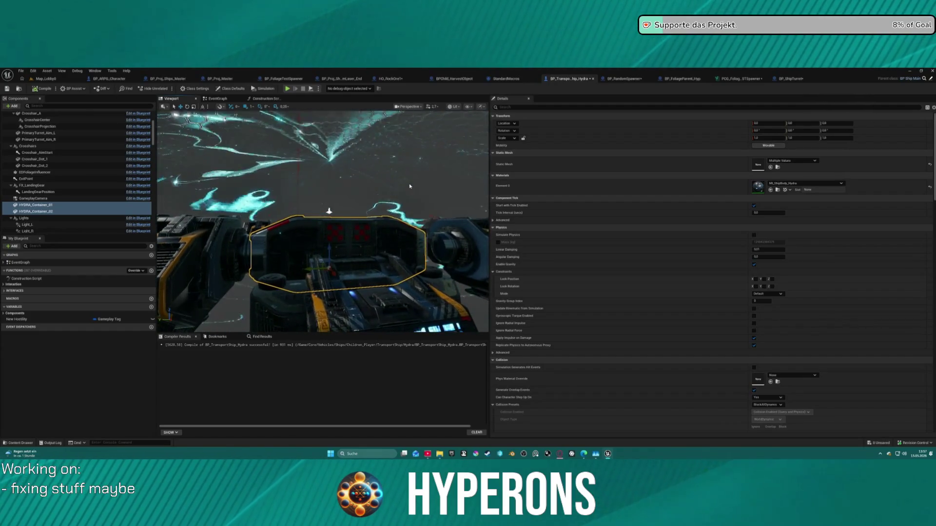
pyautogui.moveTo(333, 238); pyautogui.dragTo(331, 273)
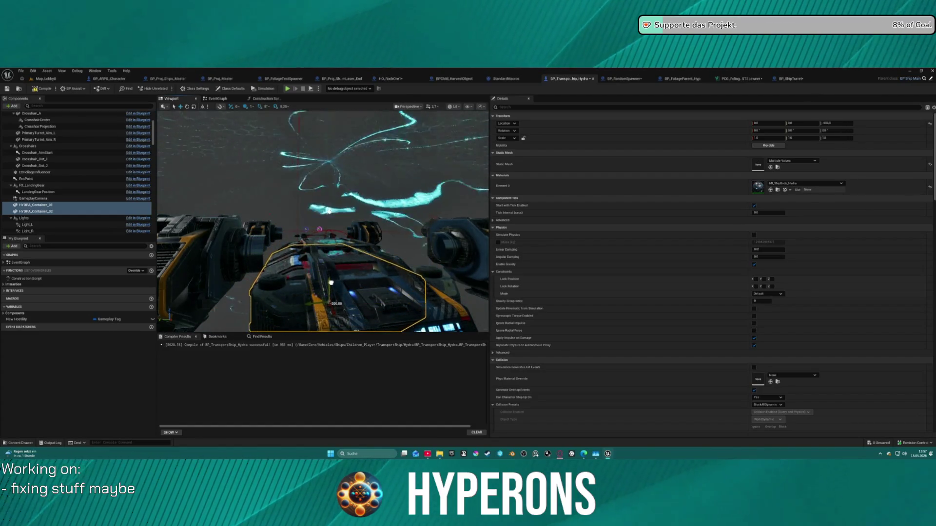
pyautogui.moveTo(329, 210); pyautogui.dragTo(329, 211)
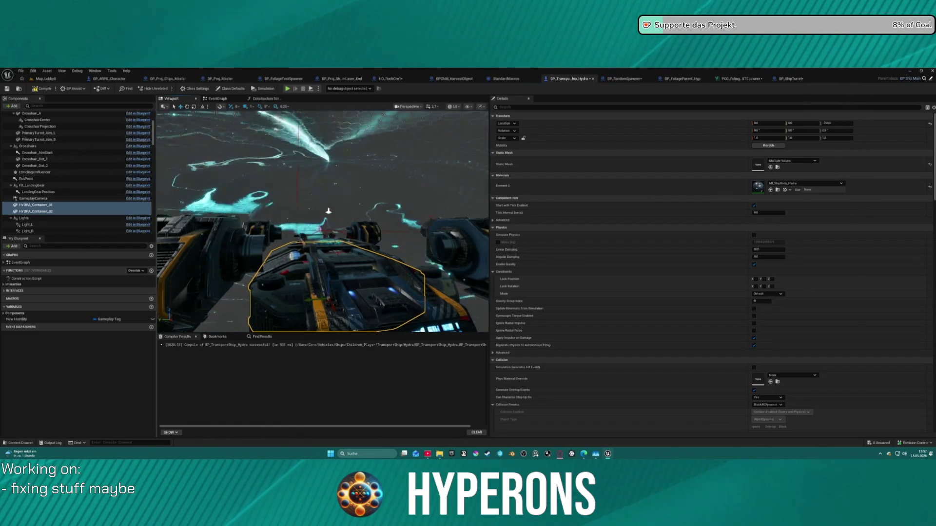
# Move the left, right and middle engine thrusters down, then undo that change
pyautogui.click(255, 255)
pyautogui.keyDown('ctrl'); pyautogui.click(471, 240); pyautogui.keyUp('ctrl')
pyautogui.keyDown('ctrl'); pyautogui.click(364, 235); pyautogui.keyUp('ctrl')
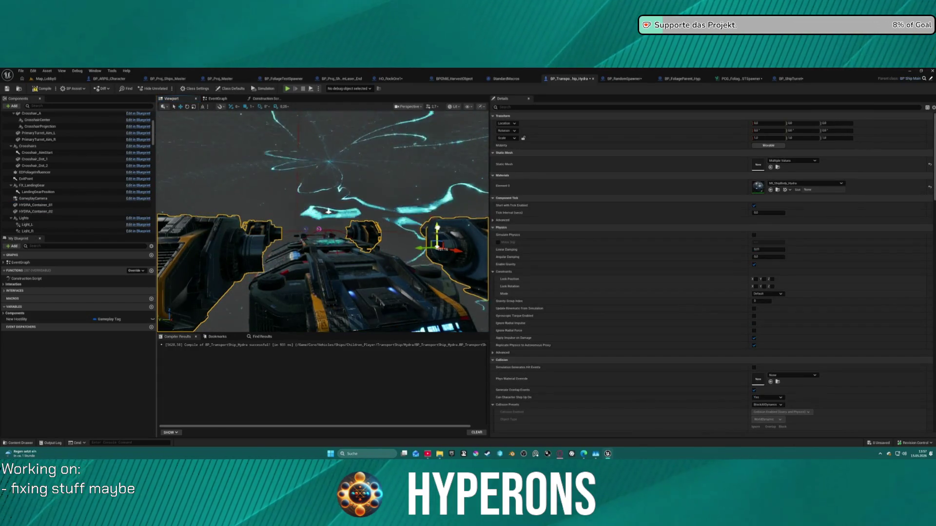
pyautogui.moveTo(328, 211)
pyautogui.mouseDown()
pyautogui.moveTo(246, 159)
pyautogui.moveTo(265, 209)
pyautogui.moveTo(235, 196)
pyautogui.moveTo(381, 142)
pyautogui.moveTo(308, 186)
pyautogui.mouseUp()
pyautogui.scroll(5, 308, 186)
pyautogui.hotkey('ctrl', 'z')
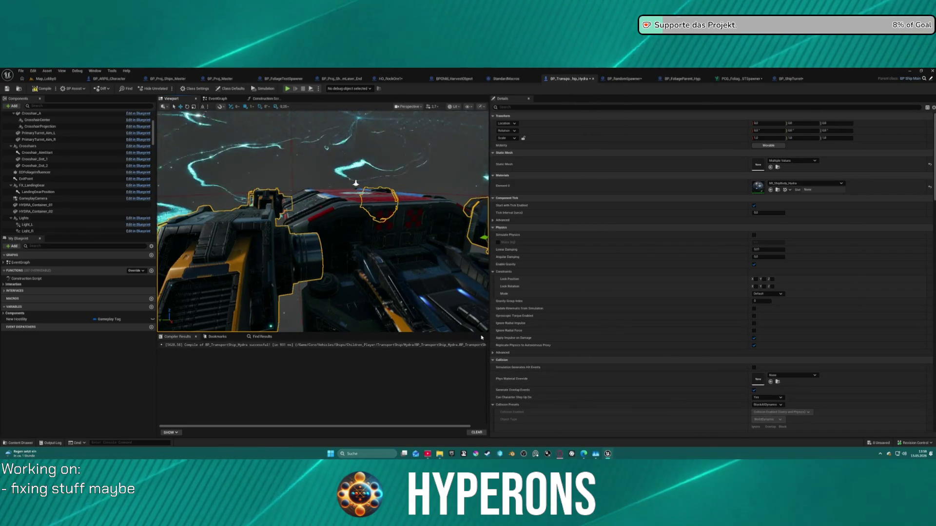
pyautogui.scroll(3, 86, 158)
pyautogui.scroll(1, 84, 158)
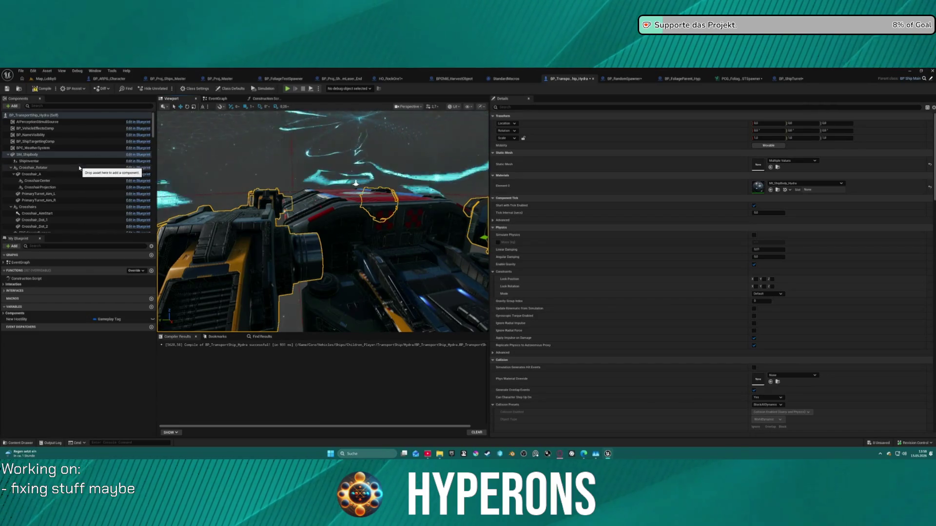
# Revert HYDRA_Freighter's writable files via Revision Control, reload it, and close the Content Drawer
pyautogui.click(130, 155)
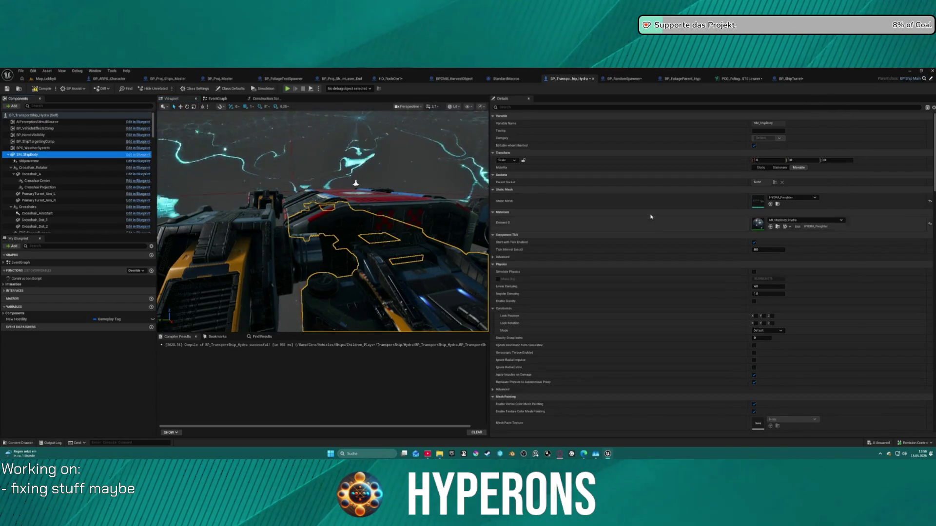
pyautogui.click(778, 204)
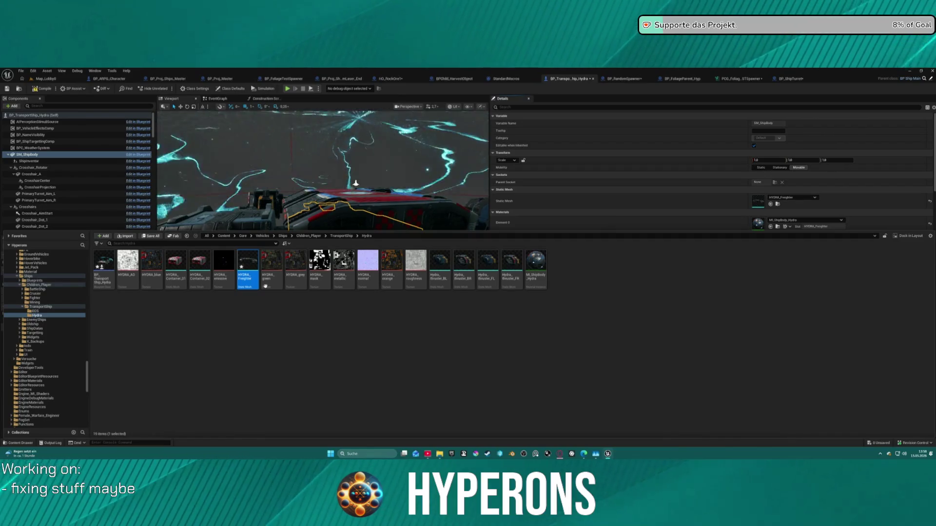
pyautogui.rightClick(247, 265)
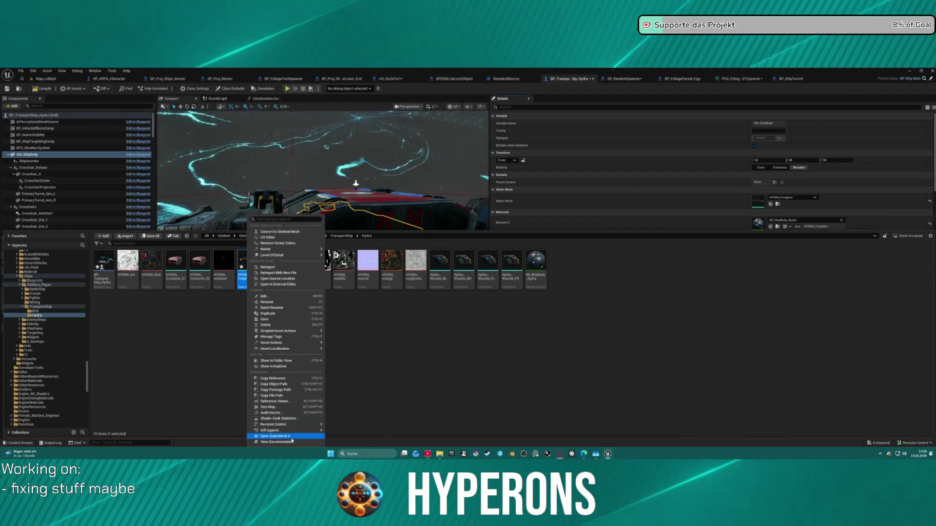
pyautogui.moveTo(302, 348)
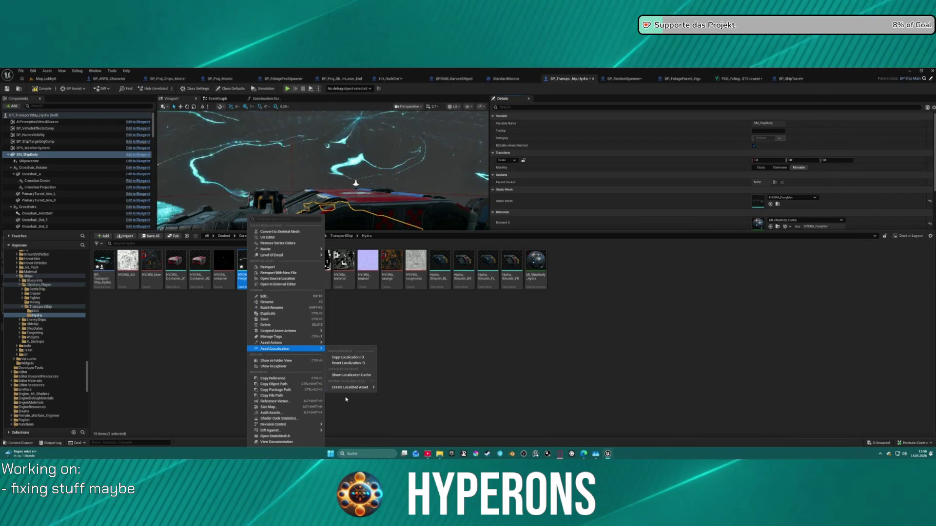
pyautogui.moveTo(287, 426)
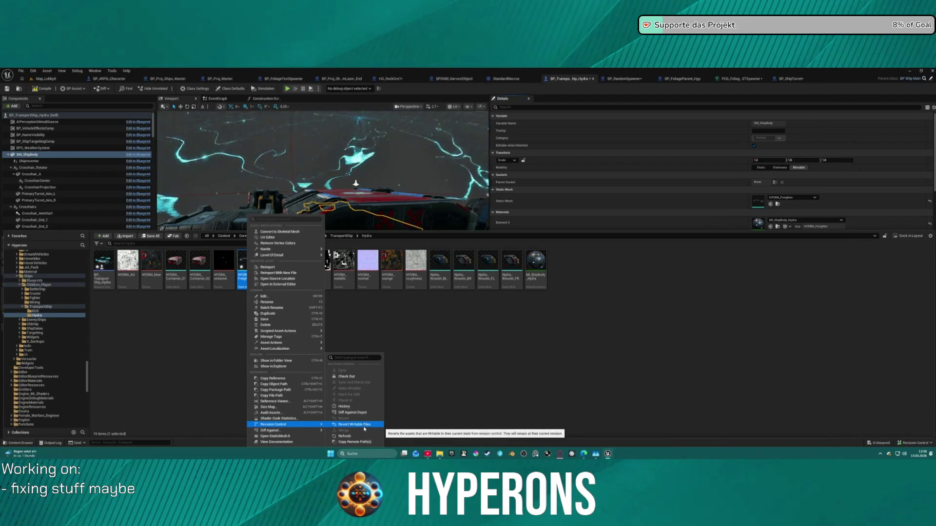
pyautogui.click(364, 425)
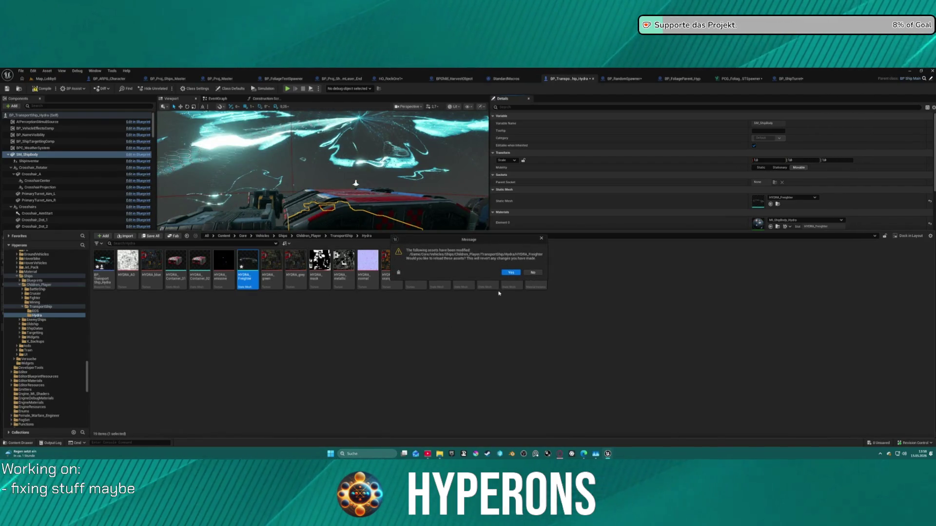
pyautogui.click(515, 275)
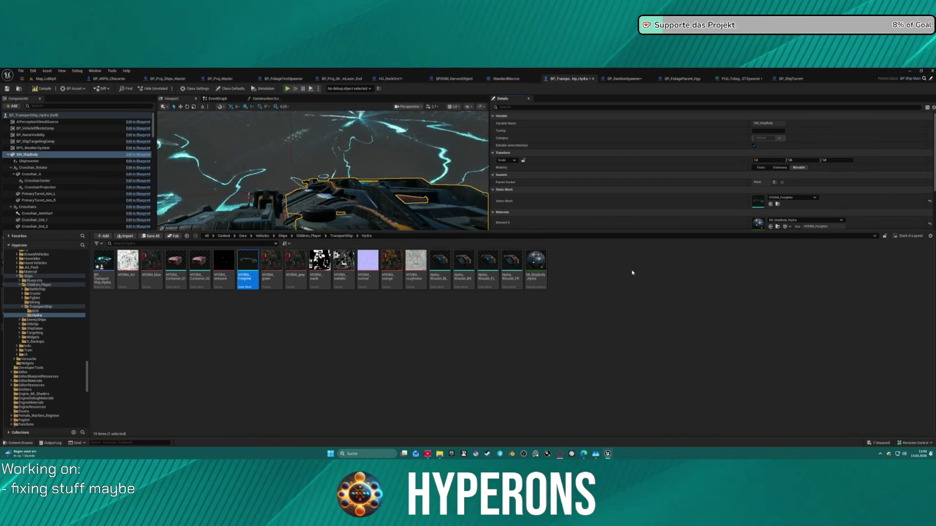
pyautogui.hotkey('ctrl', 'space')
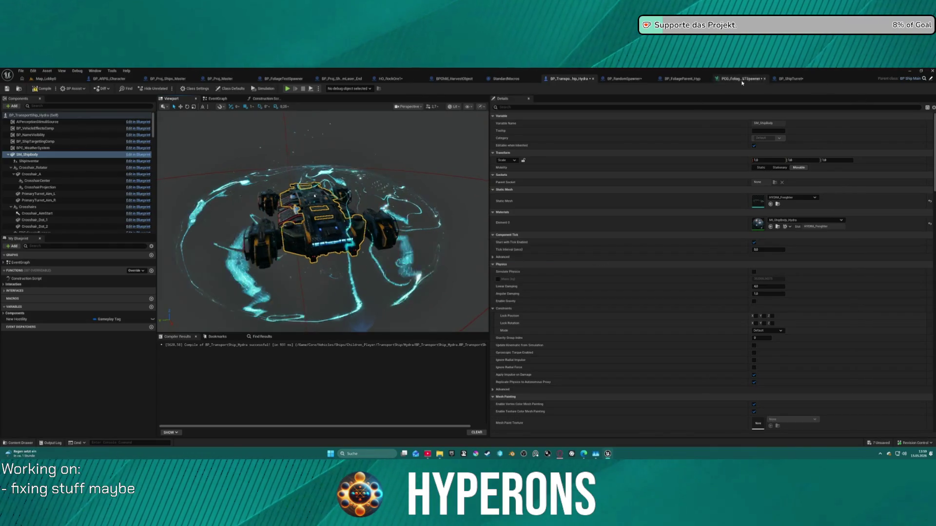
# Close the Hydra blueprint and delete the ship from the lobby level
pyautogui.middleClick(584, 82)
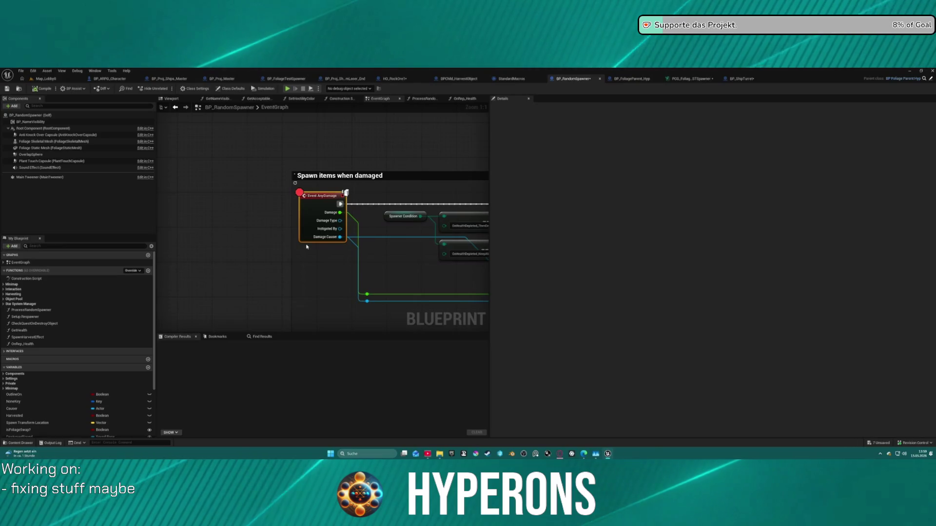
pyautogui.moveTo(383, 179)
pyautogui.mouseDown()
pyautogui.moveTo(305, 171)
pyautogui.moveTo(233, 230)
pyautogui.mouseUp()
pyautogui.click(46, 78)
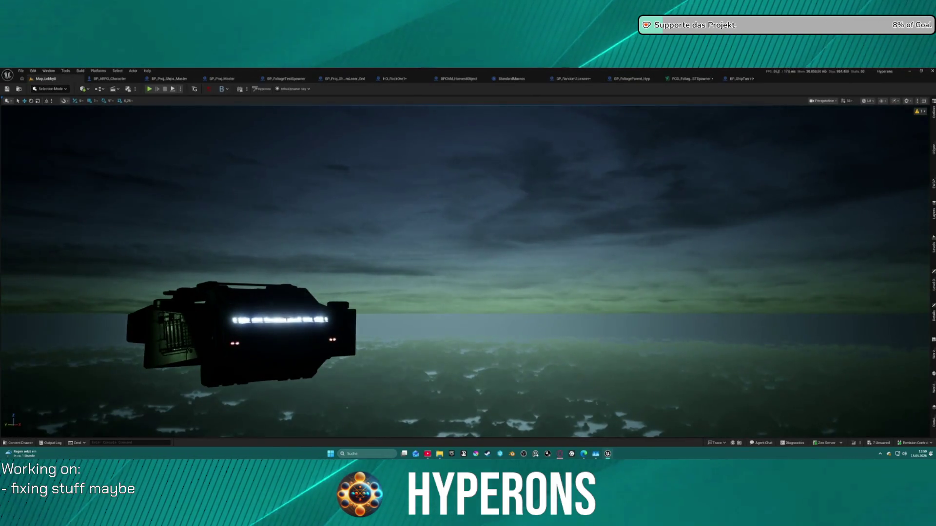
pyautogui.click(252, 314)
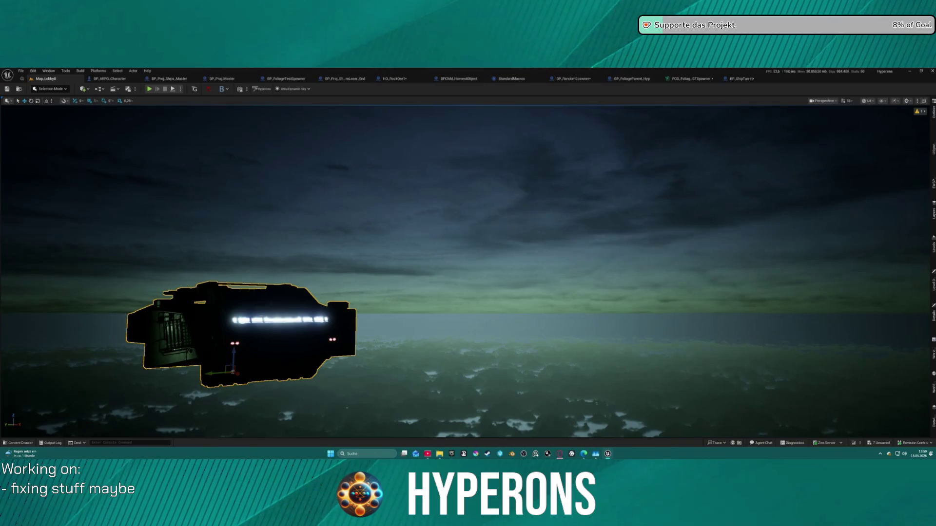
pyautogui.press('Delete')
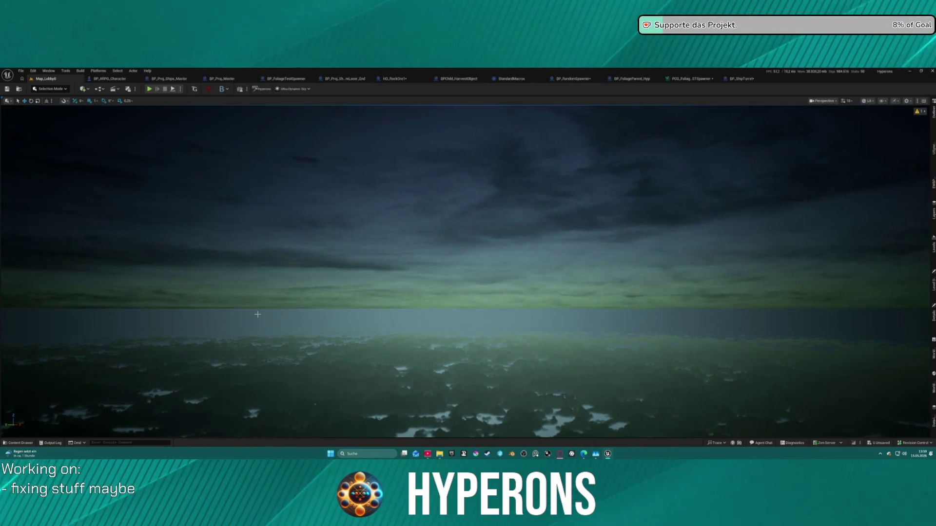
# Line up Transform Points and Static Mesh Spawner beside Spline Sampler in the spline PCG graph
pyautogui.click(739, 79)
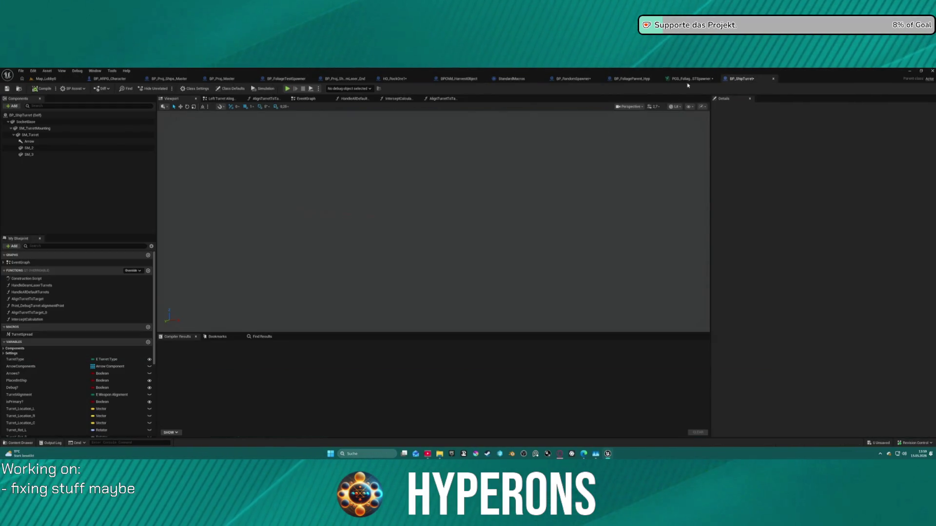
pyautogui.click(690, 79)
pyautogui.moveTo(383, 299)
pyautogui.mouseDown()
pyautogui.moveTo(533, 267)
pyautogui.moveTo(412, 358)
pyautogui.mouseUp()
pyautogui.click(402, 249)
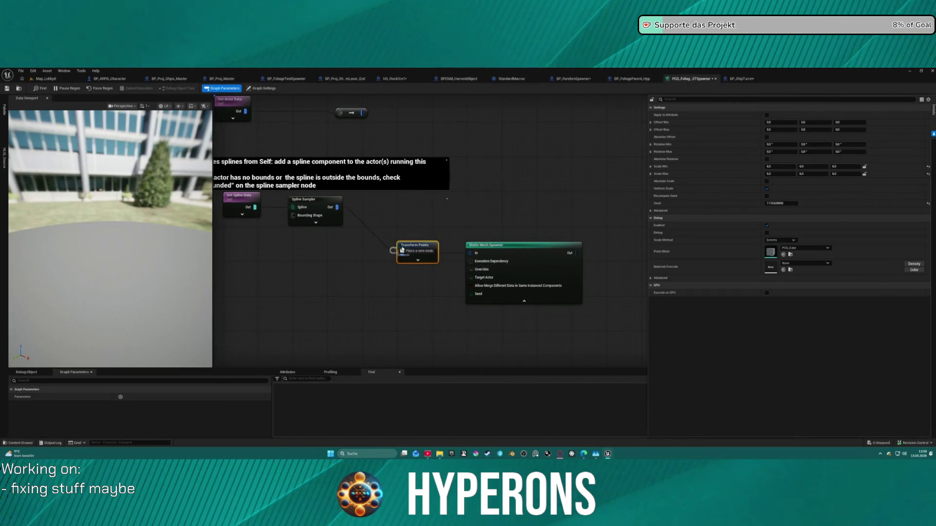
pyautogui.moveTo(419, 249); pyautogui.dragTo(414, 203)
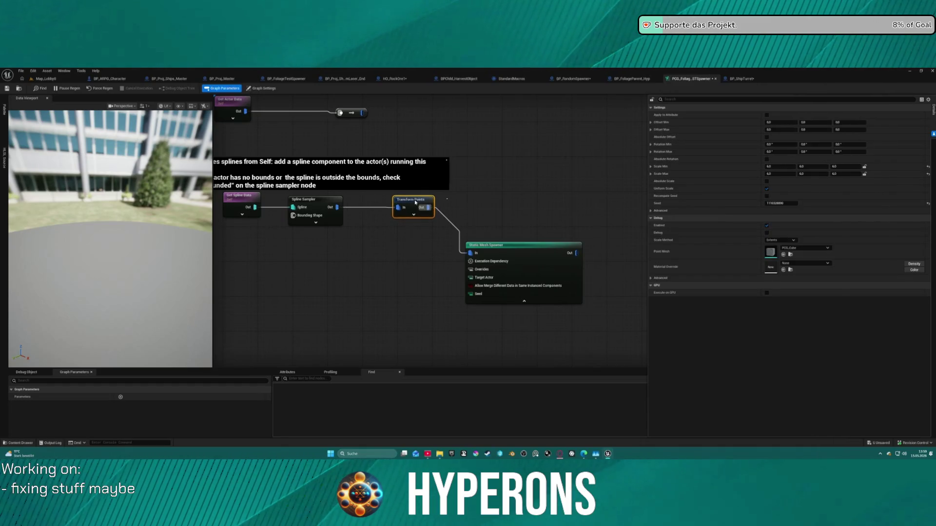
pyautogui.click(517, 272)
pyautogui.moveTo(517, 273); pyautogui.dragTo(522, 227)
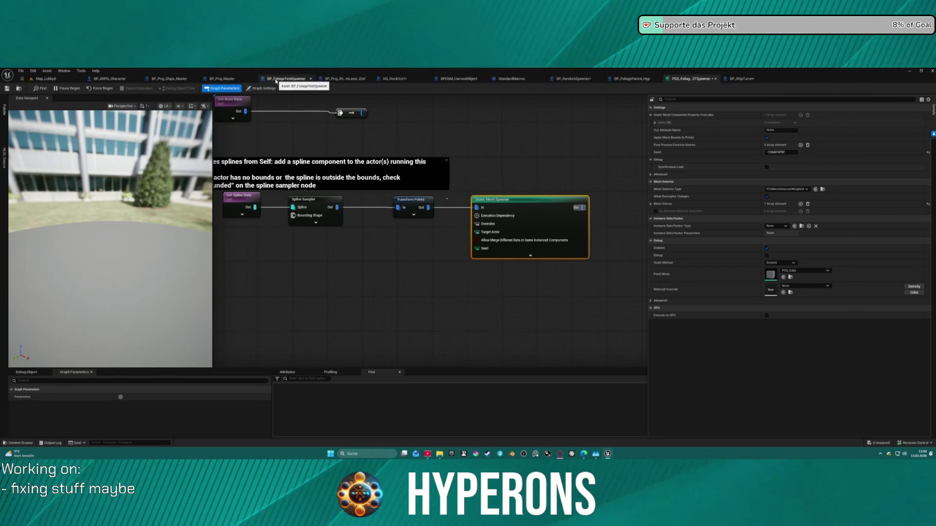
# Find BP_LaserBeam3DMaster in the Content Browser and open it
pyautogui.click(338, 79)
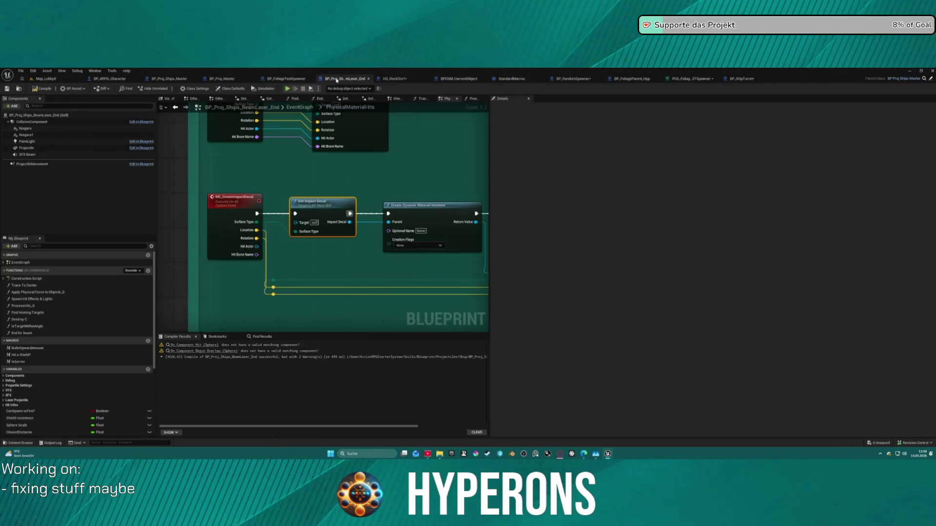
pyautogui.scroll(-8, 285, 325)
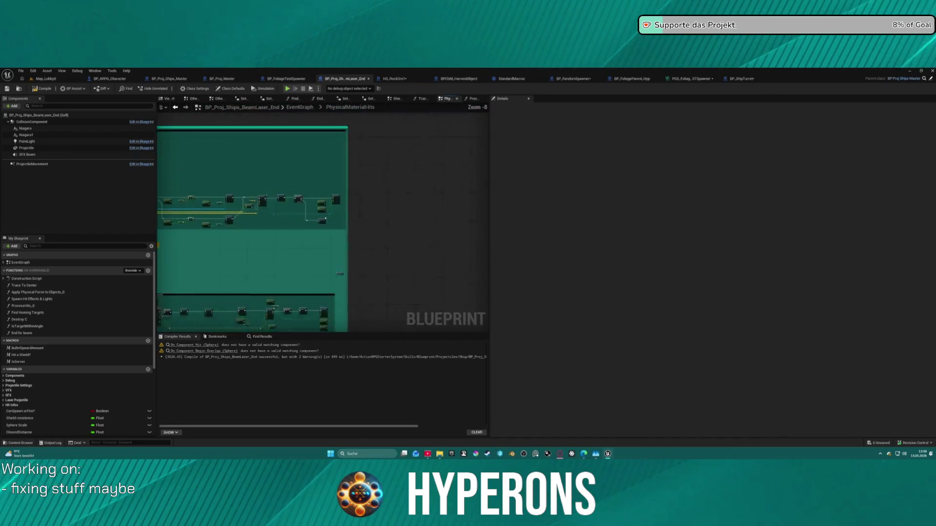
pyautogui.scroll(-4, 317, 161)
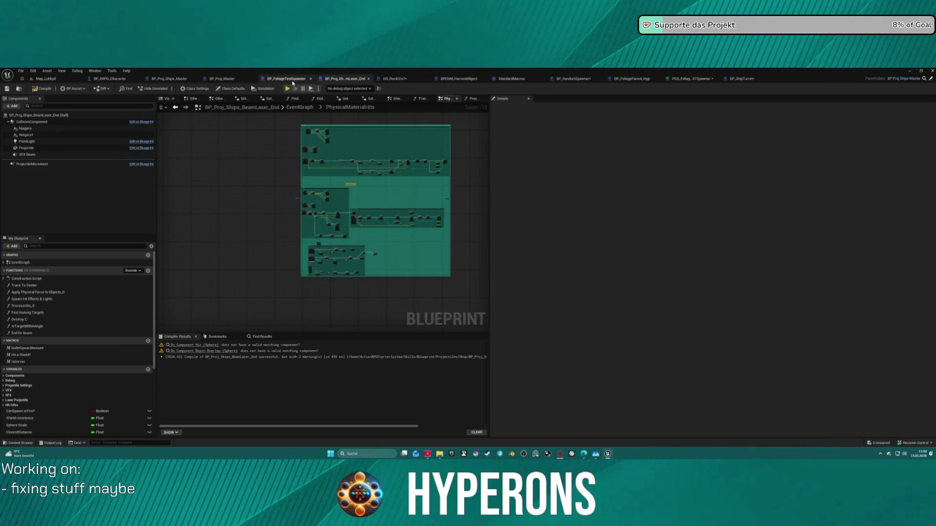
pyautogui.click(22, 92)
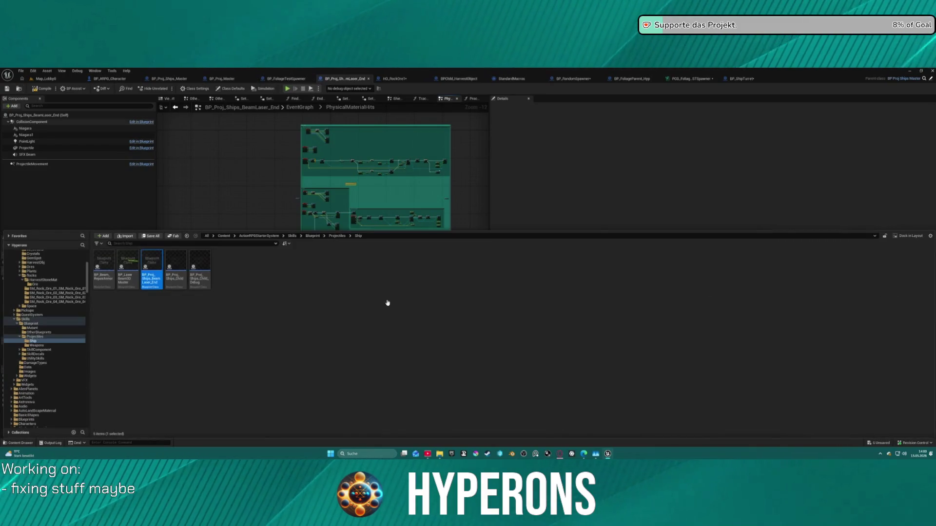
pyautogui.doubleClick(124, 282)
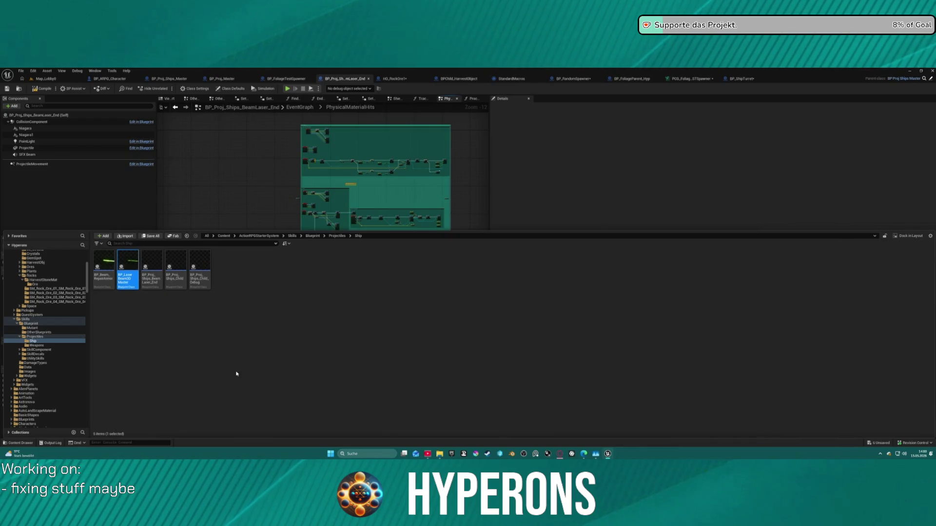
pyautogui.scroll(12, 366, 251)
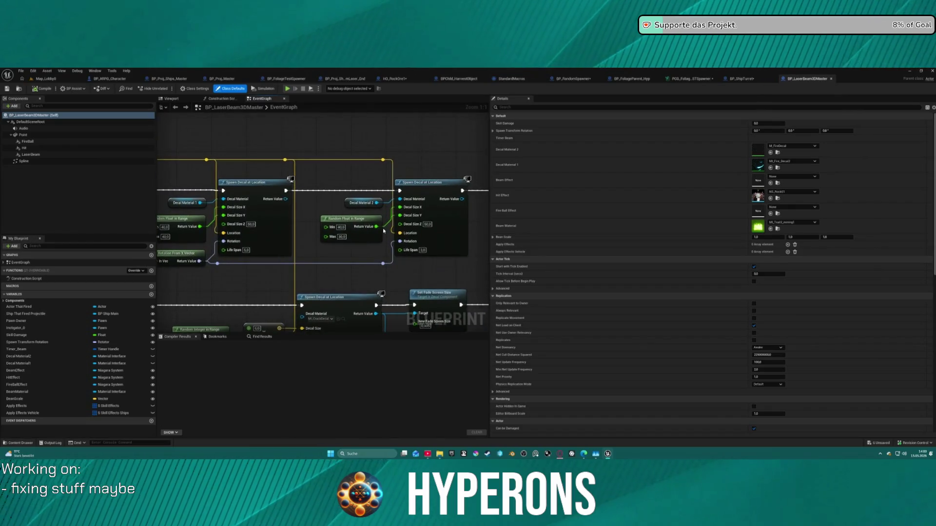
# Set the SpawnActor node's projectile type to Mining_Laser_Type1
pyautogui.scroll(-12, 396, 239)
pyautogui.scroll(4, 330, 211)
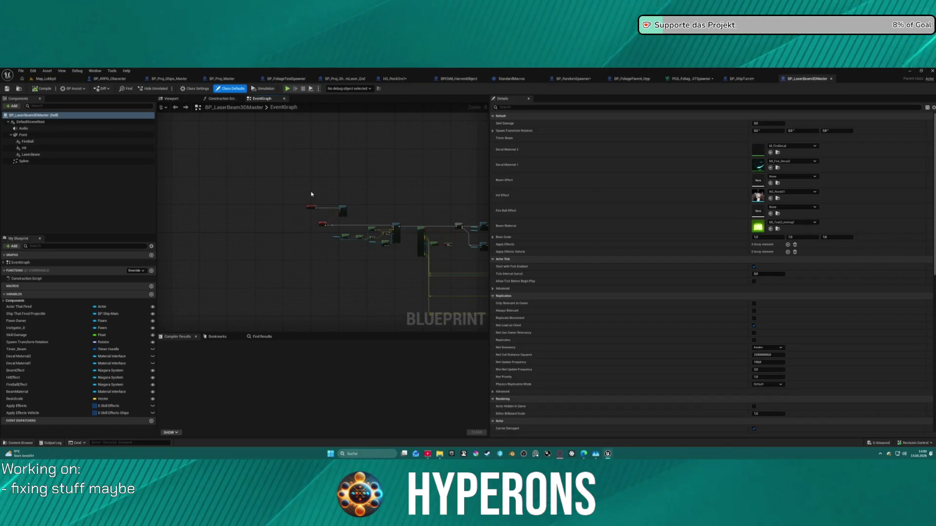
pyautogui.scroll(5, 311, 193)
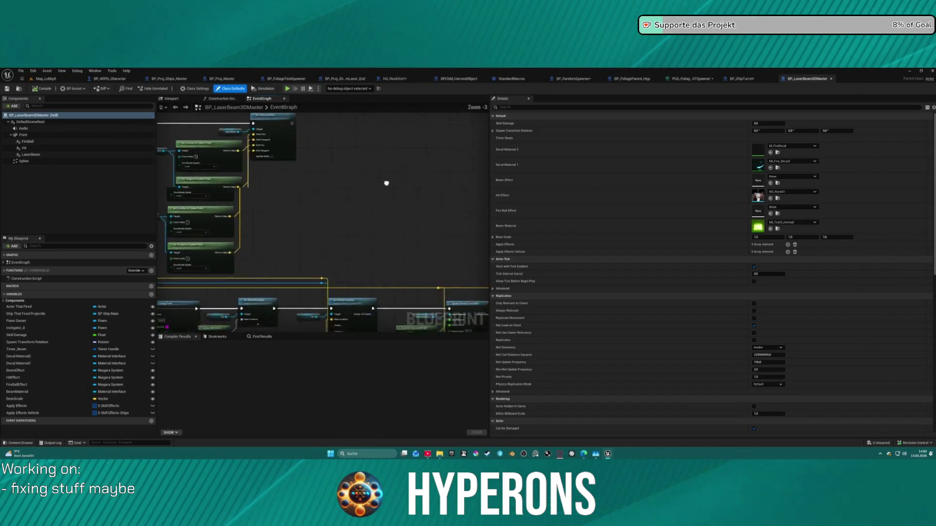
pyautogui.moveTo(386, 183); pyautogui.dragTo(259, 192)
pyautogui.scroll(3, 259, 192)
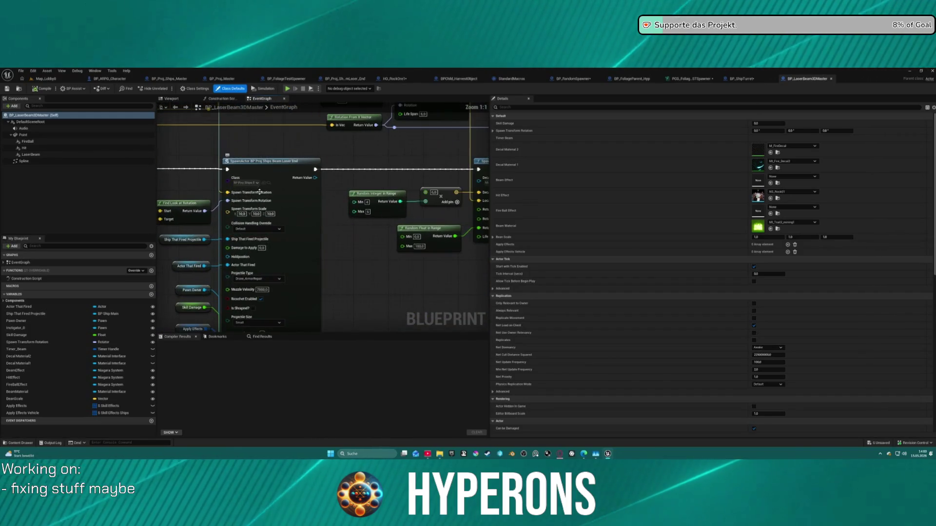
pyautogui.moveTo(331, 293)
pyautogui.mouseDown()
pyautogui.moveTo(465, 233)
pyautogui.moveTo(424, 151)
pyautogui.moveTo(427, 204)
pyautogui.mouseUp()
pyautogui.click(363, 189)
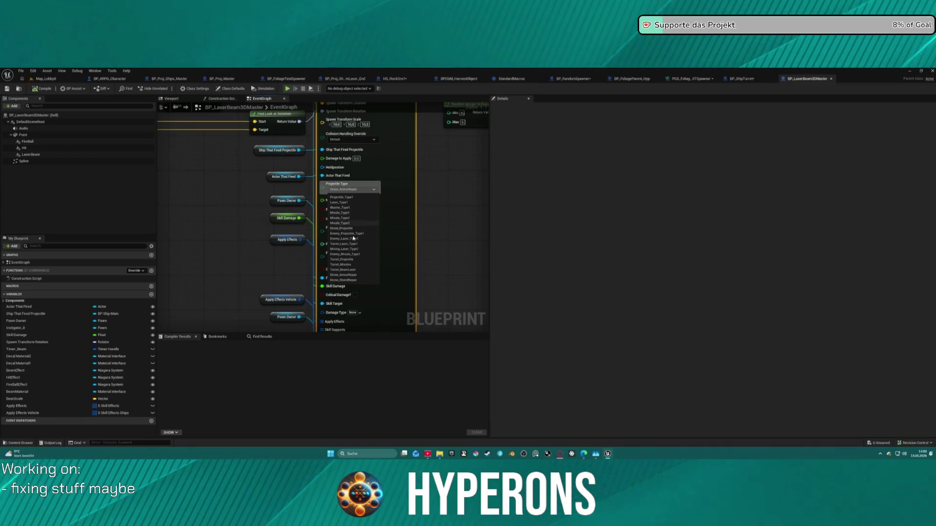
pyautogui.click(349, 250)
# Inspect the other SpawnActor node and compile BP_LaserBeam3DMaster
pyautogui.scroll(-3, 418, 234)
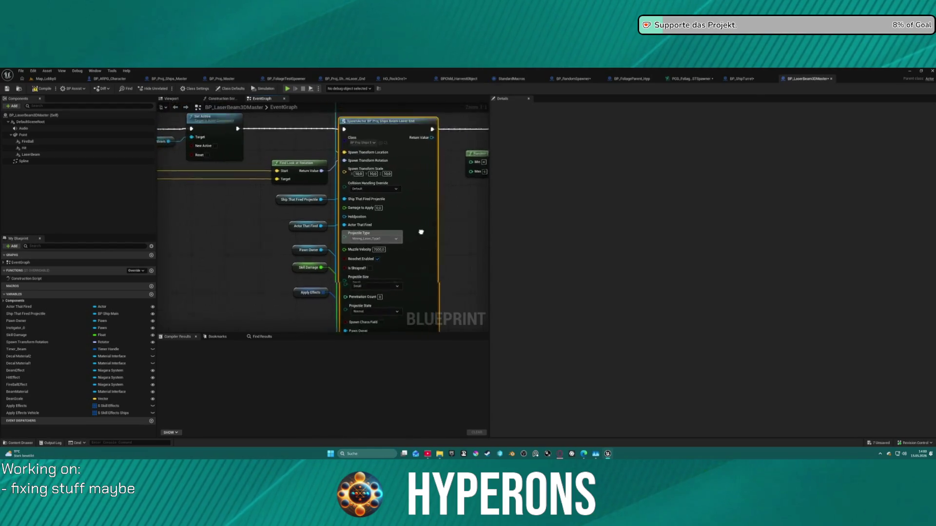
pyautogui.moveTo(215, 273); pyautogui.dragTo(245, 242)
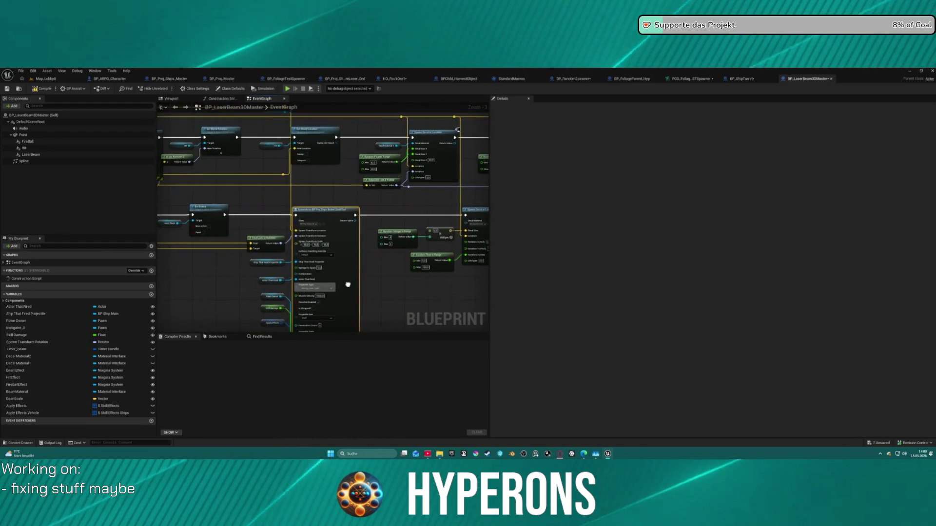
pyautogui.scroll(3, 283, 220)
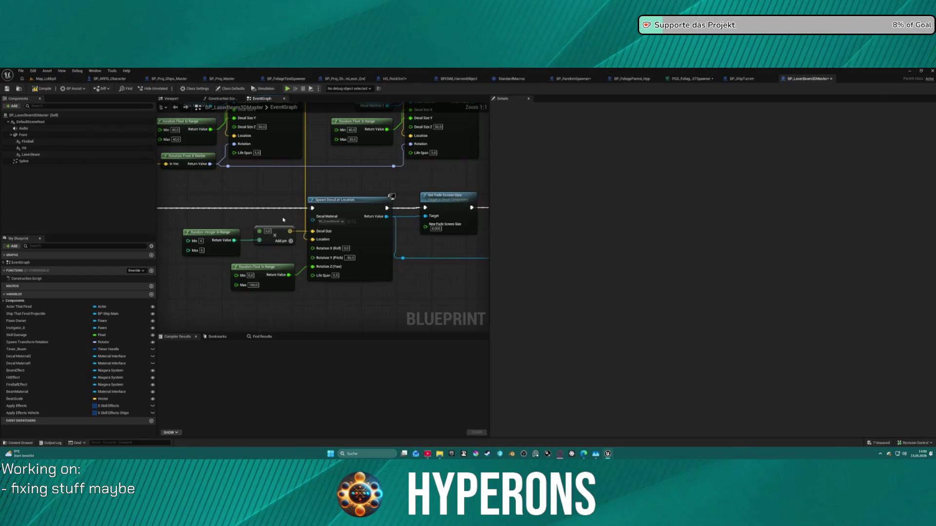
pyautogui.scroll(-1, 252, 213)
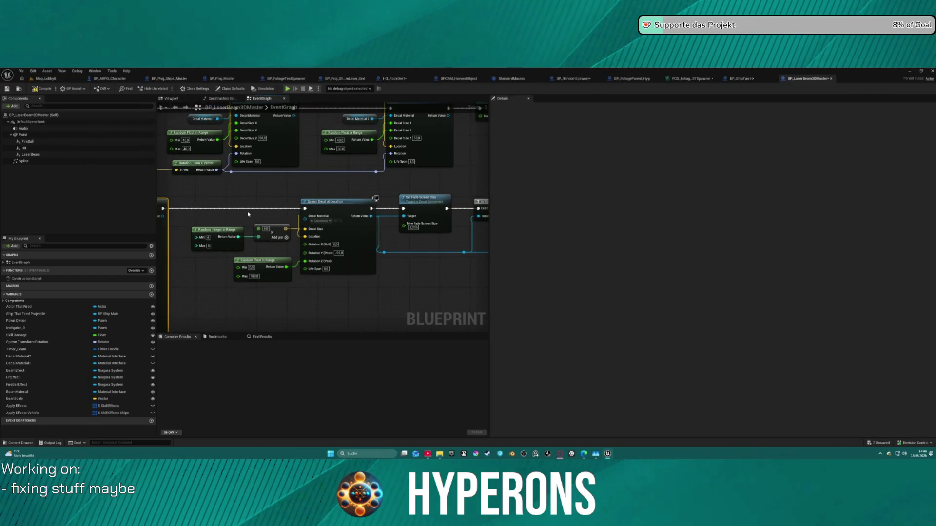
pyautogui.moveTo(248, 214)
pyautogui.mouseDown()
pyautogui.moveTo(297, 176)
pyautogui.moveTo(272, 204)
pyautogui.moveTo(300, 208)
pyautogui.moveTo(275, 227)
pyautogui.moveTo(117, 236)
pyautogui.mouseUp()
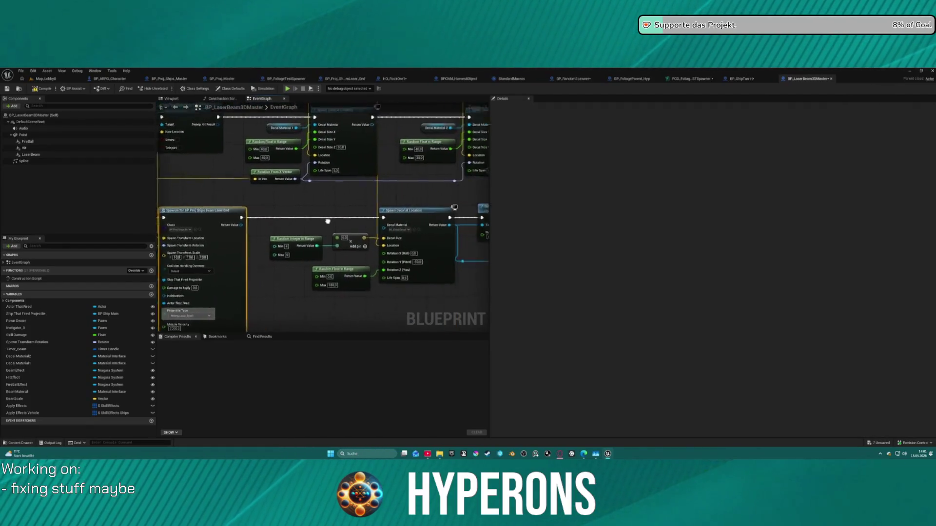
pyautogui.scroll(-9, 327, 221)
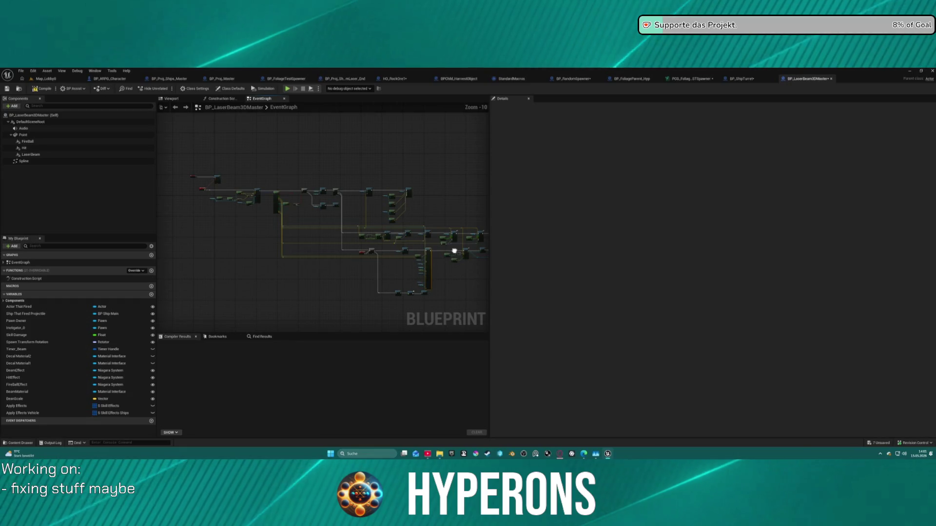
pyautogui.scroll(8, 454, 251)
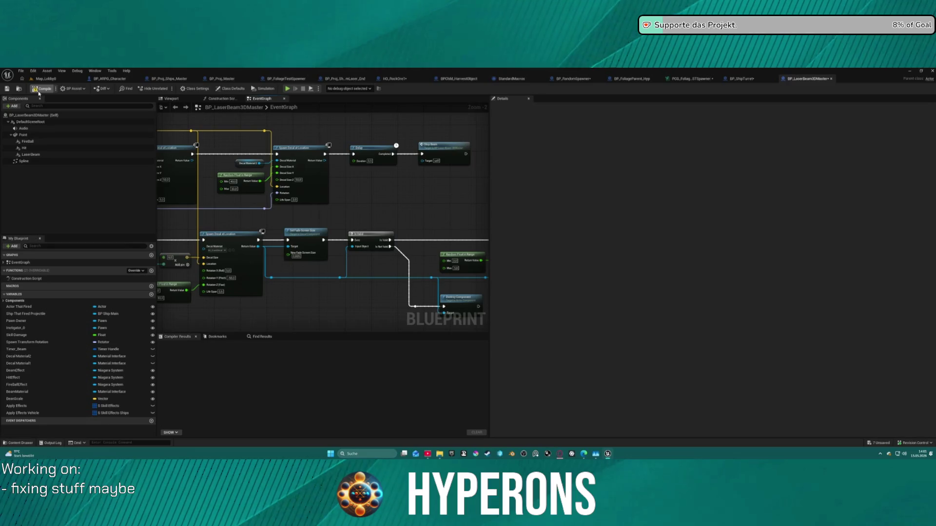
pyautogui.click(39, 93)
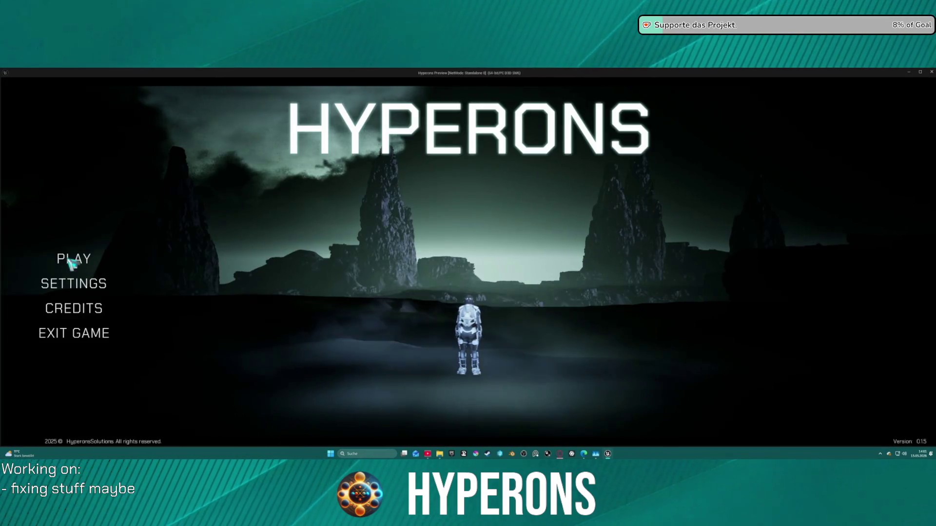
# Choose the Mining character in the lobby and start the game
pyautogui.click(72, 261)
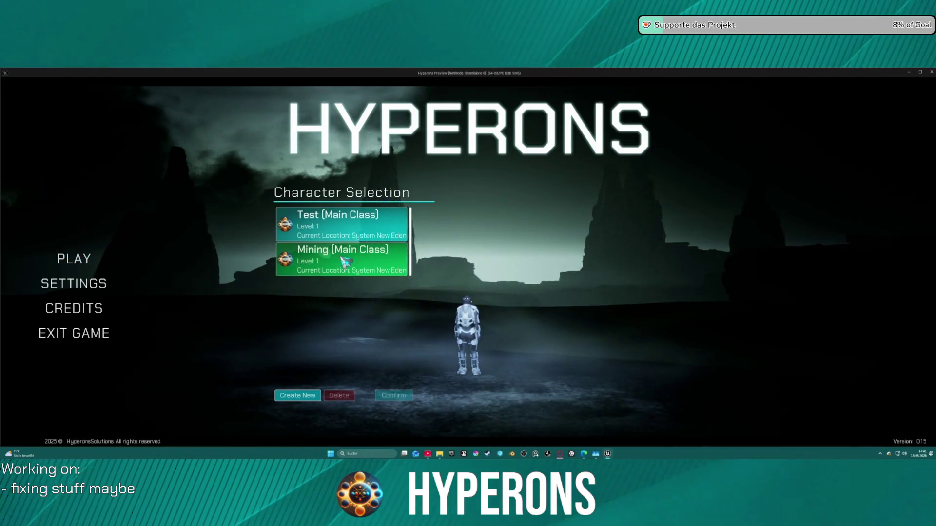
pyautogui.click(378, 266)
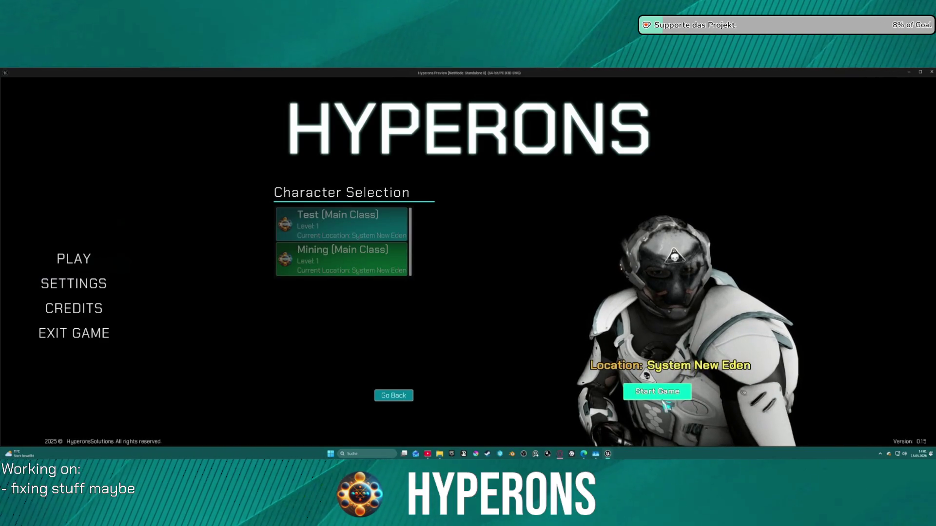
pyautogui.click(663, 395)
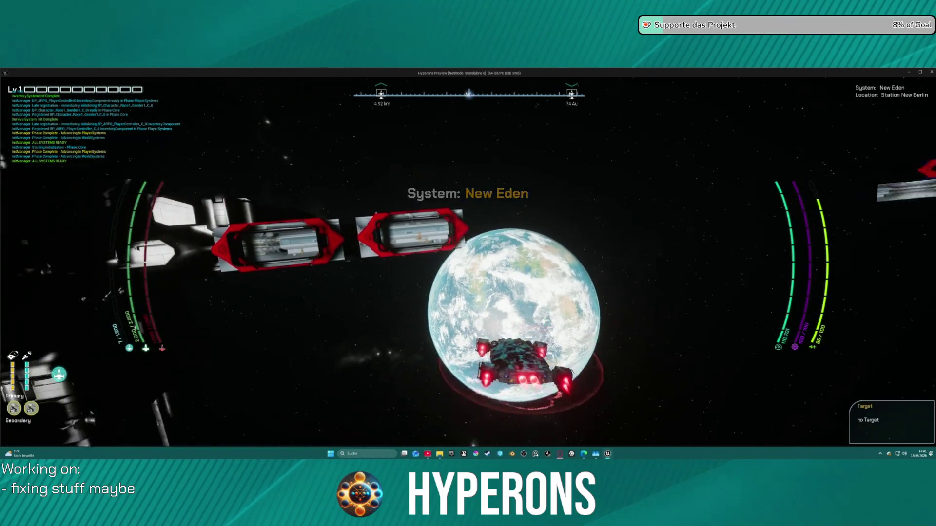
# Fly toward the planet with the shield raised until the damage breakpoint pauses play, then stop
pyautogui.press('w')
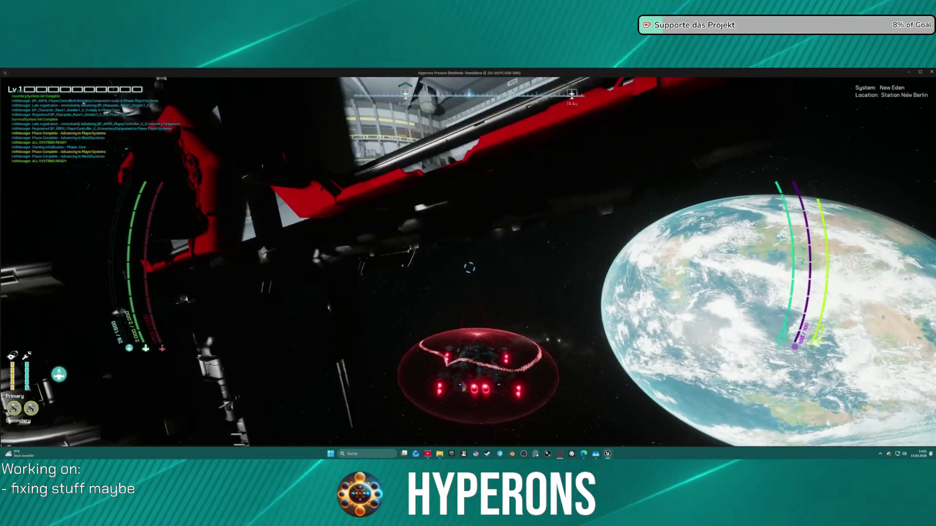
pyautogui.press('h')
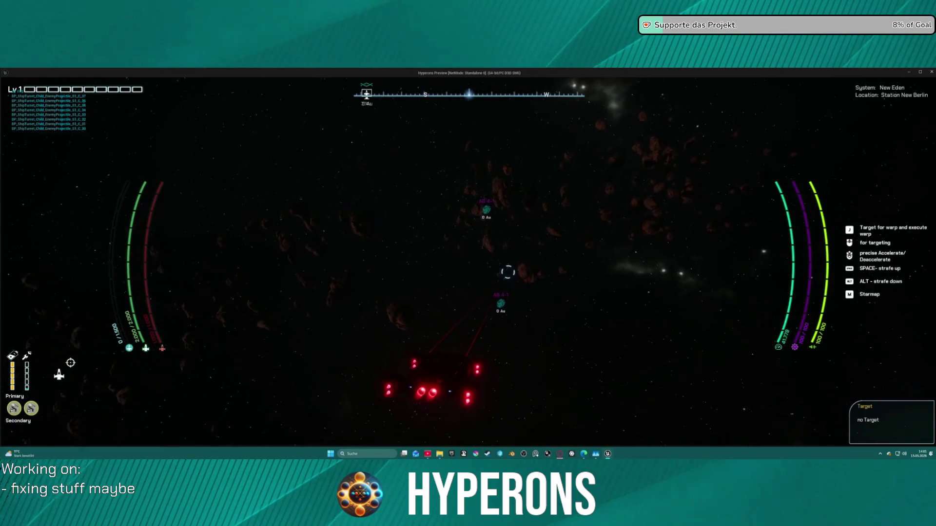
pyautogui.press('e')
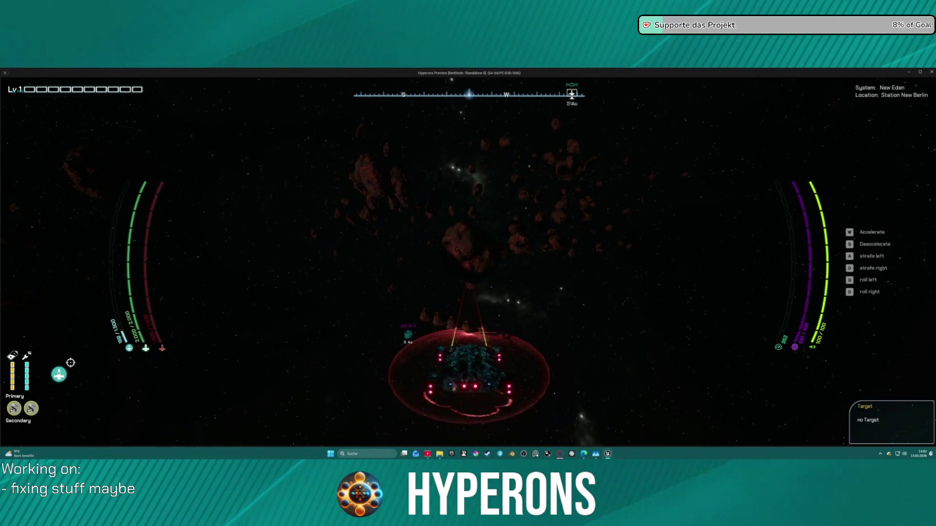
pyautogui.press('s')
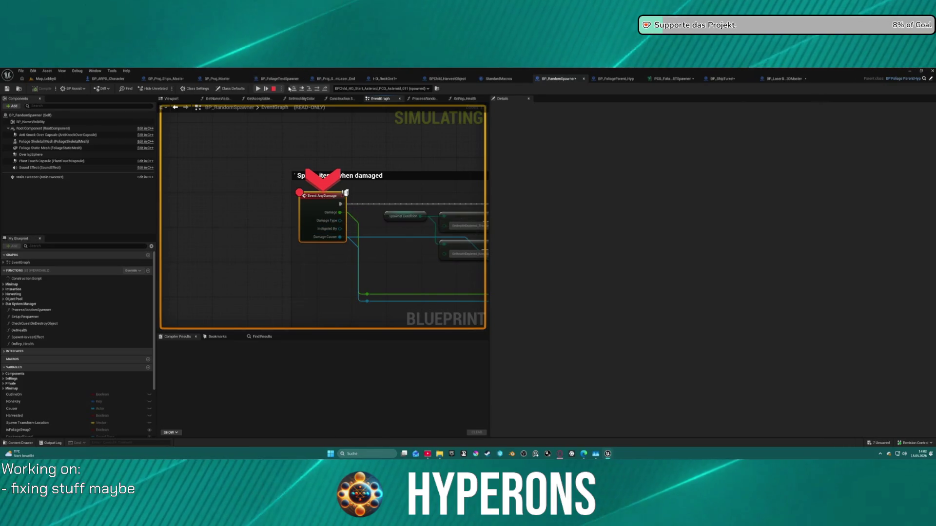
pyautogui.click(274, 88)
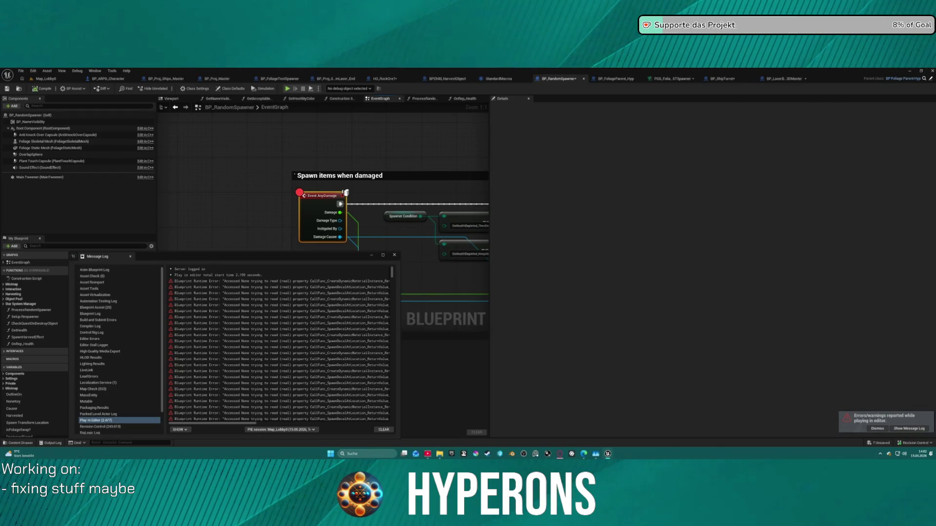
# Close the message log and return to BP_LaserBeam3DMaster's SpawnActor node
pyautogui.click(394, 256)
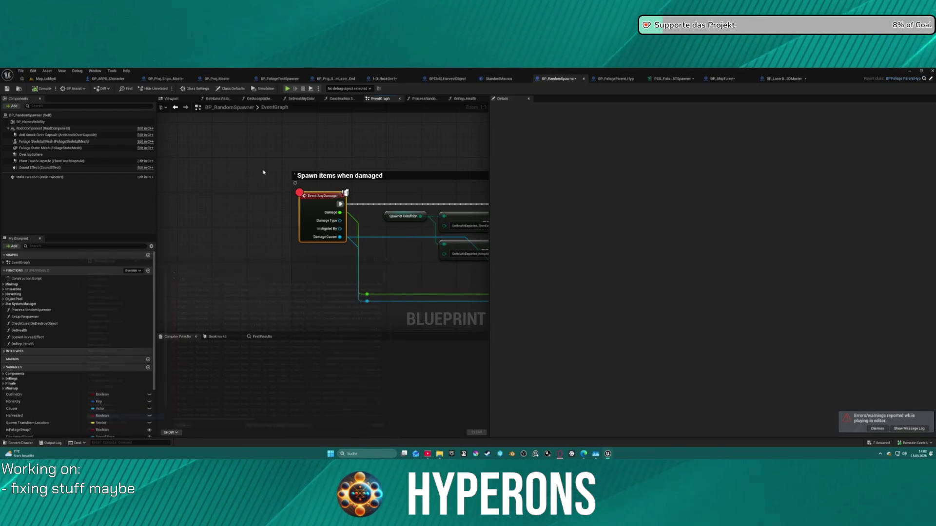
pyautogui.click(197, 89)
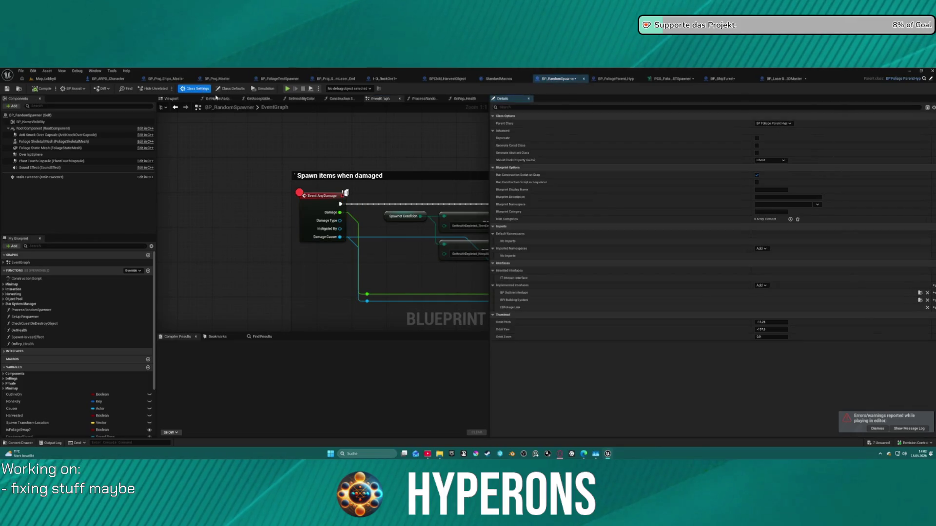
pyautogui.click(174, 79)
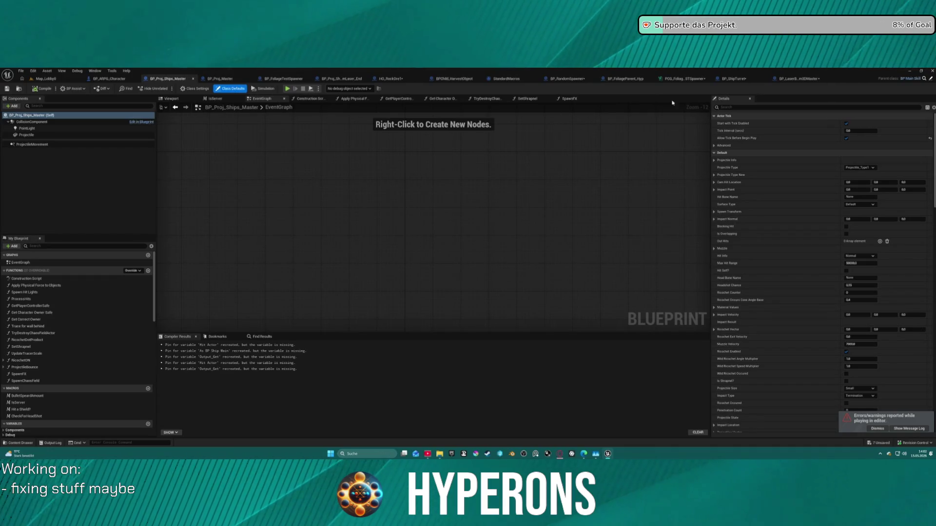
pyautogui.click(798, 78)
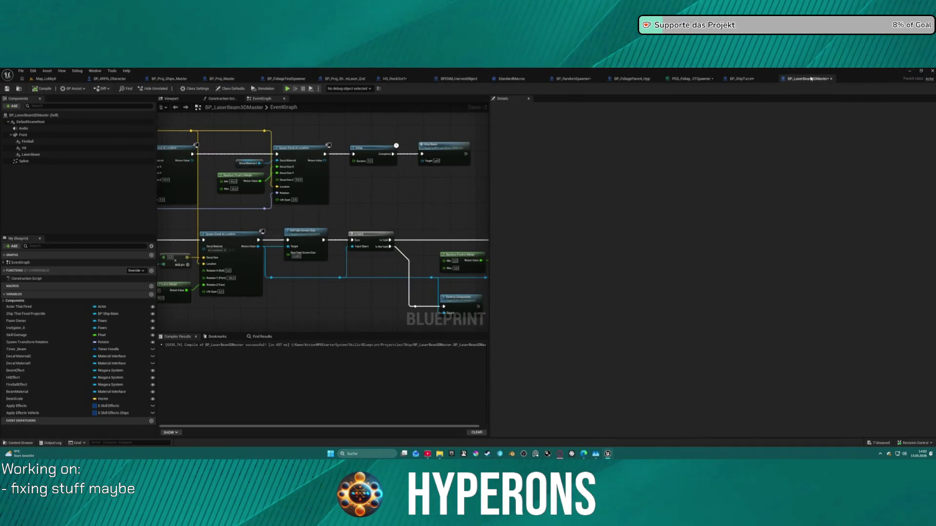
pyautogui.moveTo(457, 169)
pyautogui.mouseDown()
pyautogui.moveTo(401, 127)
pyautogui.moveTo(408, 159)
pyautogui.moveTo(351, 117)
pyautogui.moveTo(488, 106)
pyautogui.mouseUp()
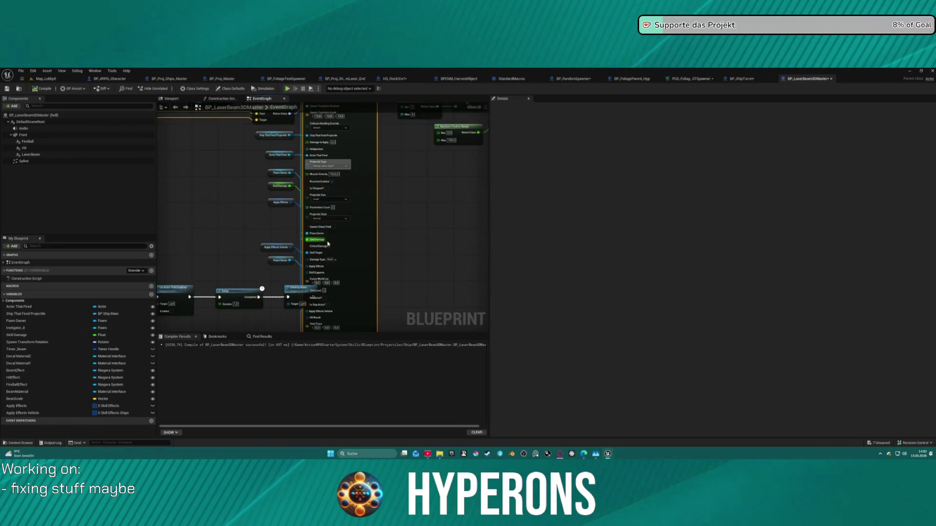
# Set Projectile Size to Large, Damage Type to MiningLaser, and tick Is Ship Actor
pyautogui.scroll(2, 328, 243)
pyautogui.click(346, 171)
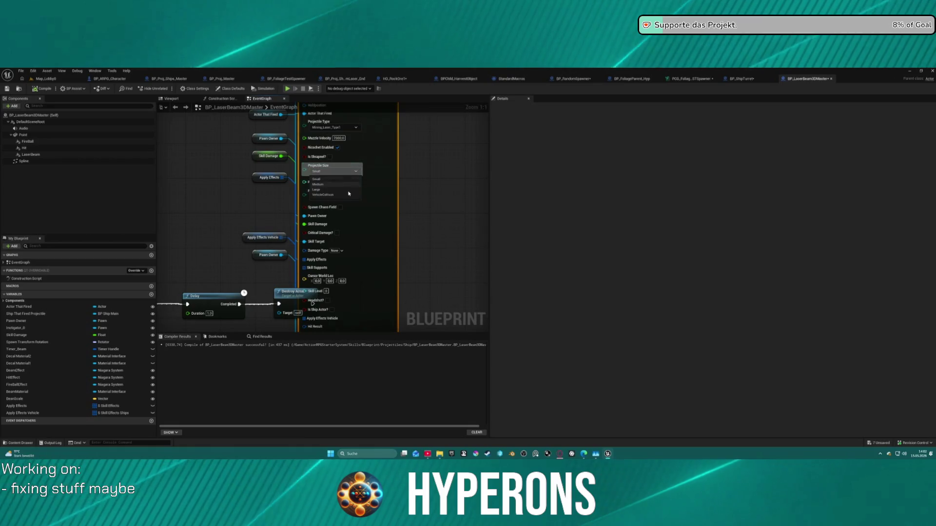
pyautogui.click(341, 190)
pyautogui.moveTo(393, 218); pyautogui.dragTo(372, 178)
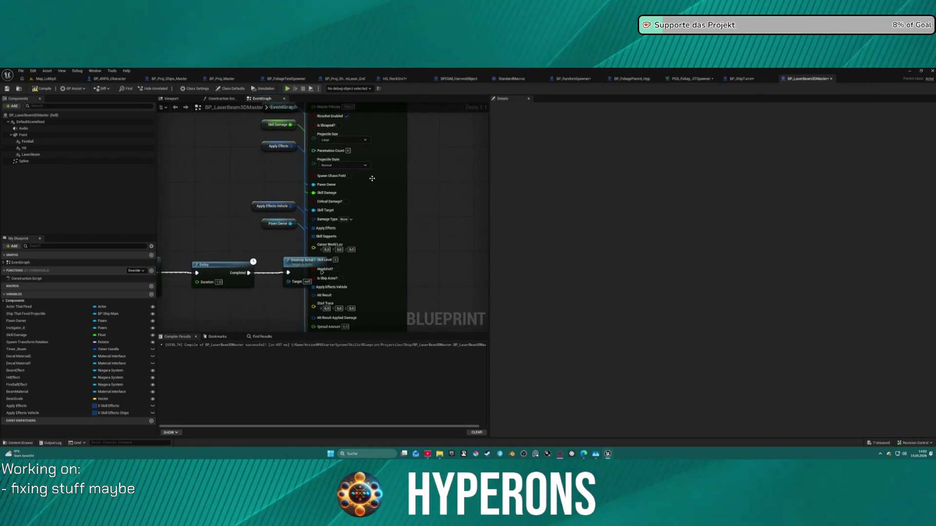
pyautogui.moveTo(357, 260); pyautogui.dragTo(372, 209)
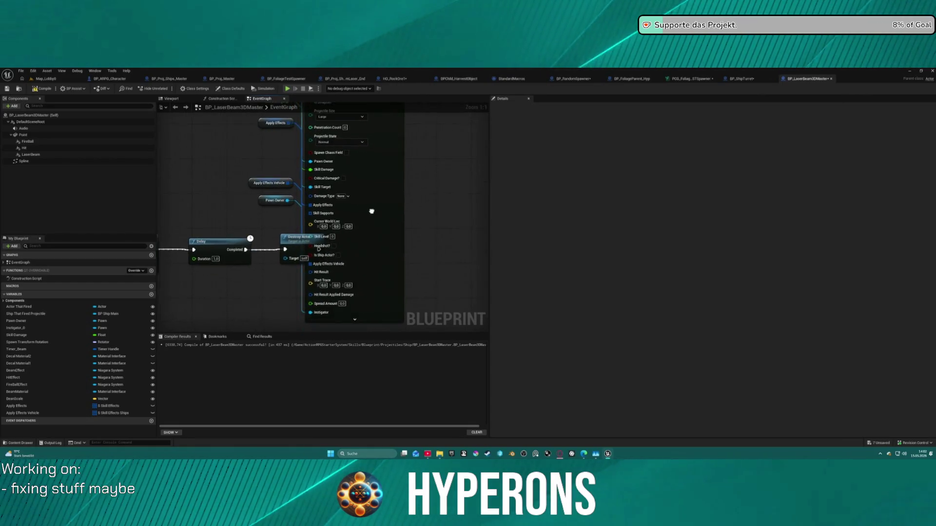
pyautogui.click(343, 195)
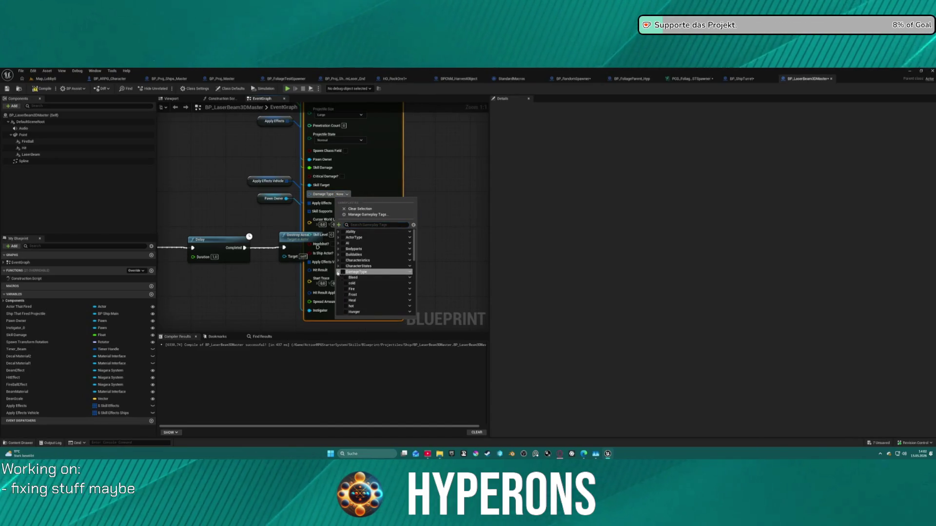
pyautogui.scroll(-3, 346, 293)
pyautogui.click(349, 281)
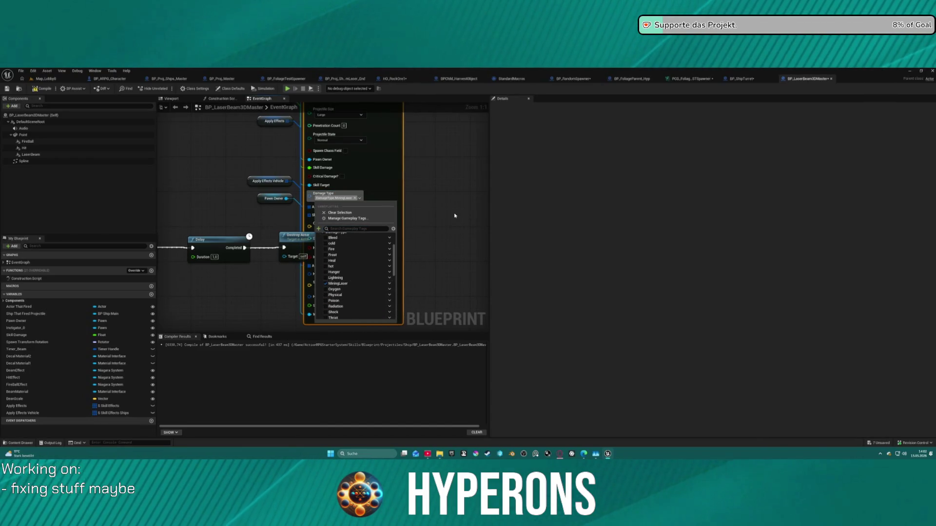
pyautogui.moveTo(308, 233)
pyautogui.mouseDown()
pyautogui.moveTo(312, 171)
pyautogui.moveTo(286, 189)
pyautogui.moveTo(288, 261)
pyautogui.mouseUp()
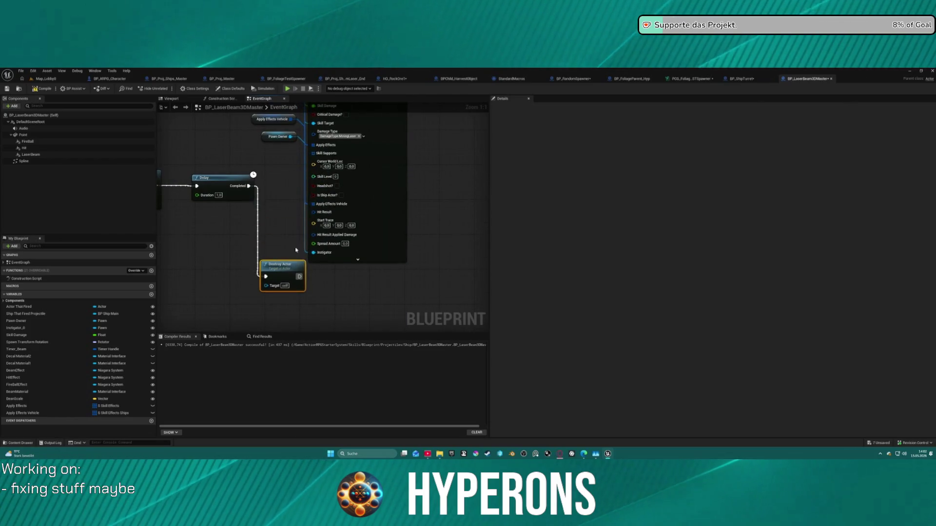
pyautogui.click(342, 195)
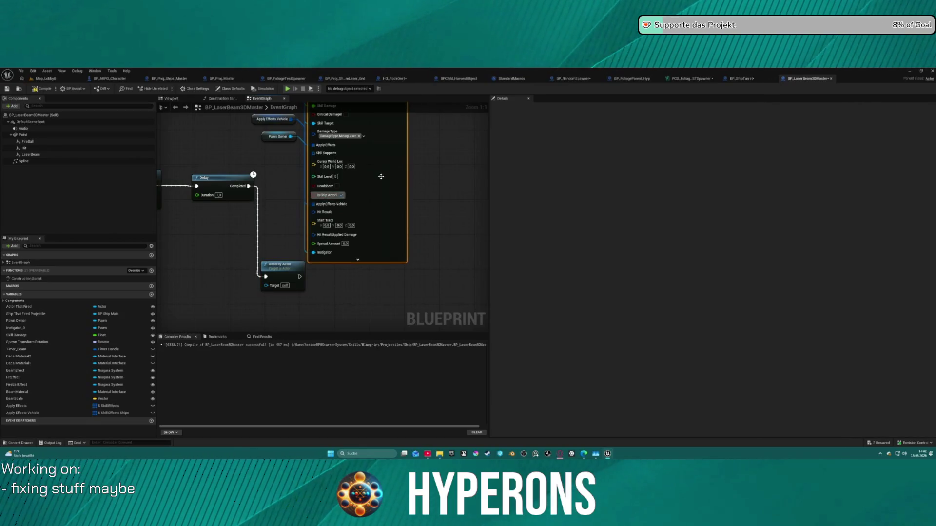
# Set the spawn collision override to Always Spawn, Ignore Collisions
pyautogui.scroll(10, 377, 168)
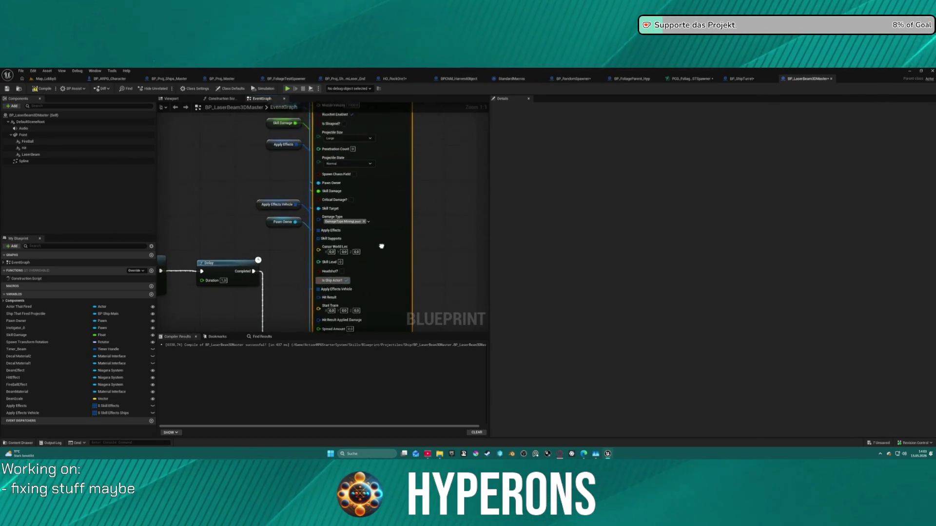
pyautogui.moveTo(390, 271); pyautogui.dragTo(390, 273)
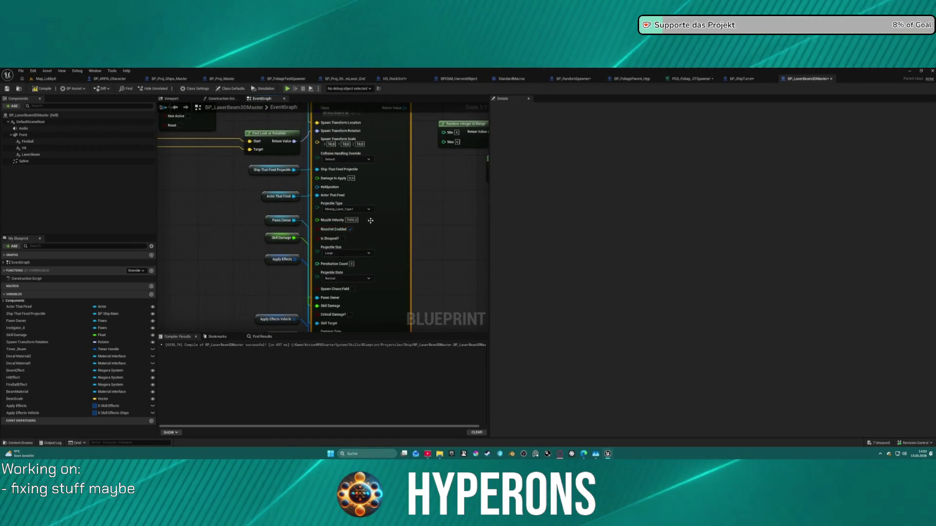
pyautogui.moveTo(367, 229)
pyautogui.mouseDown()
pyautogui.moveTo(376, 251)
pyautogui.moveTo(369, 281)
pyautogui.mouseUp()
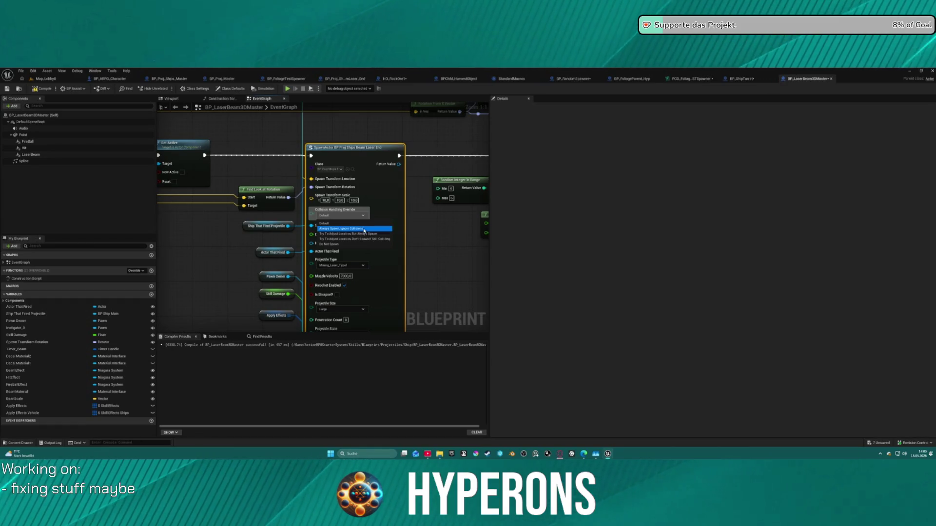
pyautogui.click(363, 229)
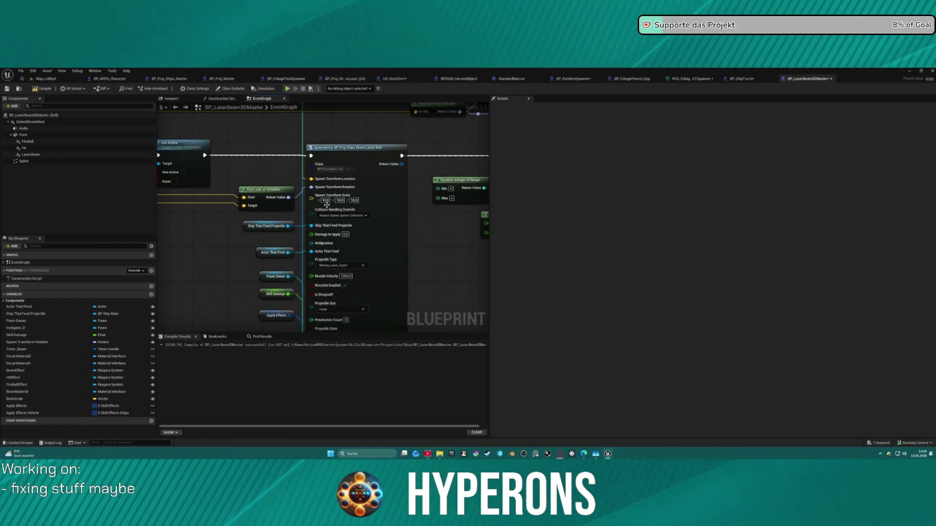
pyautogui.moveTo(236, 216)
pyautogui.mouseDown()
pyautogui.moveTo(227, 229)
pyautogui.moveTo(178, 234)
pyautogui.moveTo(346, 219)
pyautogui.mouseUp()
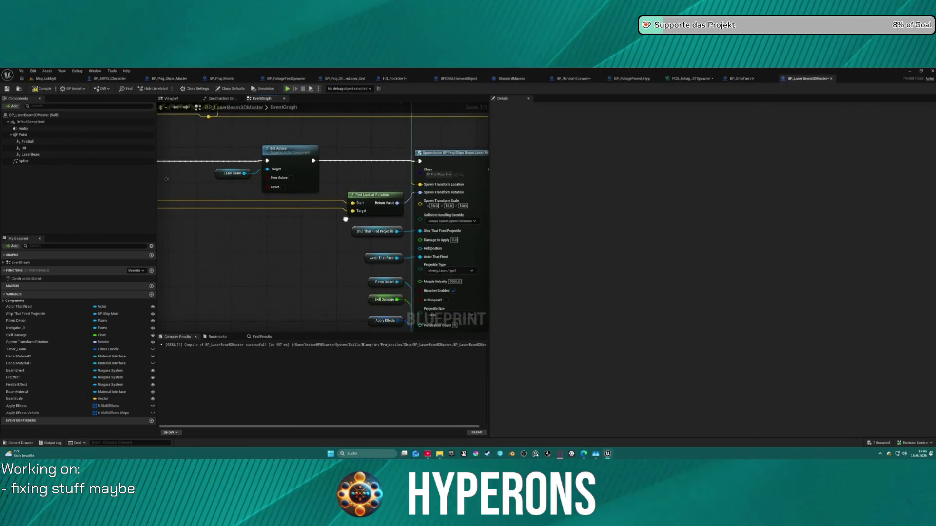
pyautogui.scroll(-10, 345, 219)
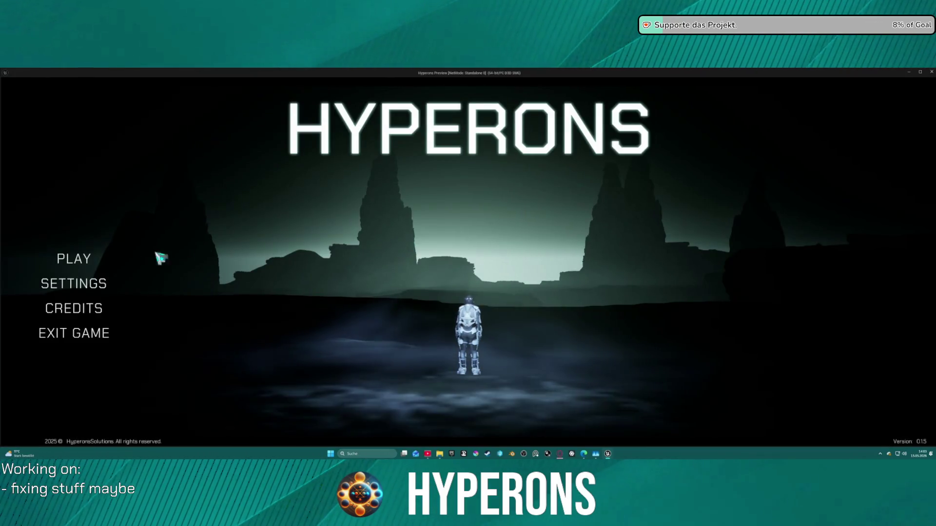
# Pick the Mining character and start the game in System New Eden
pyautogui.click(81, 259)
pyautogui.click(340, 271)
pyautogui.click(393, 395)
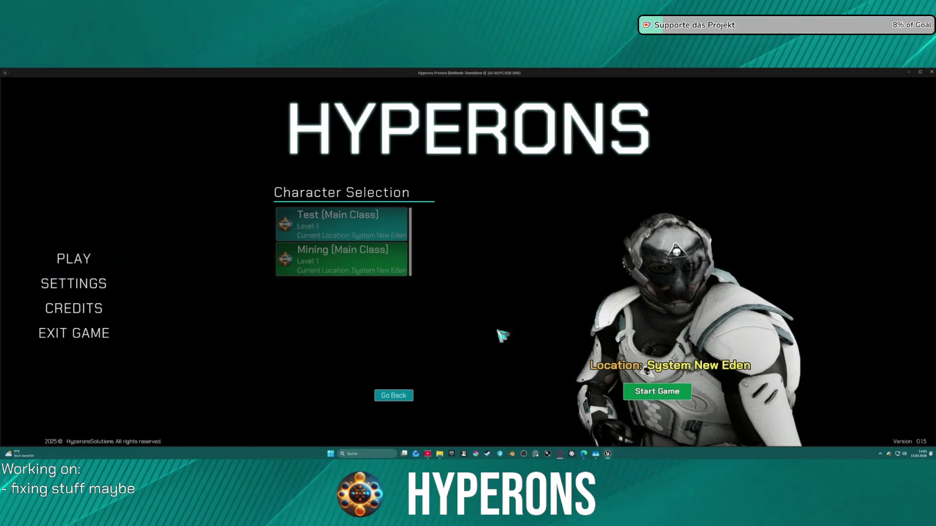
pyautogui.click(676, 390)
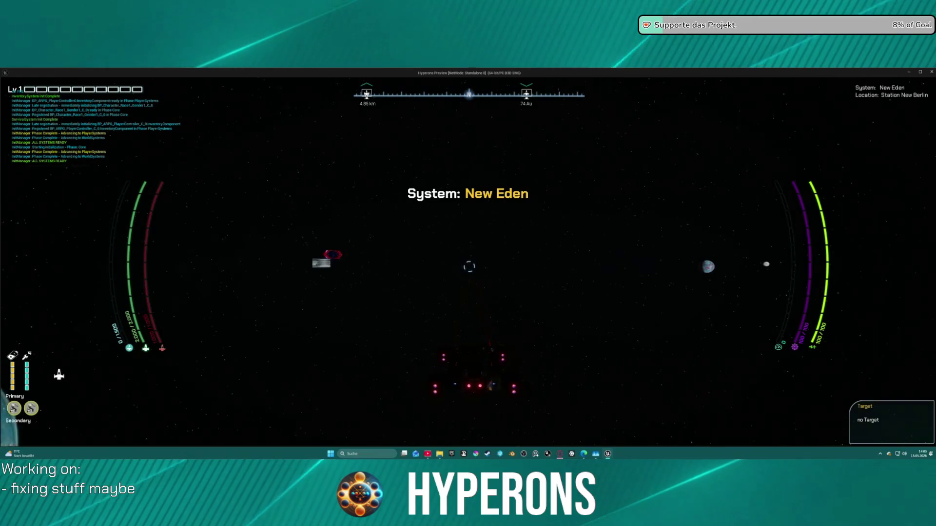
# Fly toward the station, begin hyperdrive calibration, then end the play test
pyautogui.press('w')
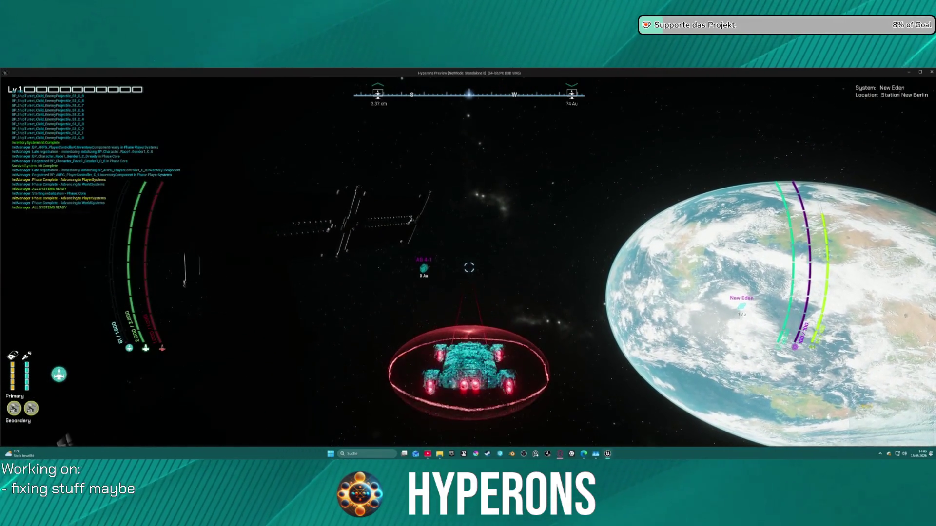
pyautogui.press('j')
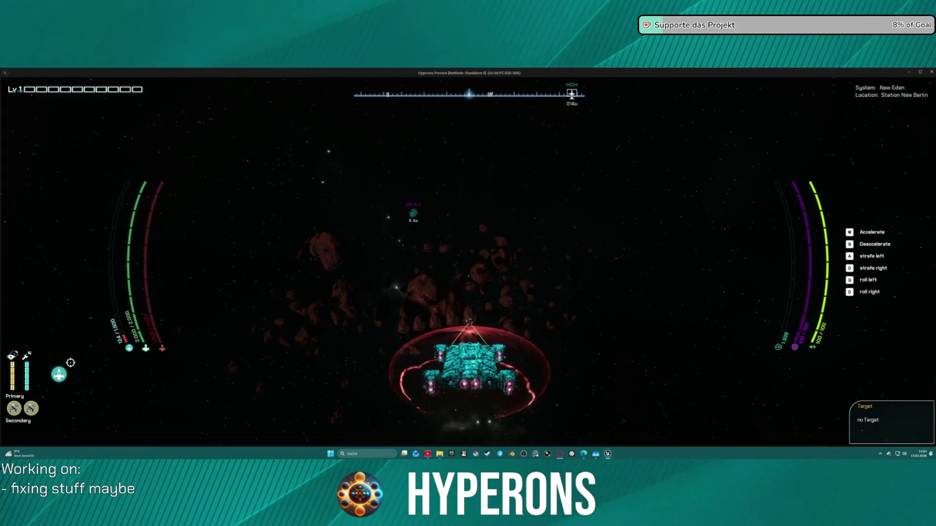
pyautogui.press('Escape')
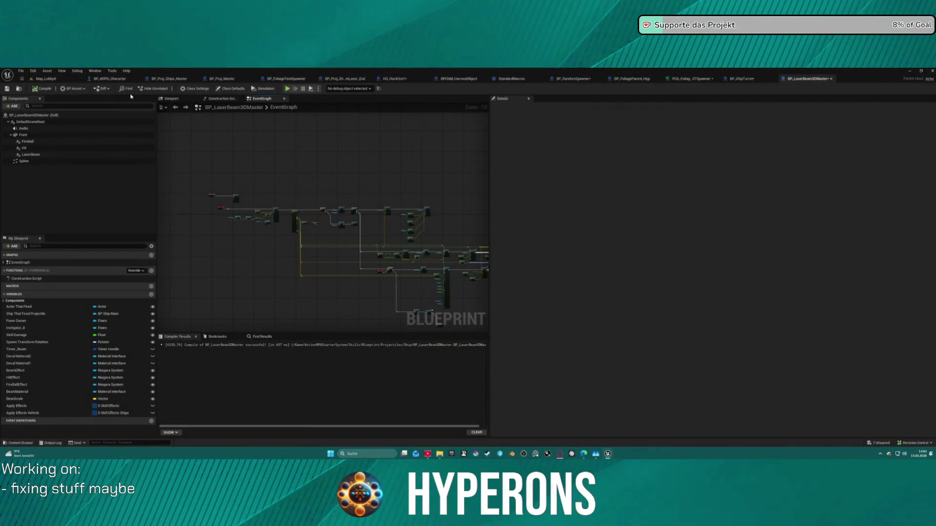
# Return to Map_Lobby0, browse to Vehicles > Ships, and open the BP_ShipMain blueprint
pyautogui.click(764, 80)
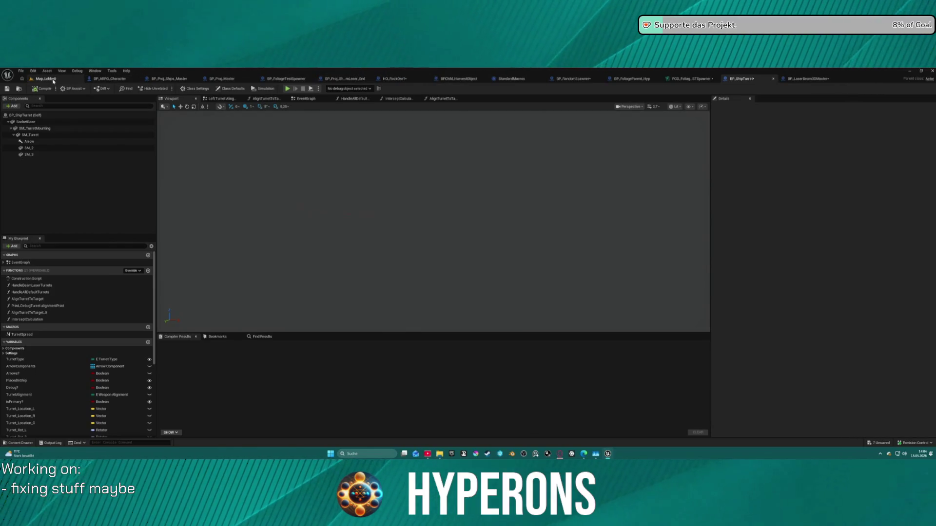
pyautogui.click(49, 79)
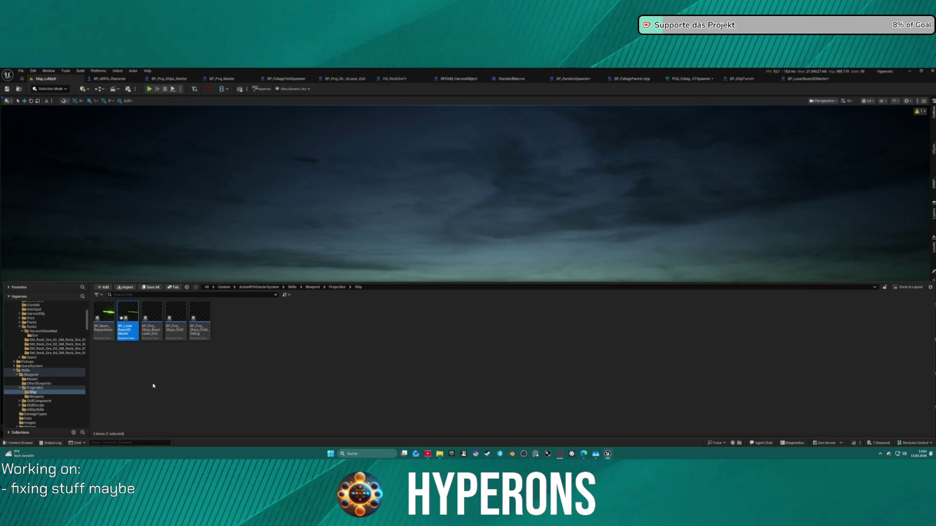
pyautogui.scroll(5, 44, 365)
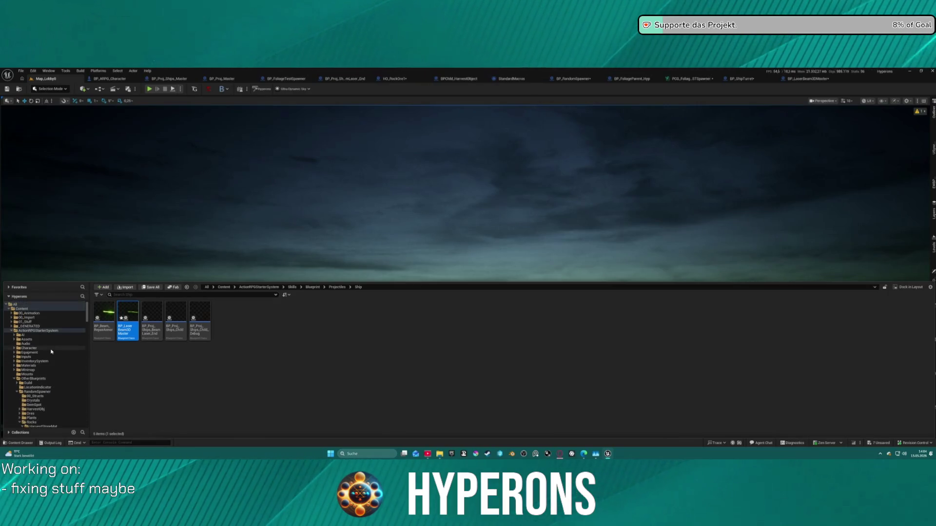
pyautogui.scroll(-15, 20, 356)
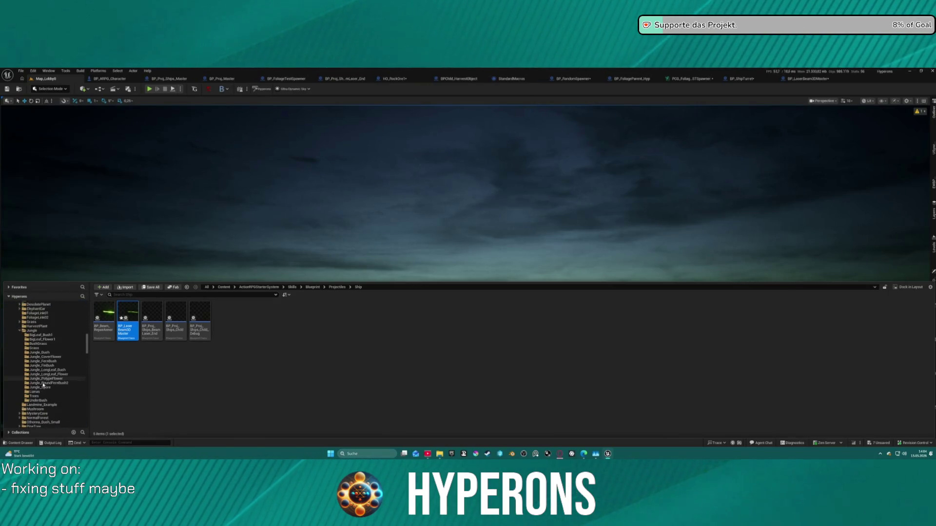
pyautogui.scroll(-10, 56, 390)
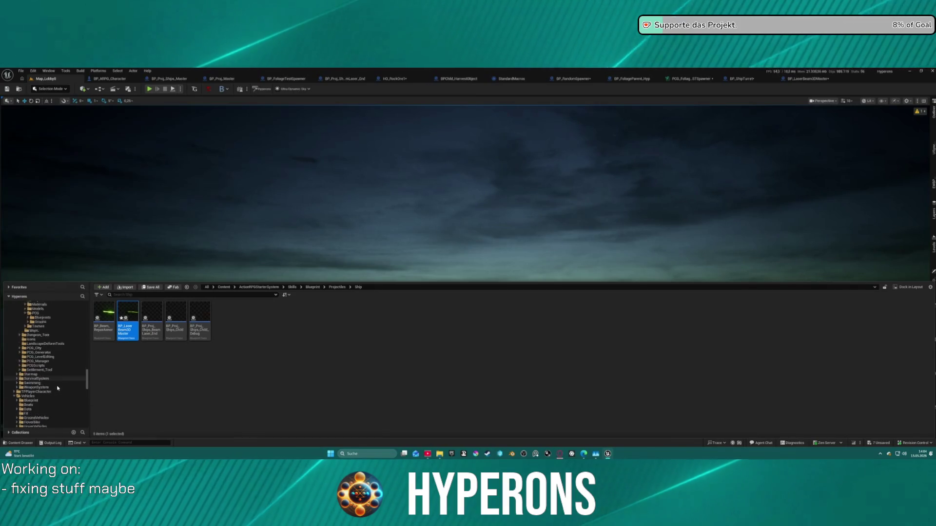
pyautogui.scroll(-2, 56, 395)
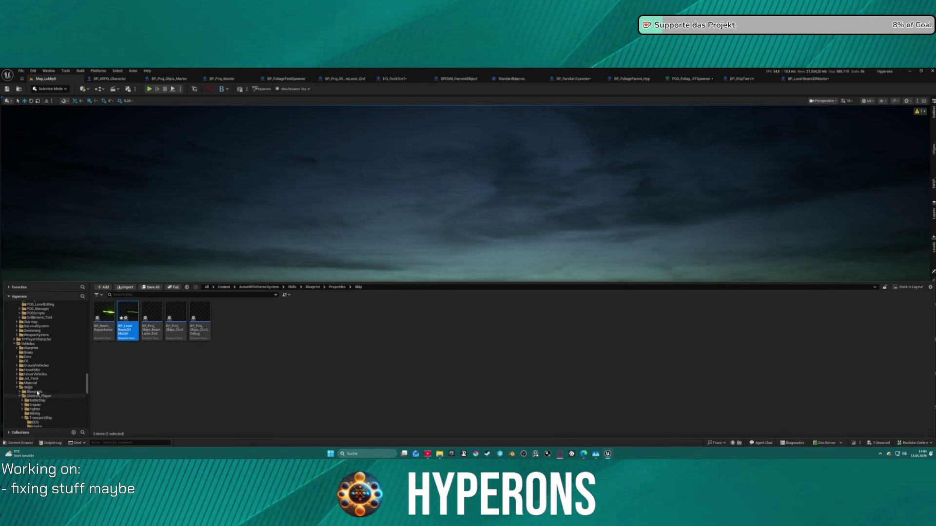
pyautogui.click(28, 387)
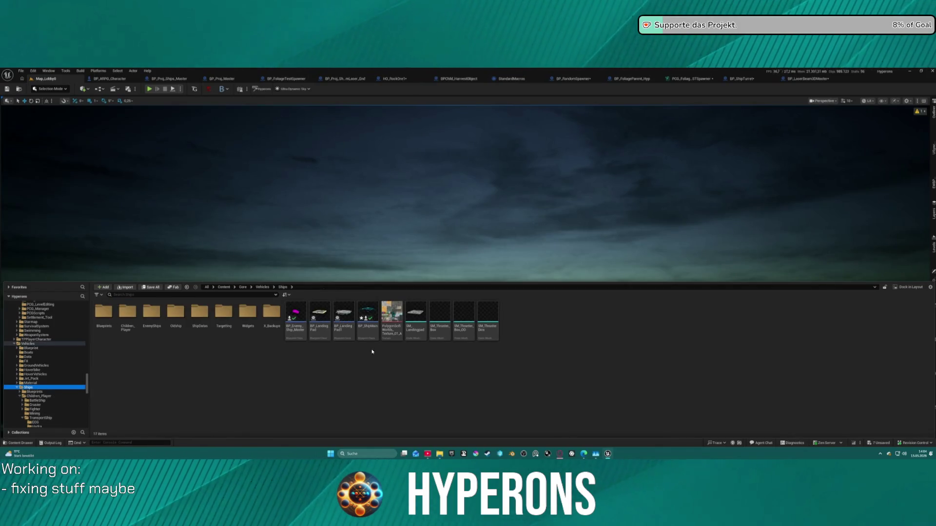
pyautogui.doubleClick(367, 323)
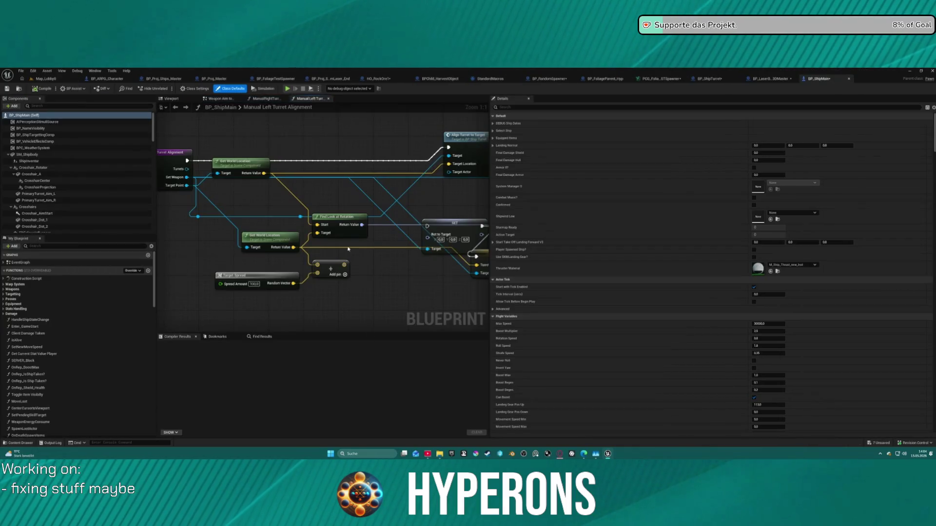
# Go through Weapon Aim to Hit Location and Crosshair into BP_ShipMain's Trace for hit graph
pyautogui.click(220, 98)
pyautogui.click(249, 109)
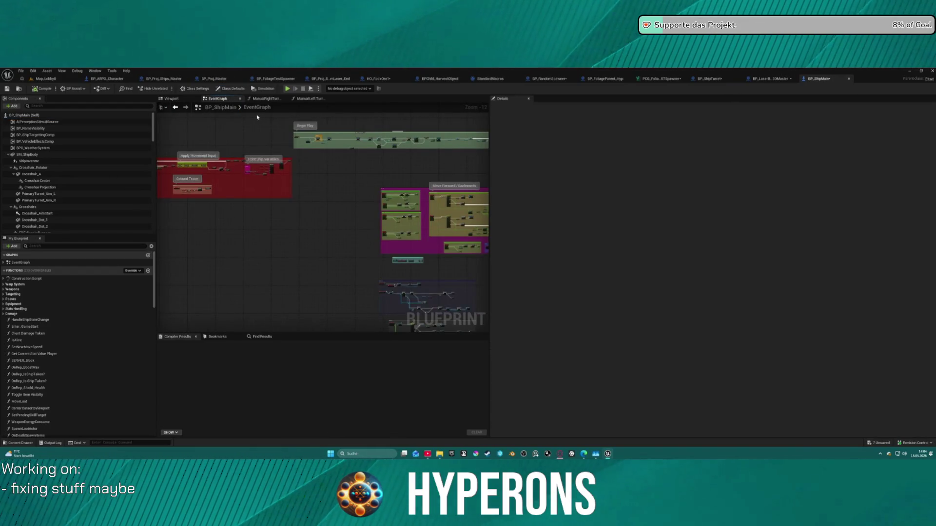
pyautogui.click(176, 107)
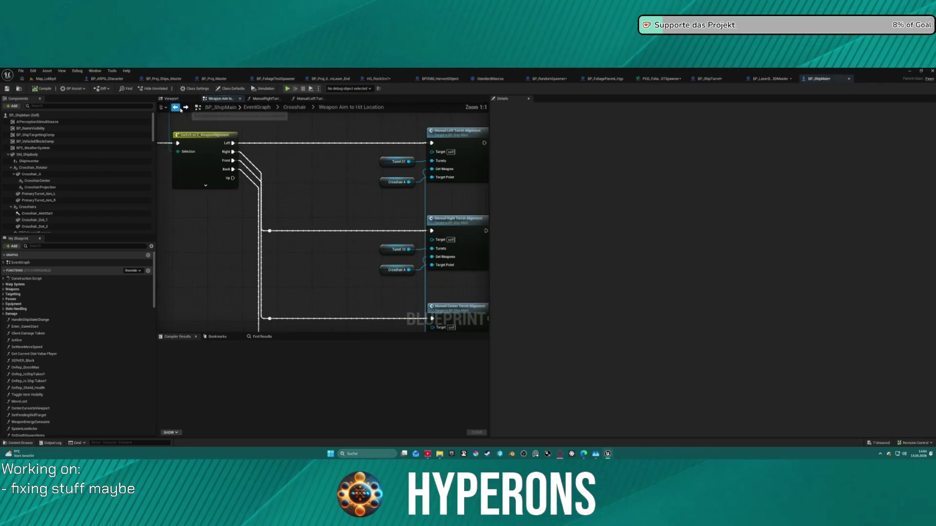
pyautogui.click(288, 109)
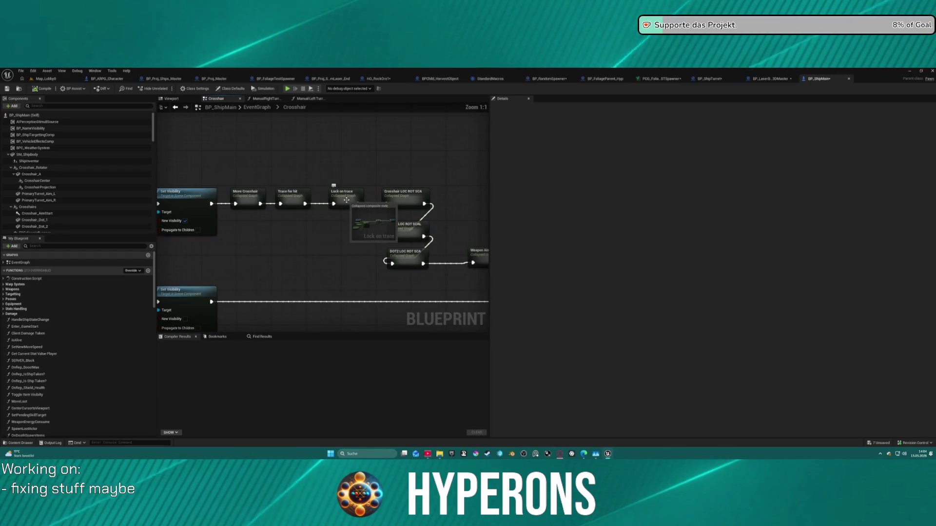
pyautogui.doubleClick(288, 199)
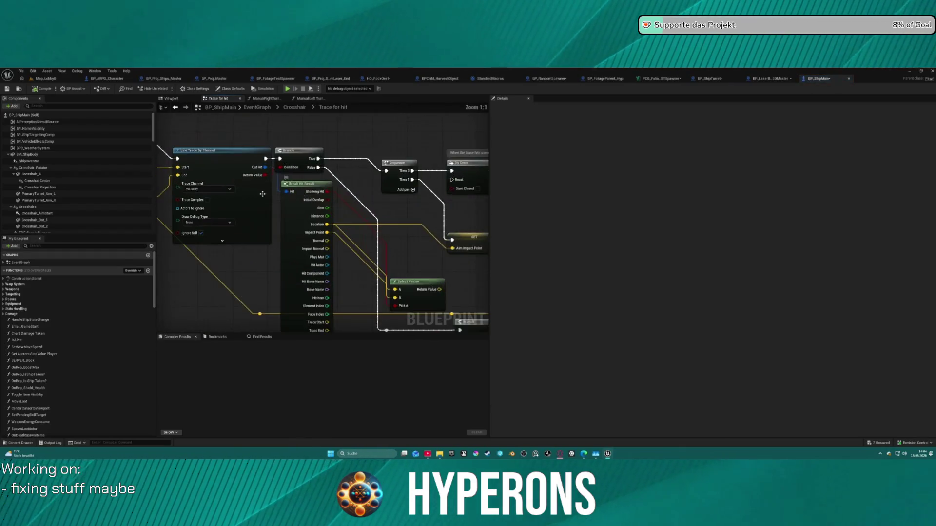
pyautogui.moveTo(262, 194); pyautogui.dragTo(349, 182)
pyautogui.moveTo(268, 190); pyautogui.dragTo(364, 127)
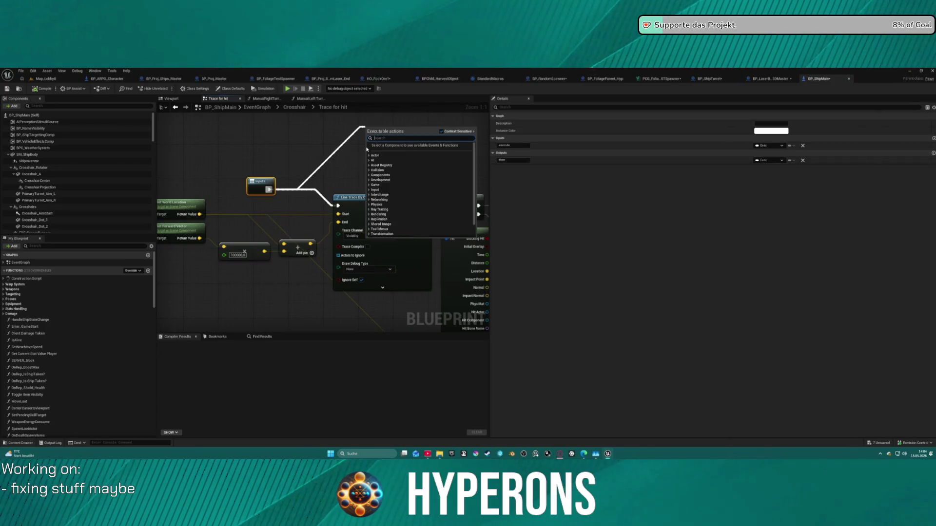
# Search the wire's action menu for sphere and then capsule trace nodes
pyautogui.write('sphe')
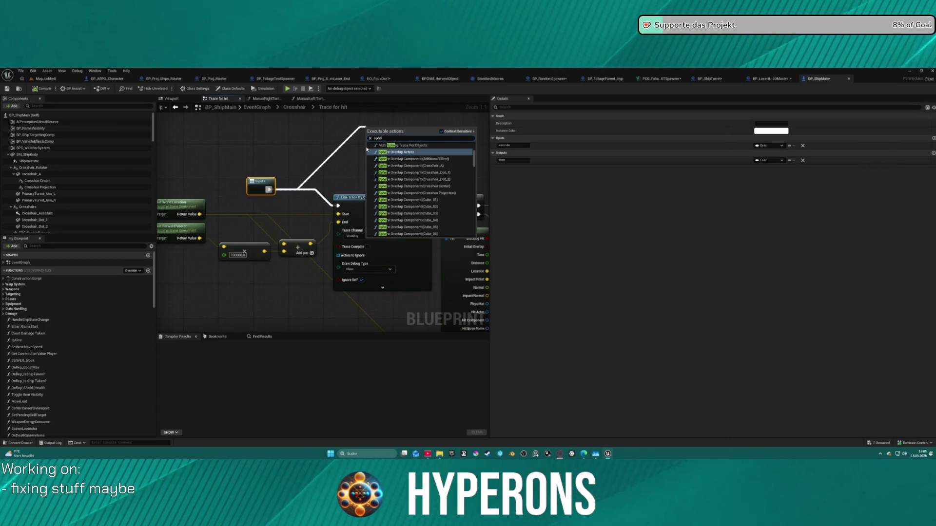
pyautogui.press('BackSpace')
pyautogui.press('BackSpace')
pyautogui.press('BackSpace')
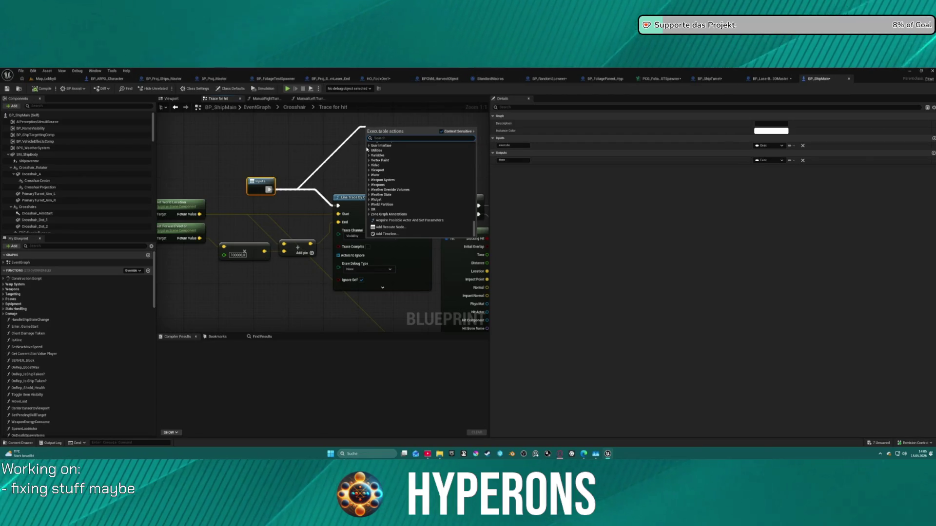
pyautogui.write('caps')
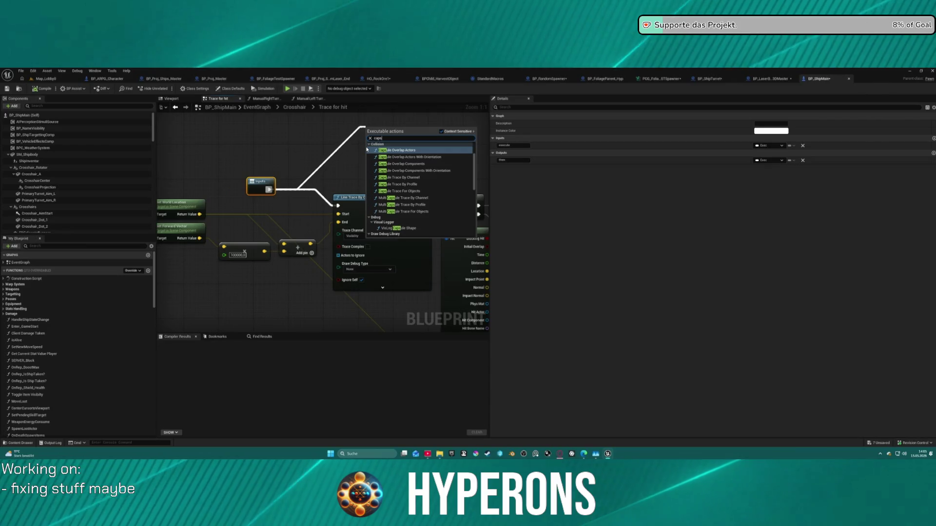
pyautogui.write(' tranc')
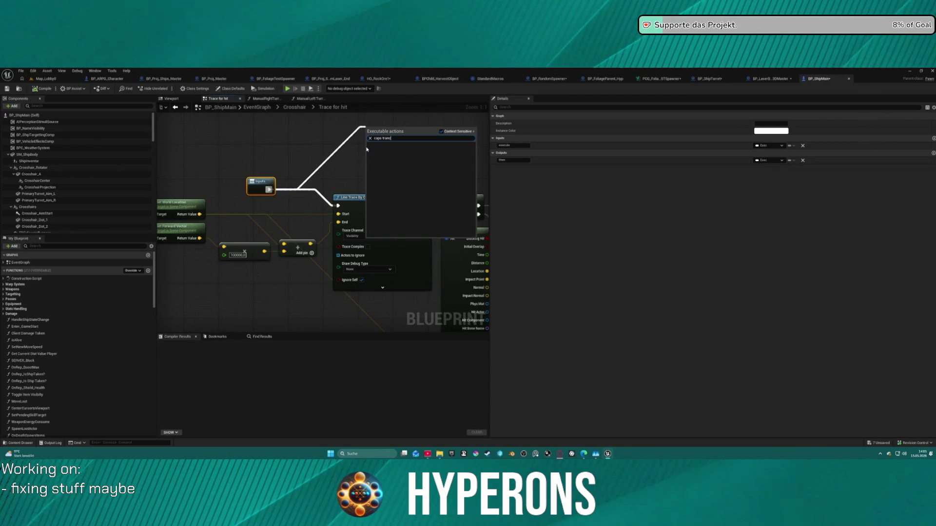
pyautogui.press('BackSpace')
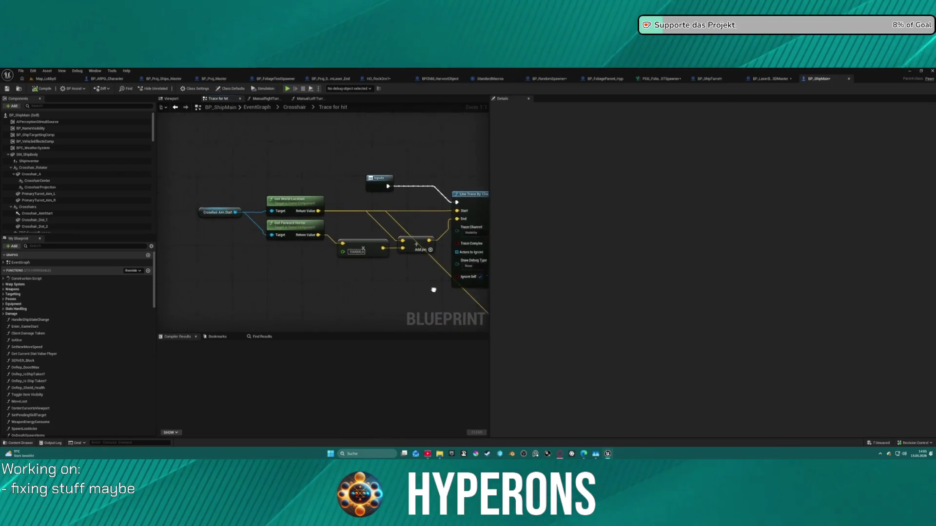
# Add a Capsule Trace By Channel node wired from the Inputs node's execution pin
pyautogui.moveTo(433, 290); pyautogui.dragTo(475, 282)
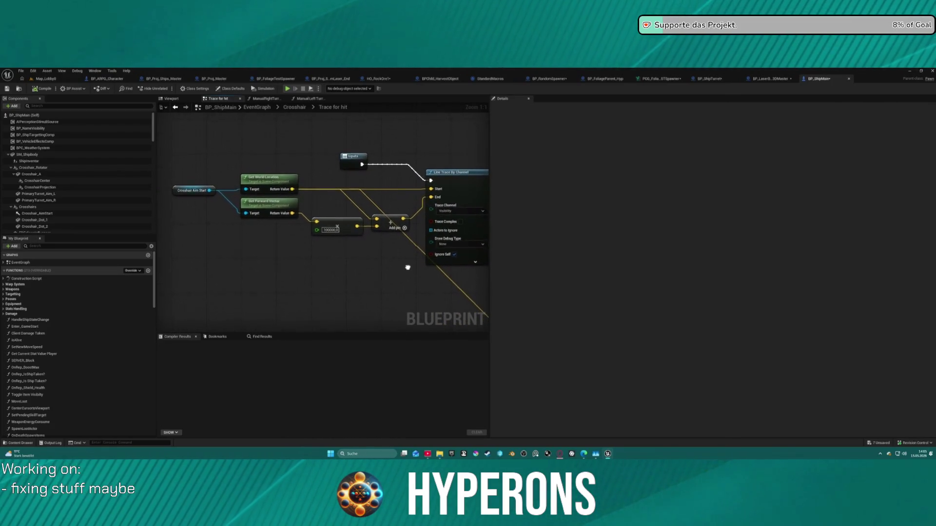
pyautogui.moveTo(408, 268)
pyautogui.mouseDown()
pyautogui.moveTo(406, 259)
pyautogui.moveTo(370, 253)
pyautogui.moveTo(166, 251)
pyautogui.mouseUp()
pyautogui.moveTo(439, 273)
pyautogui.mouseDown()
pyautogui.moveTo(331, 239)
pyautogui.moveTo(215, 243)
pyautogui.moveTo(138, 227)
pyautogui.moveTo(202, 220)
pyautogui.moveTo(359, 274)
pyautogui.moveTo(226, 273)
pyautogui.mouseUp()
pyautogui.moveTo(304, 148); pyautogui.dragTo(387, 163)
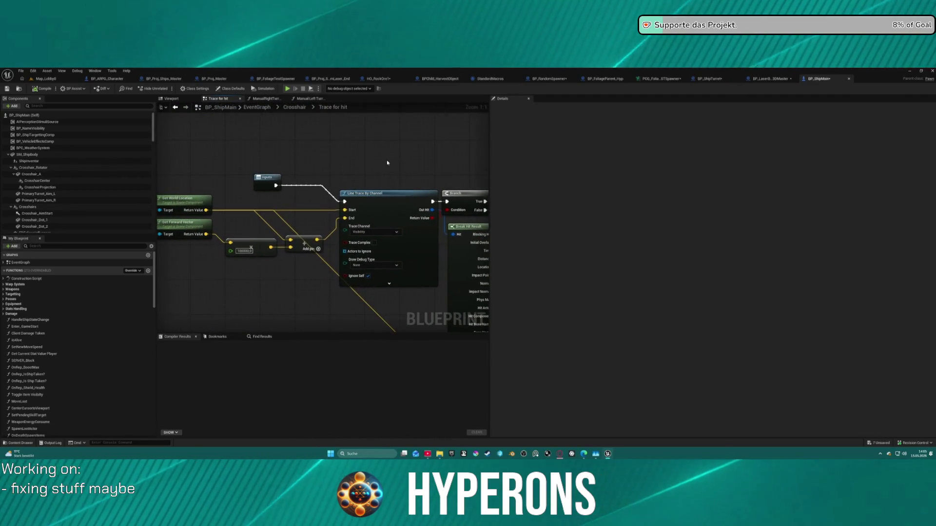
pyautogui.moveTo(277, 185); pyautogui.dragTo(285, 182)
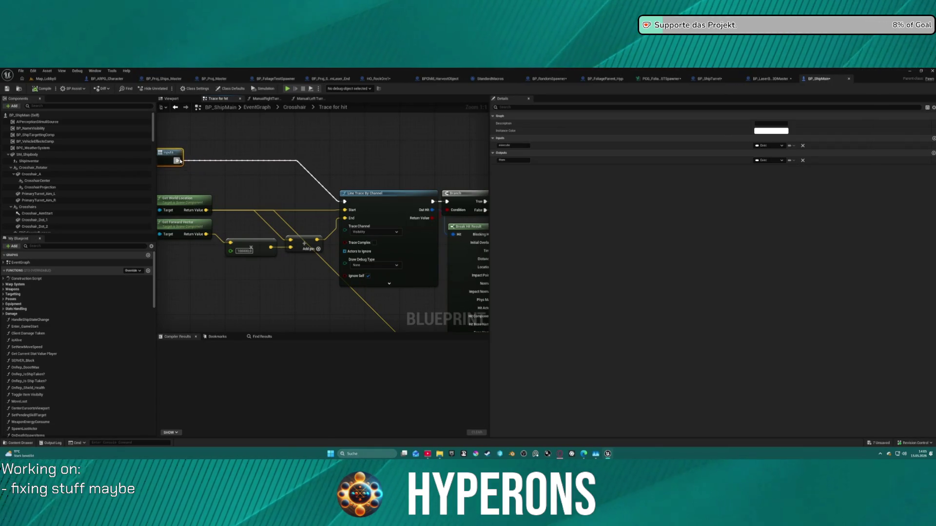
pyautogui.moveTo(233, 145); pyautogui.dragTo(233, 144)
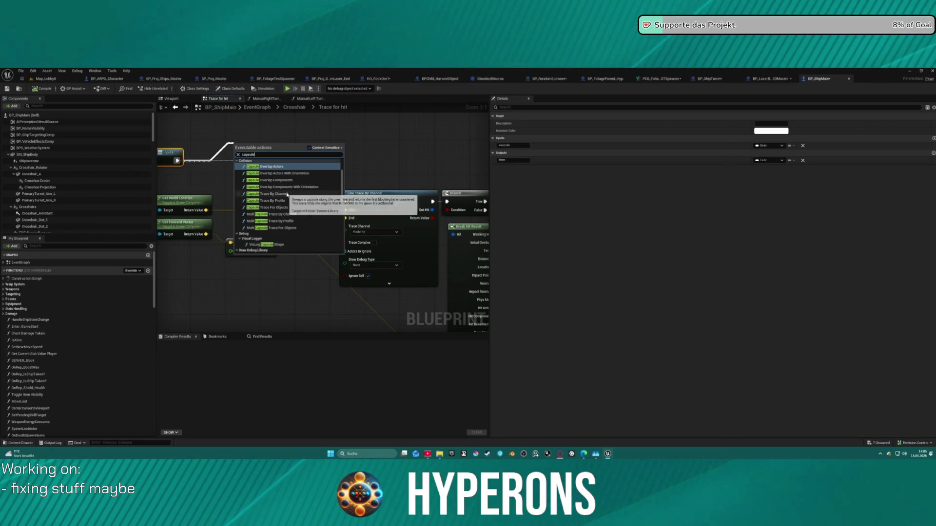
pyautogui.click(289, 195)
# Wire the capsule trace's Out Hit, return value and execution into Break Hit Result and Branch
pyautogui.moveTo(289, 147)
pyautogui.mouseDown()
pyautogui.moveTo(290, 98)
pyautogui.moveTo(289, 180)
pyautogui.moveTo(234, 166)
pyautogui.mouseUp()
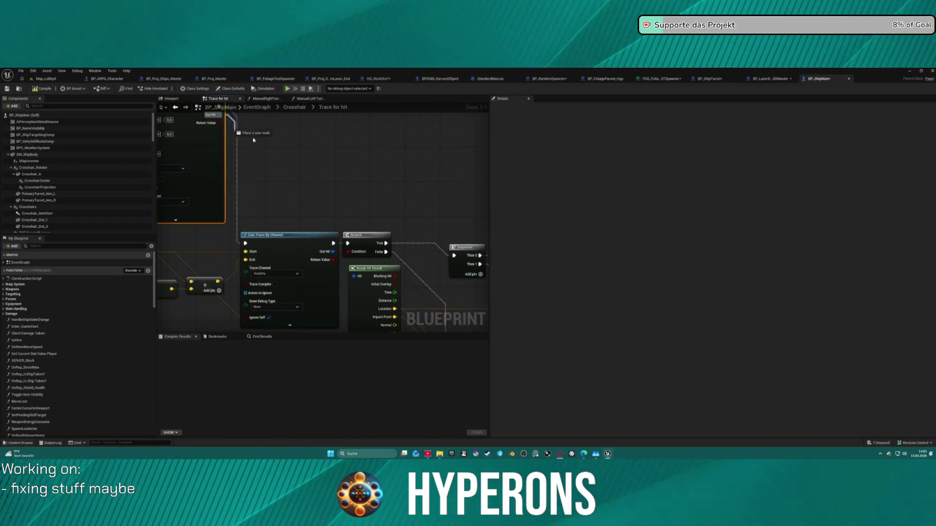
pyautogui.moveTo(354, 277); pyautogui.dragTo(354, 276)
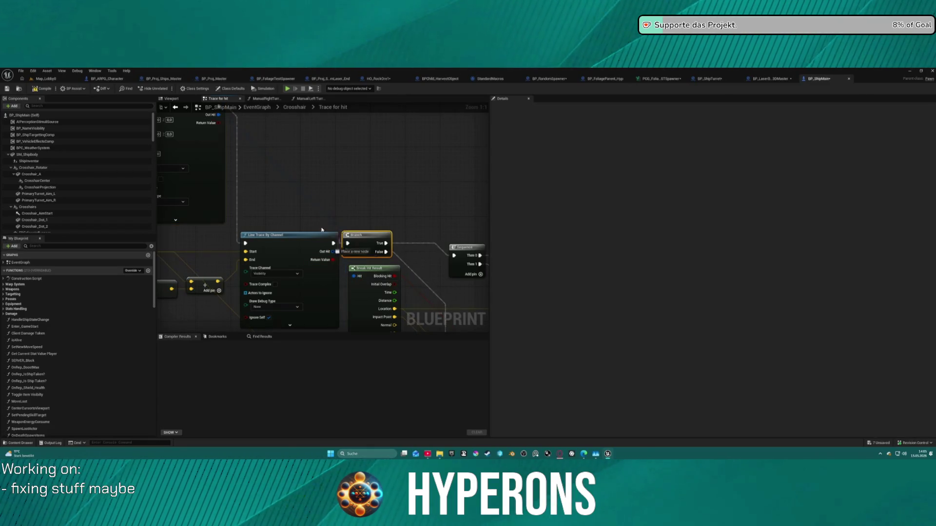
pyautogui.moveTo(218, 126); pyautogui.dragTo(218, 124)
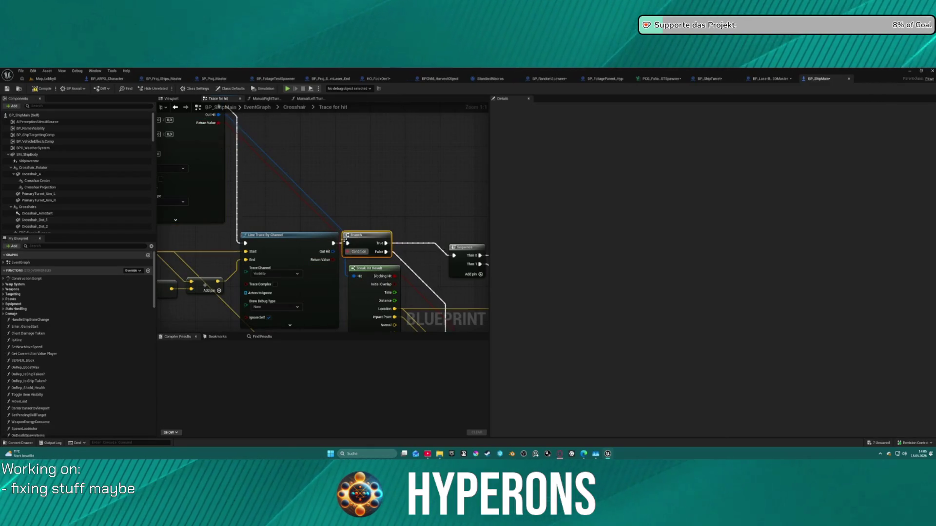
pyautogui.moveTo(302, 173)
pyautogui.mouseDown()
pyautogui.moveTo(226, 148)
pyautogui.moveTo(400, 141)
pyautogui.mouseUp()
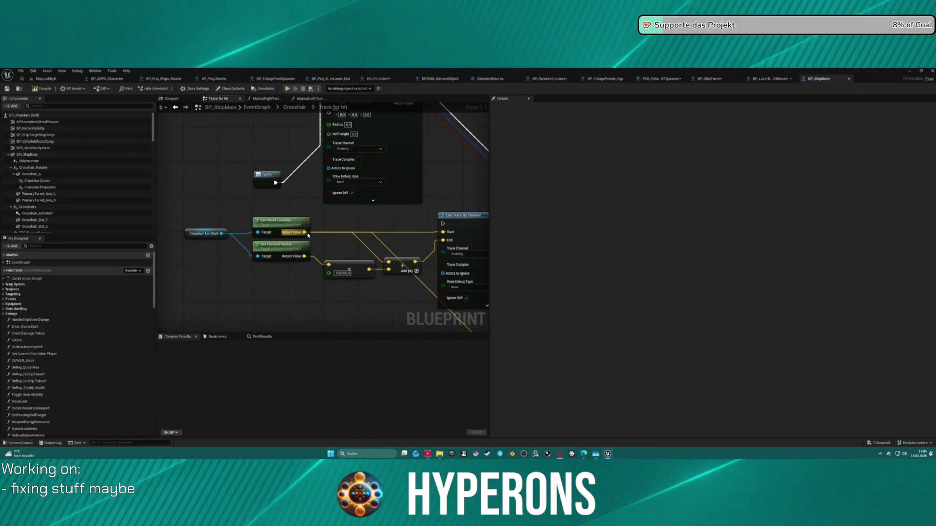
# Set the capsule trace's Draw Debug Type to For One Frame
pyautogui.moveTo(447, 235); pyautogui.dragTo(451, 321)
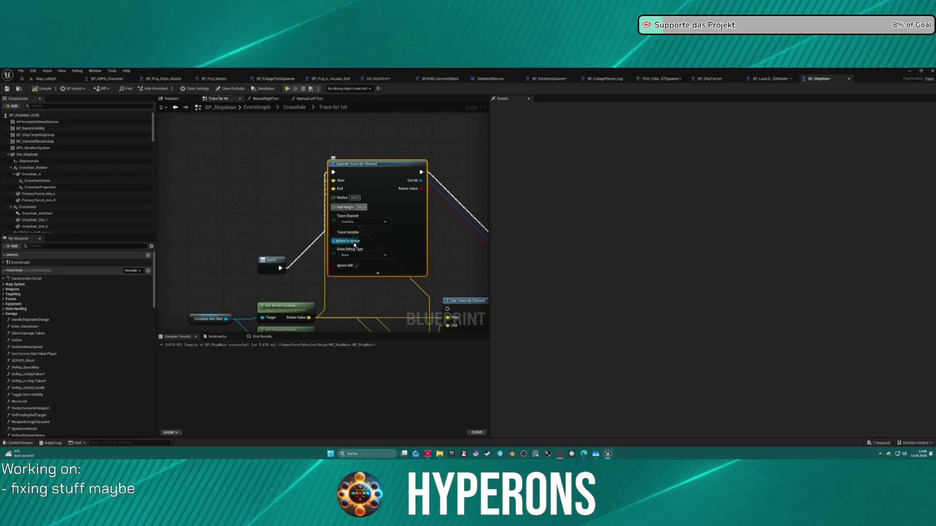
pyautogui.click(365, 255)
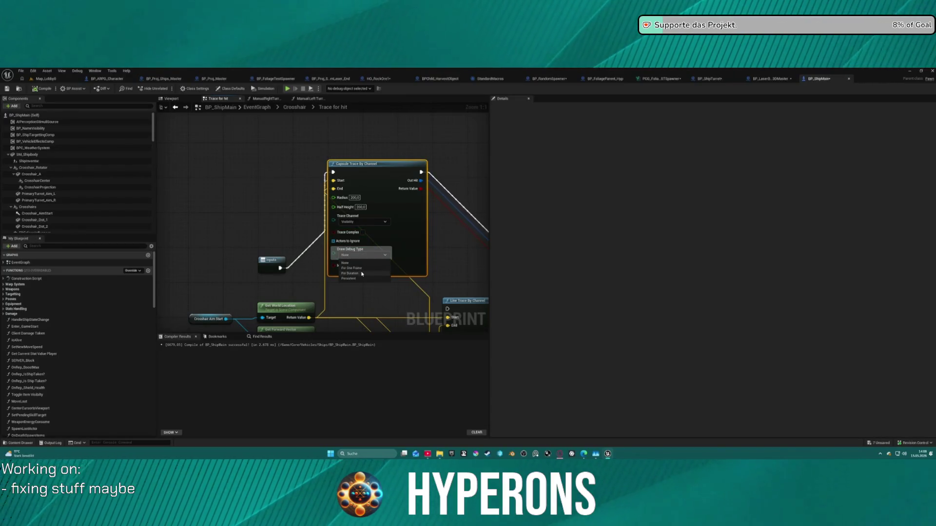
pyautogui.moveTo(360, 270)
pyautogui.mouseDown()
pyautogui.moveTo(293, 257)
pyautogui.moveTo(302, 178)
pyautogui.mouseUp()
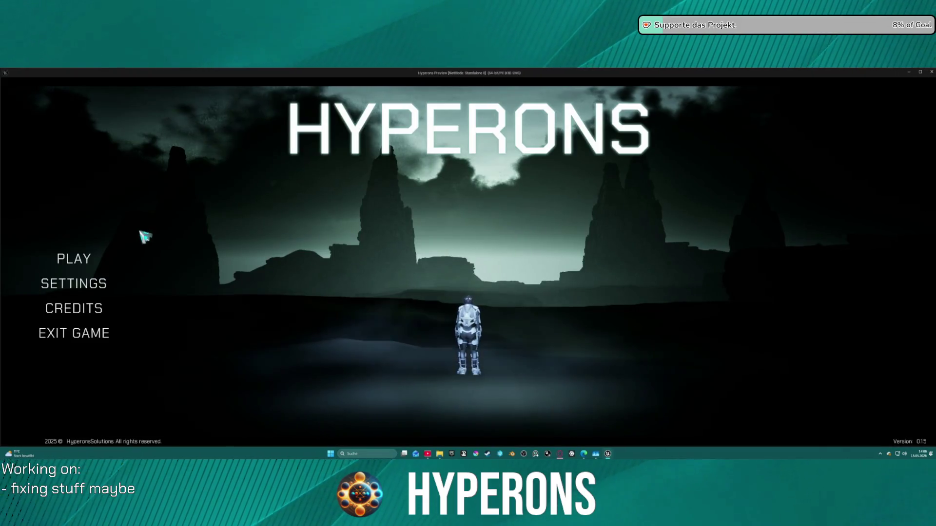
# Play as the Mining character in System New Eden, then stop the session
pyautogui.click(73, 259)
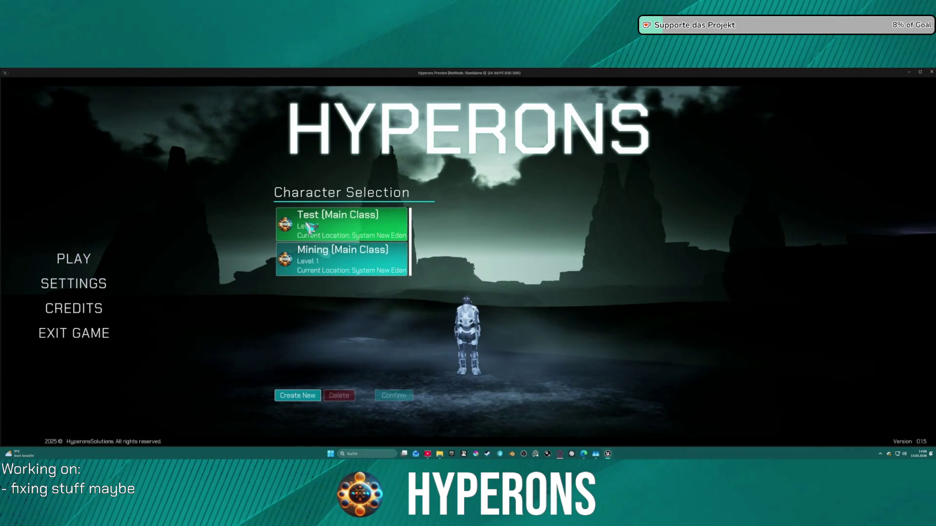
pyautogui.click(359, 268)
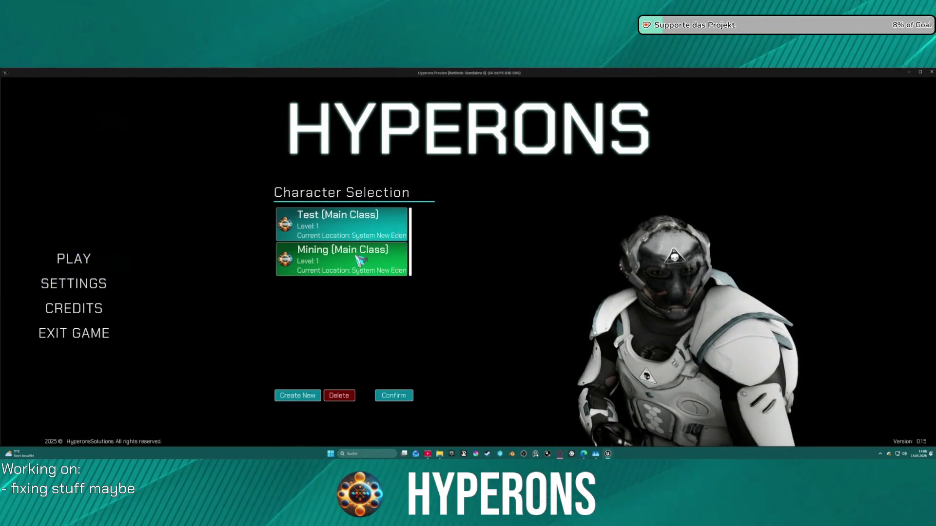
pyautogui.doubleClick(360, 271)
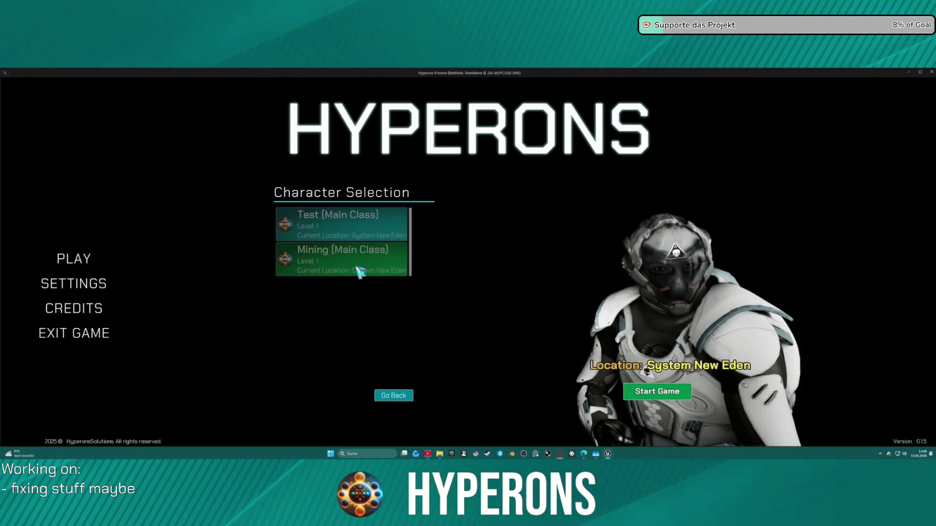
pyautogui.click(677, 394)
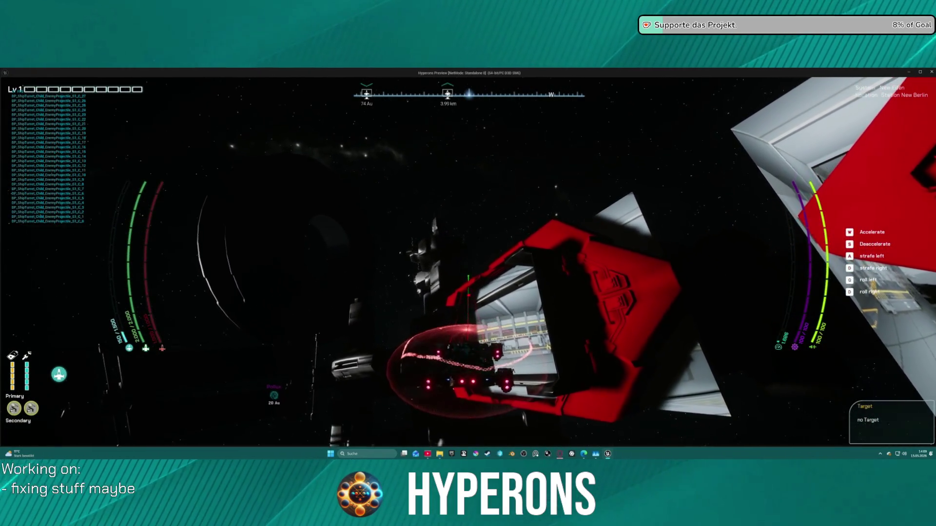
pyautogui.hotkey('alt', 'Tab')
pyautogui.press('Escape')
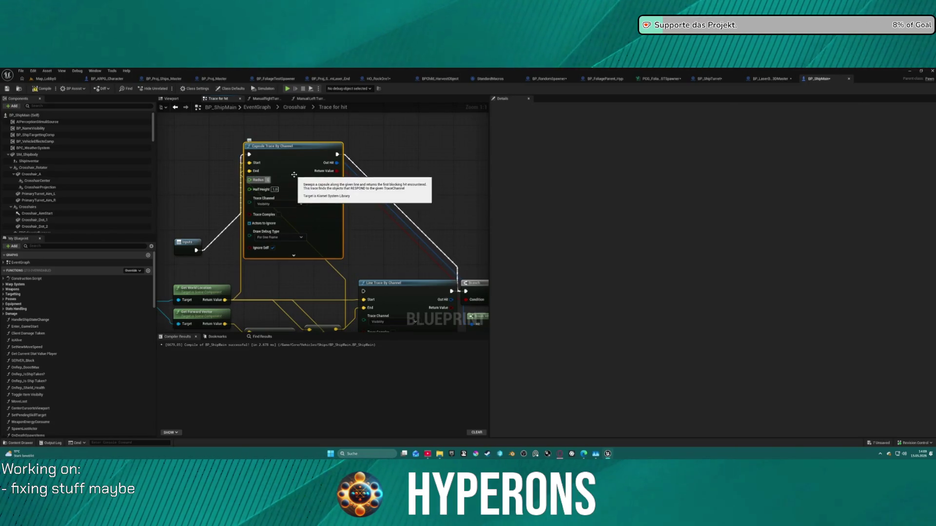
# Commit the capsule radius, set Half Height to 500, and relaunch the game
pyautogui.press('Return')
pyautogui.write('500')
pyautogui.press('Return')
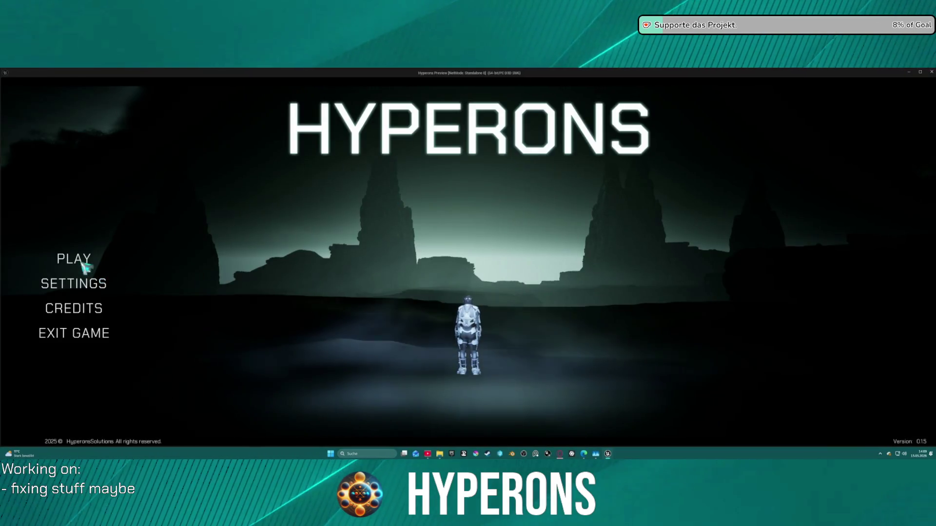
pyautogui.click(80, 261)
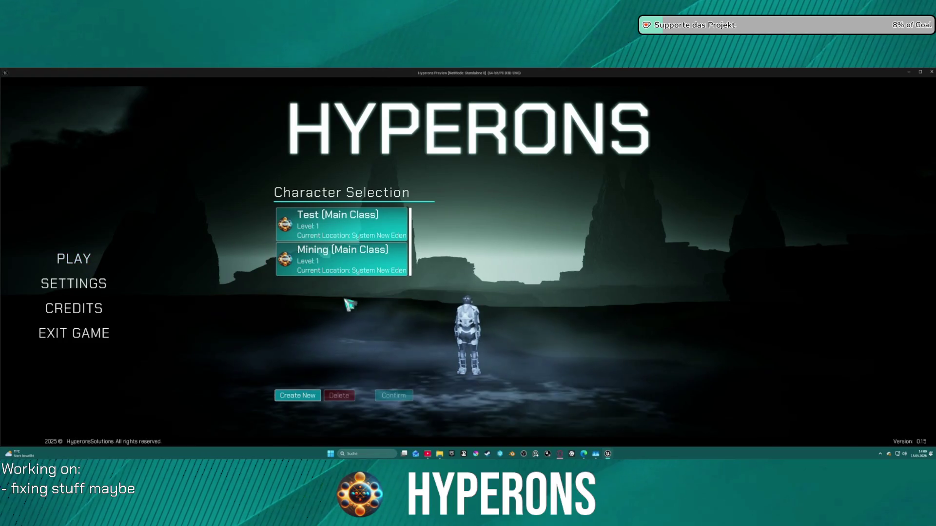
# Play Mining in New Eden, close the preview, and pan to the trace start nodes
pyautogui.click(360, 272)
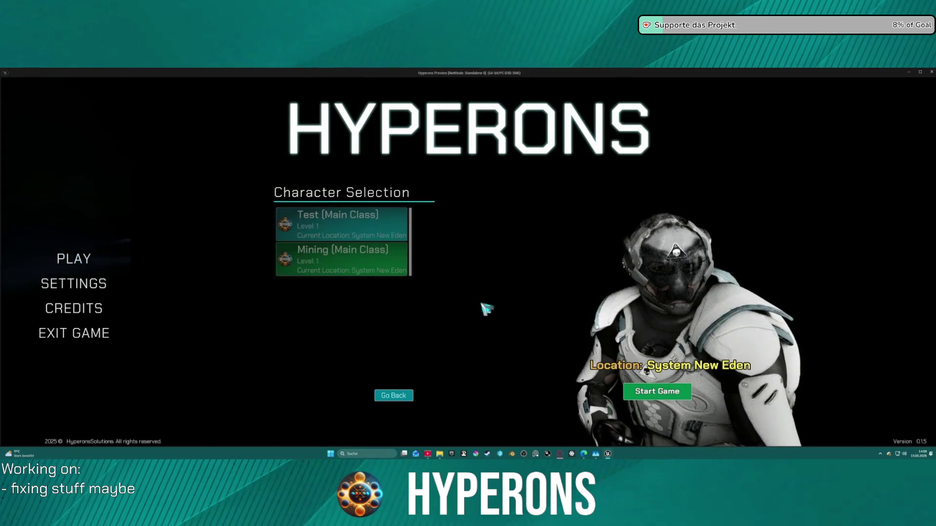
pyautogui.click(655, 390)
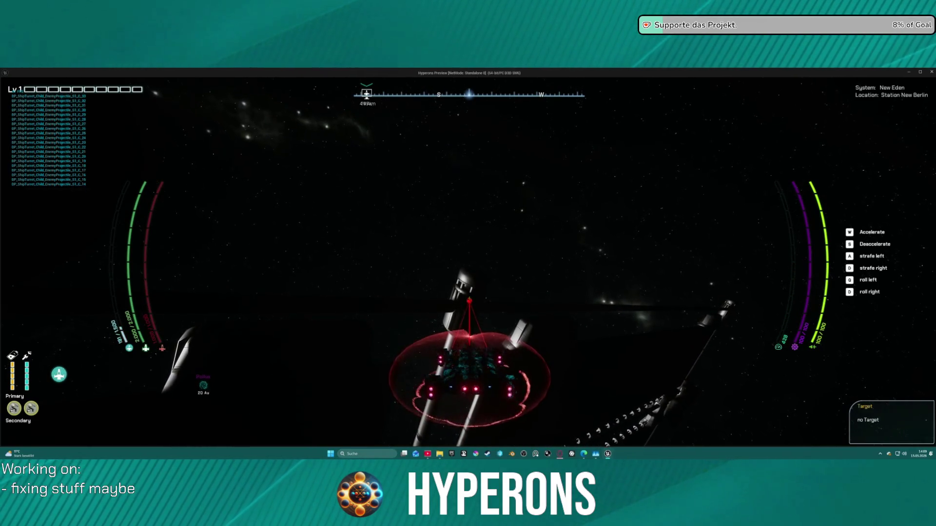
pyautogui.press('Escape')
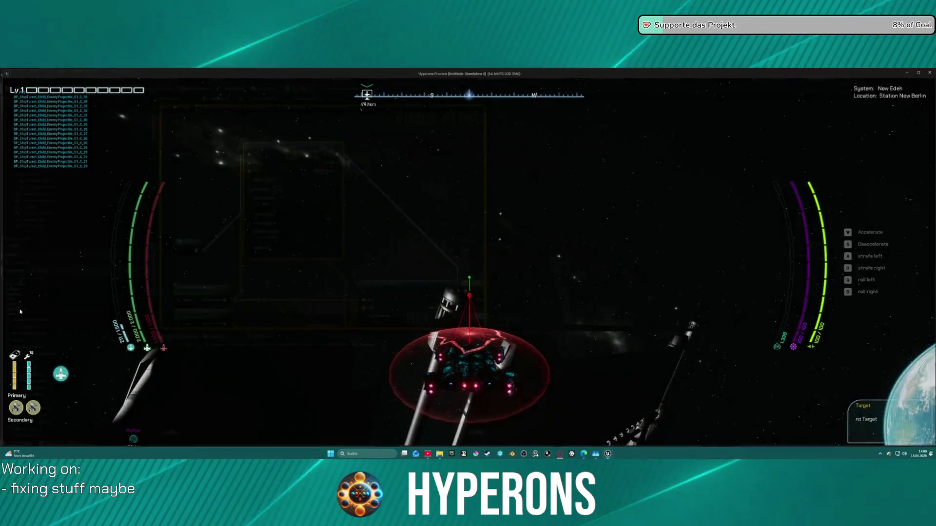
pyautogui.moveTo(267, 220)
pyautogui.mouseDown()
pyautogui.moveTo(378, 163)
pyautogui.moveTo(381, 132)
pyautogui.mouseUp()
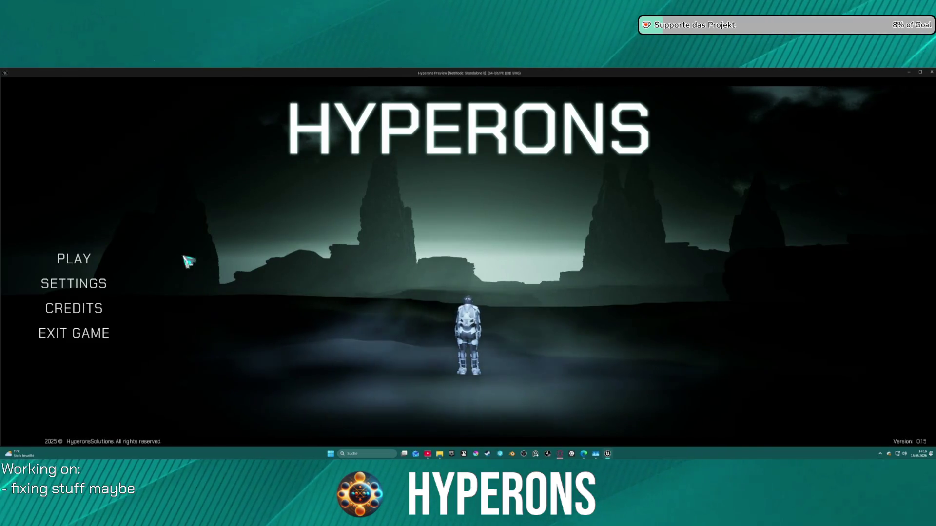
# Launch the game and start as the Mining character
pyautogui.click(74, 259)
pyautogui.click(336, 253)
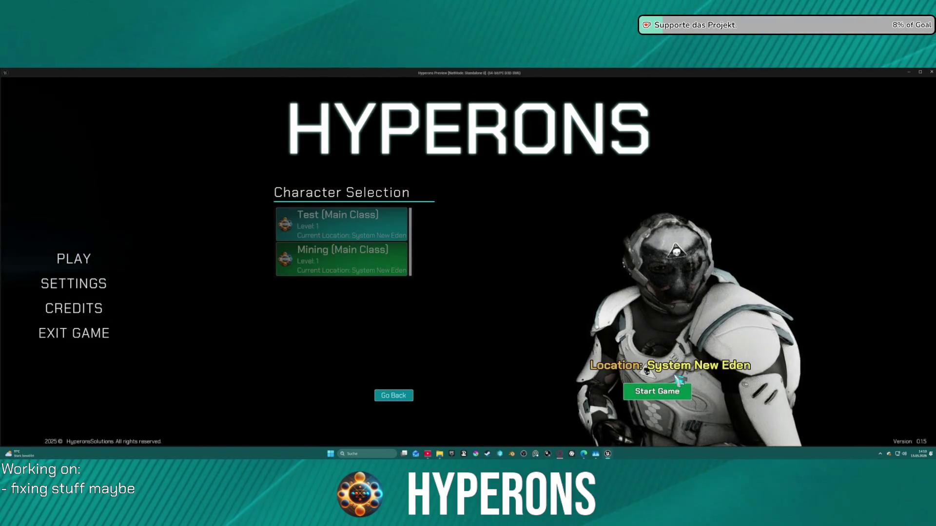
pyautogui.click(679, 387)
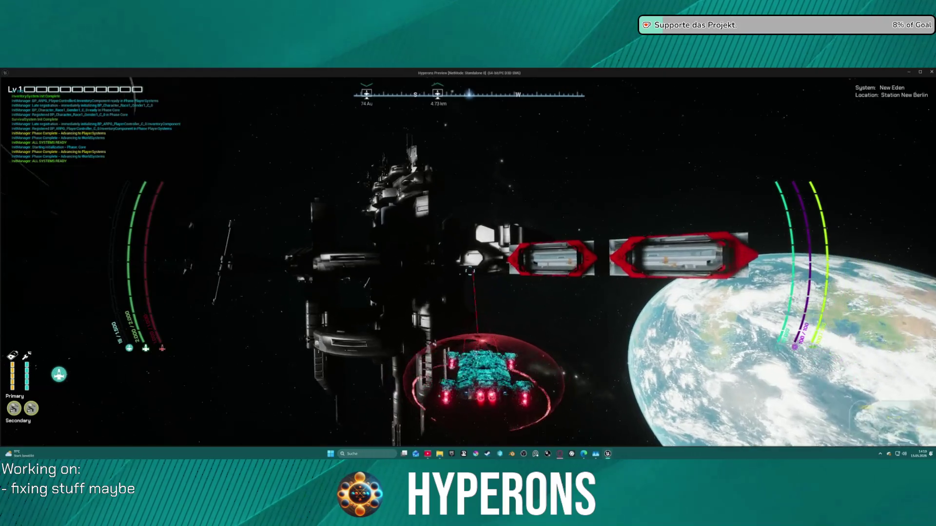
# Fly past Station New Berlin toward the Belt, briefly locking onto AB 4-1
pyautogui.press('w')
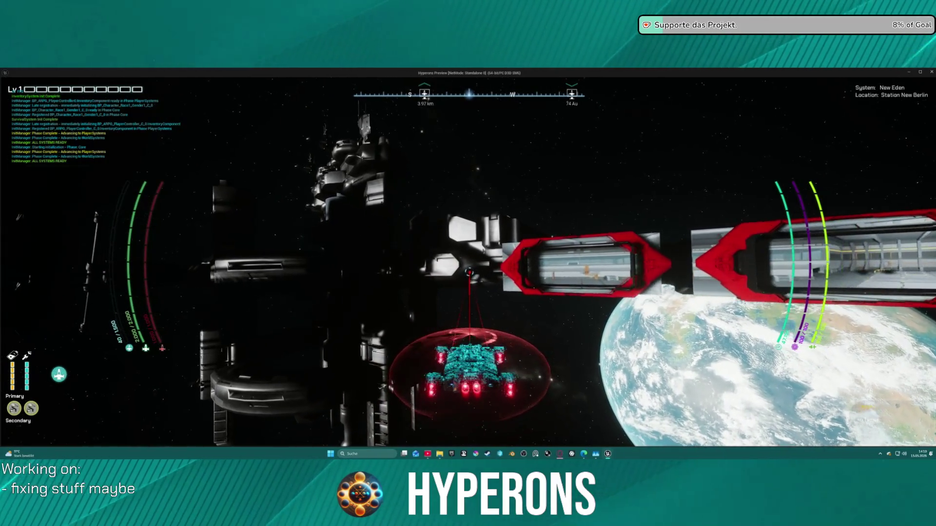
pyautogui.press('w')
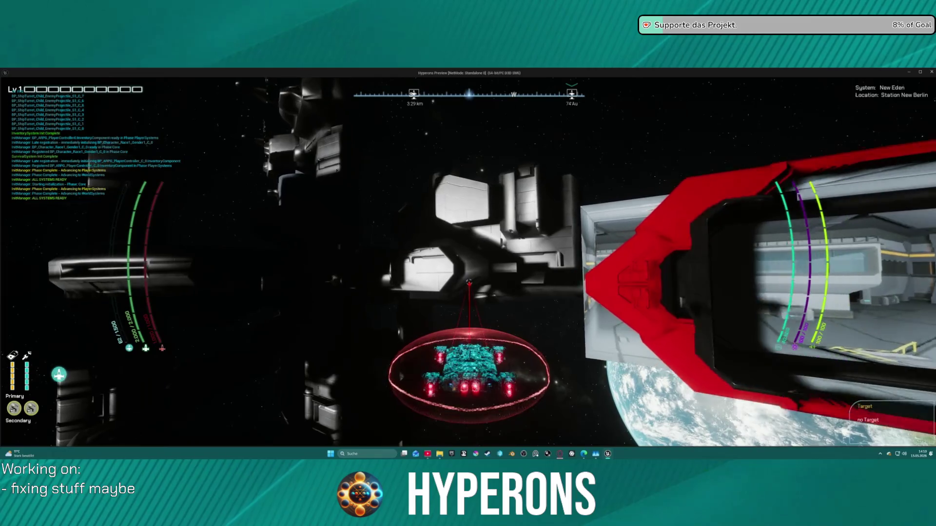
pyautogui.press('w')
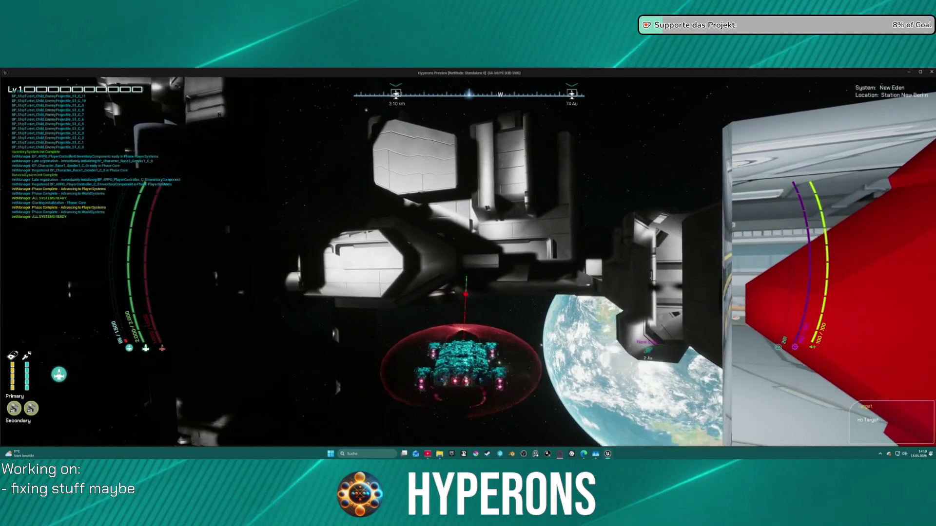
pyautogui.press('w')
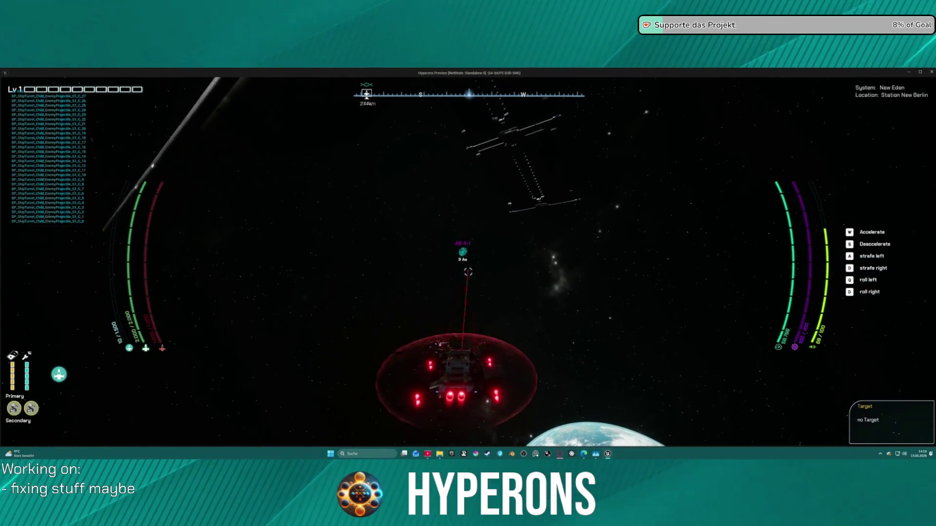
pyautogui.press('t')
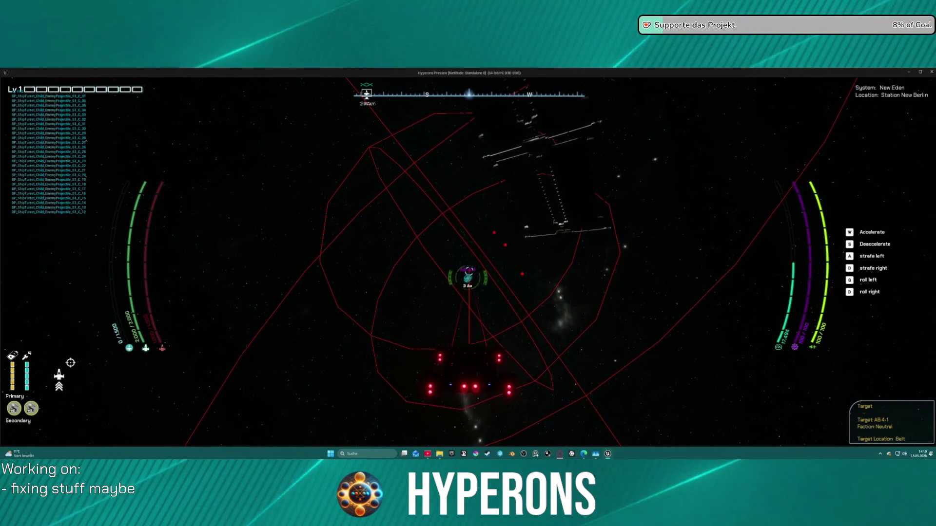
pyautogui.press('t')
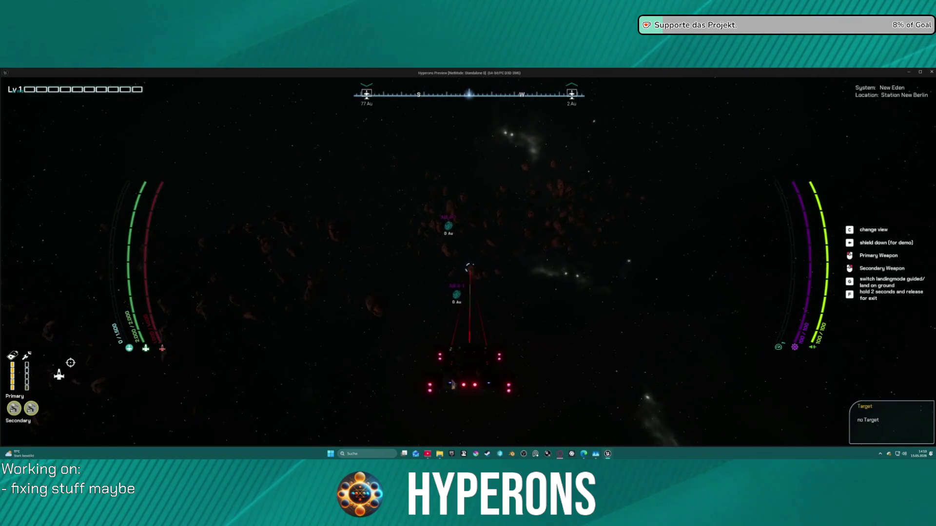
# Accelerate and brake among the asteroids to test collisions, then end the preview
pyautogui.press('w')
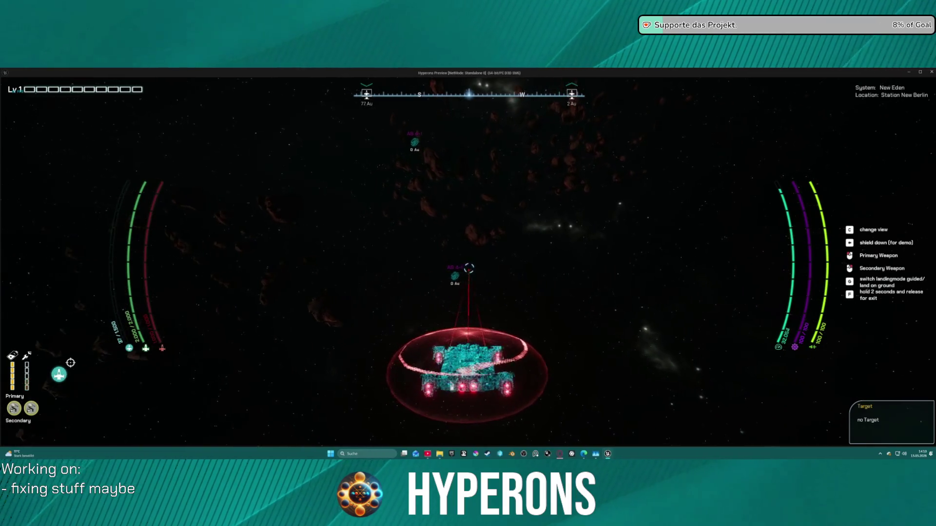
pyautogui.press('s')
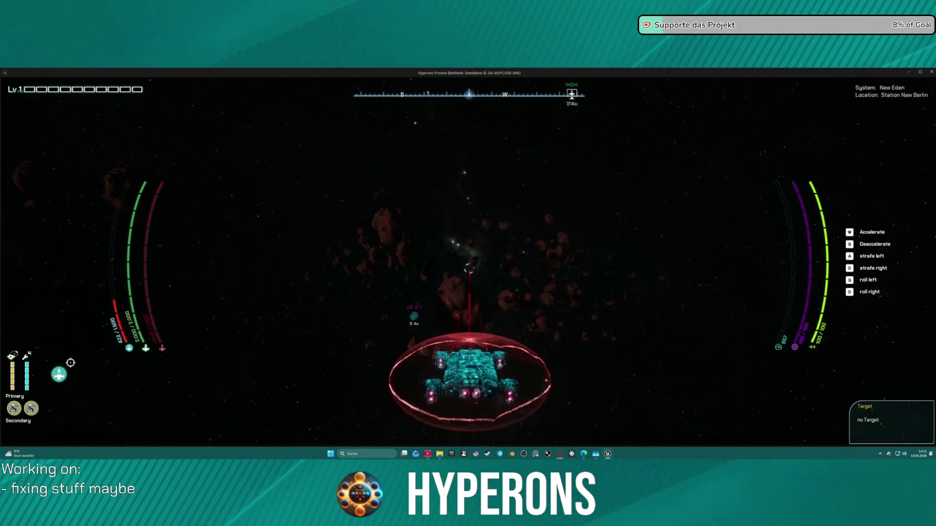
pyautogui.press('w')
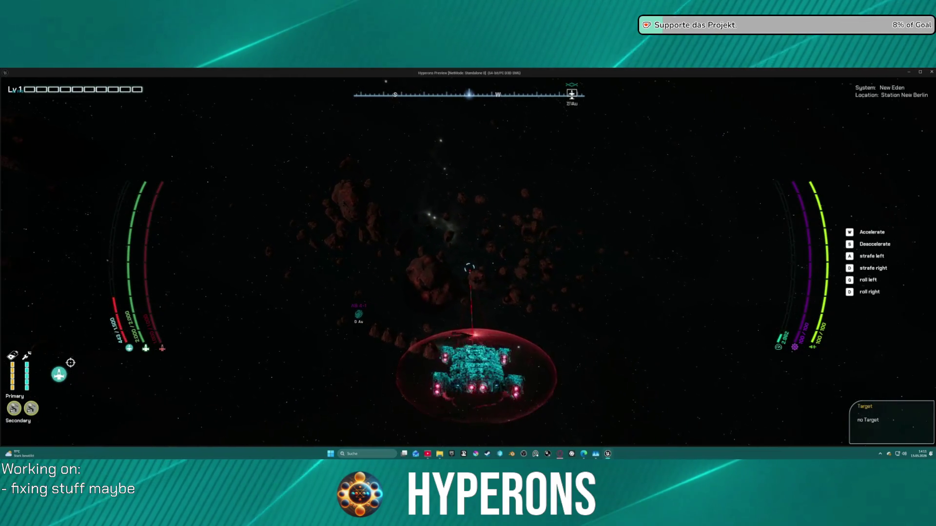
pyautogui.press('s')
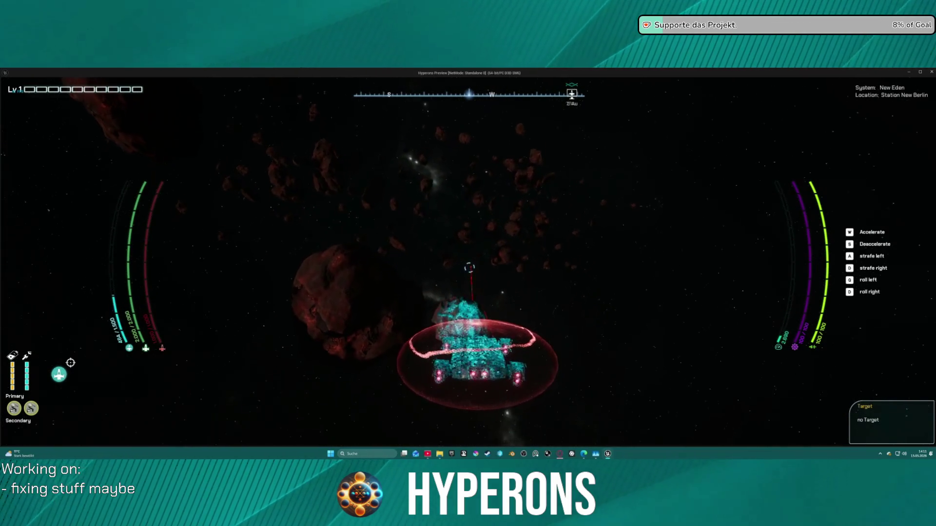
pyautogui.press('w')
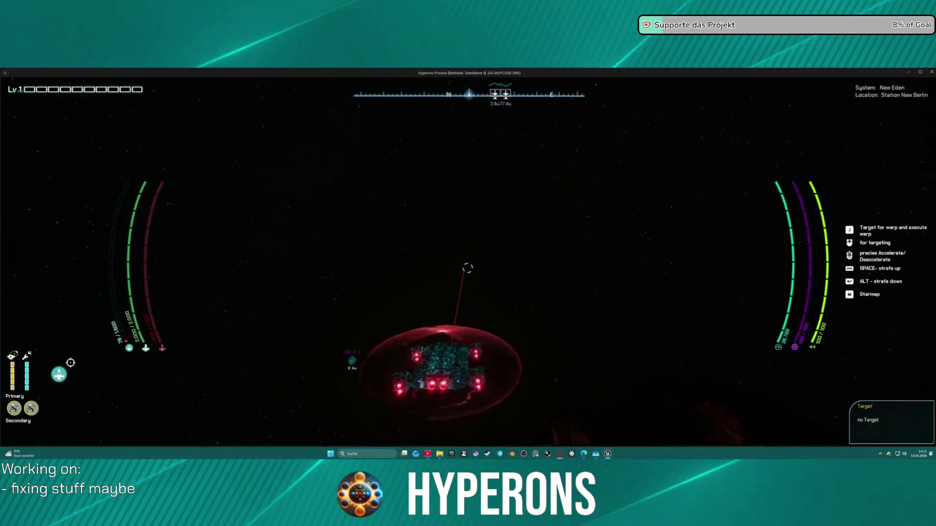
pyautogui.press('w')
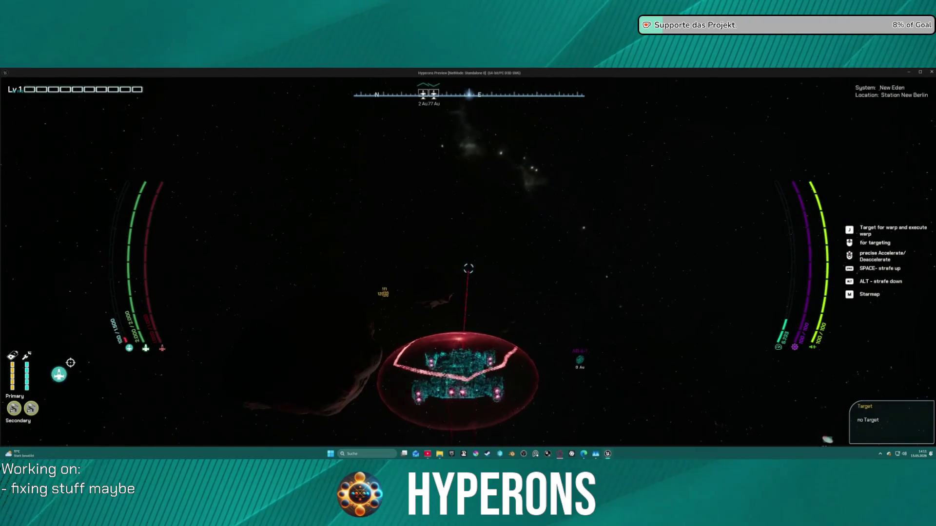
pyautogui.press('s')
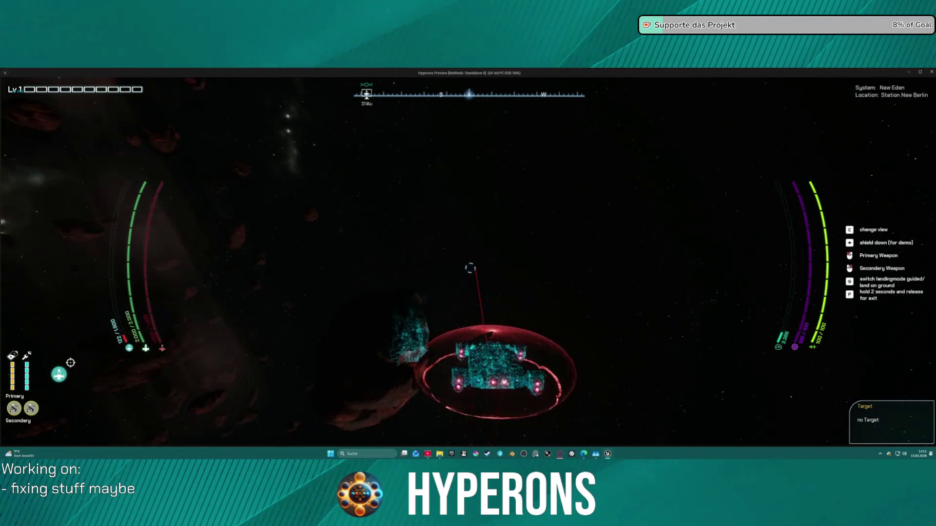
pyautogui.press('Escape')
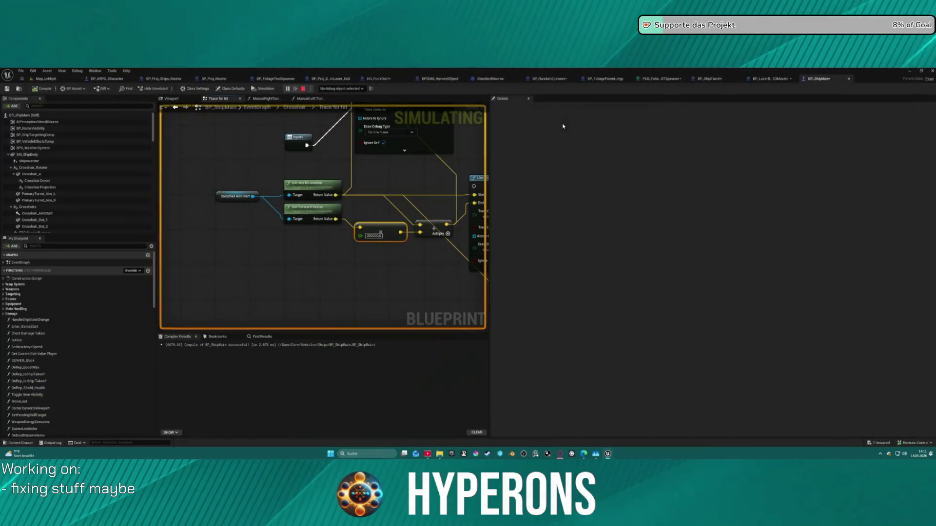
# From Map_Lobby0's Content Drawer, navigate to SpaceObjects > Asteroids and open its Blueprints folder
pyautogui.hotkey('ctrl', 'space')
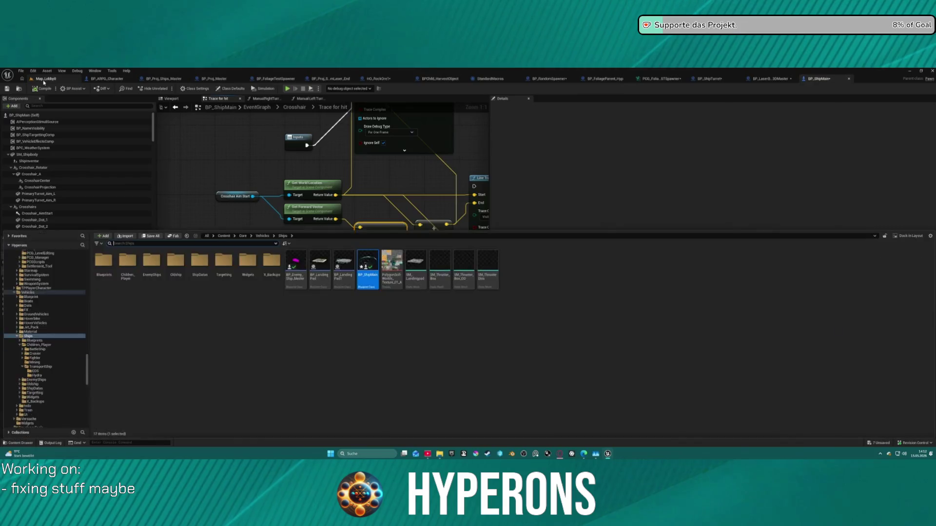
pyautogui.click(44, 80)
pyautogui.hotkey('ctrl', 'space')
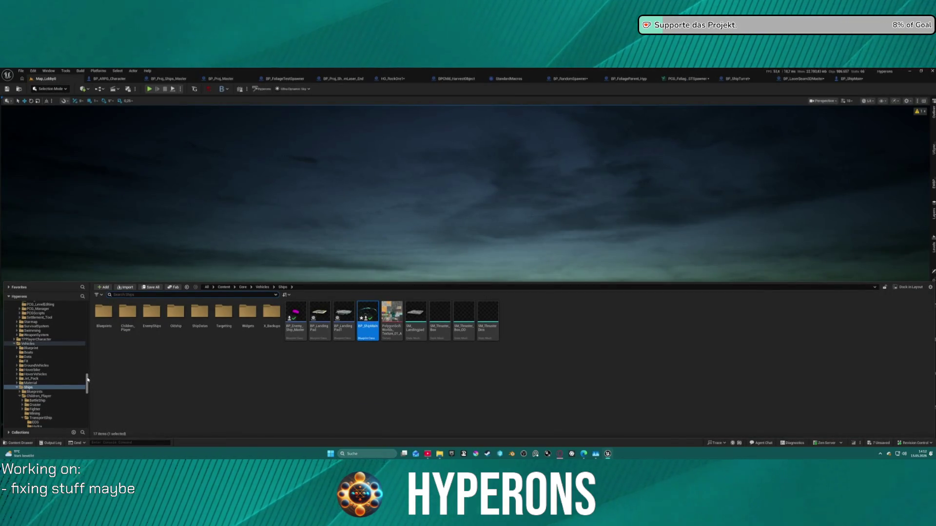
pyautogui.scroll(10, 43, 316)
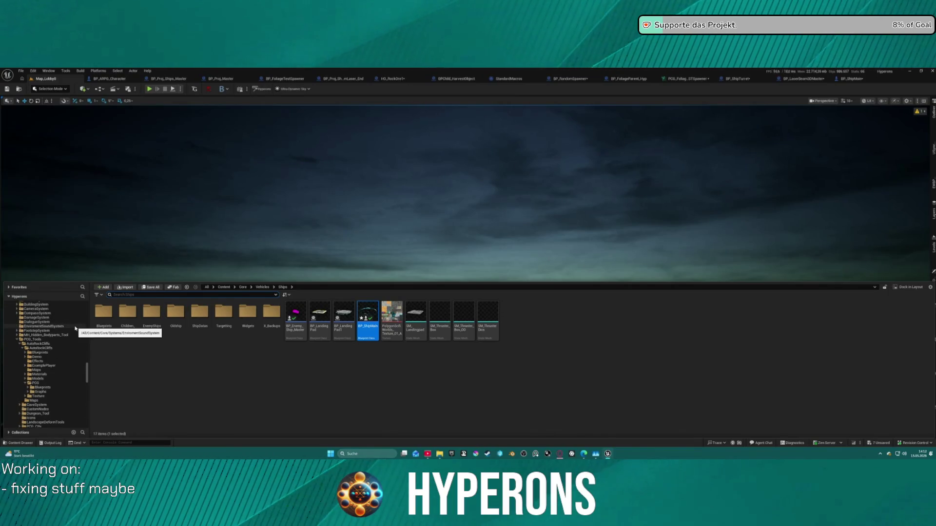
pyautogui.scroll(10, 52, 381)
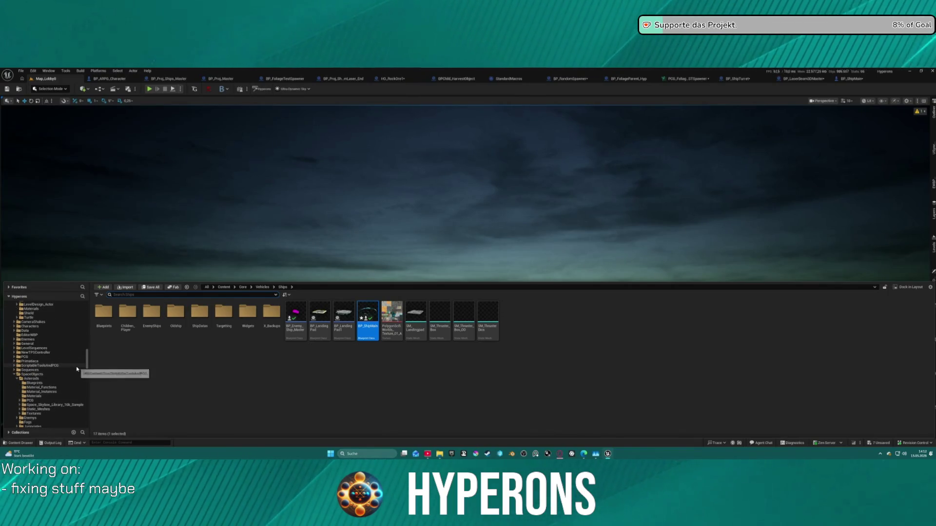
pyautogui.scroll(-5, 77, 369)
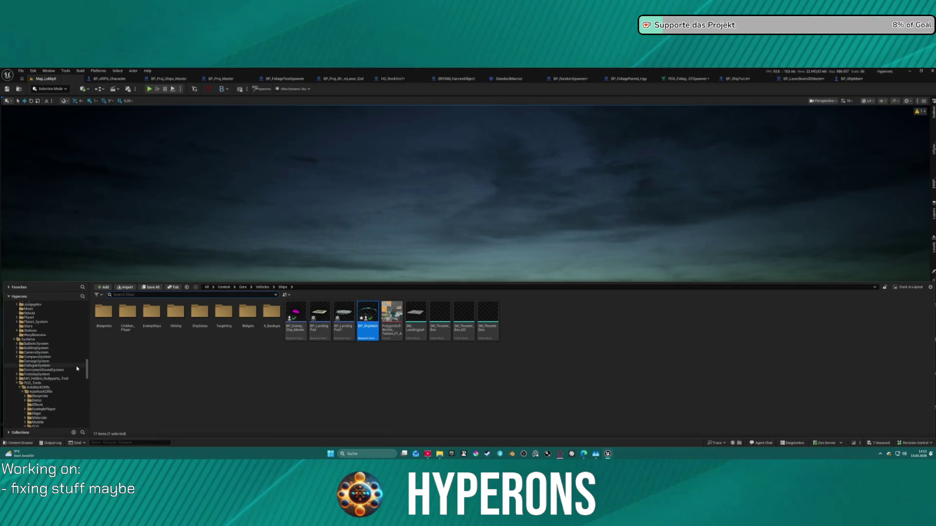
pyautogui.scroll(3, 76, 363)
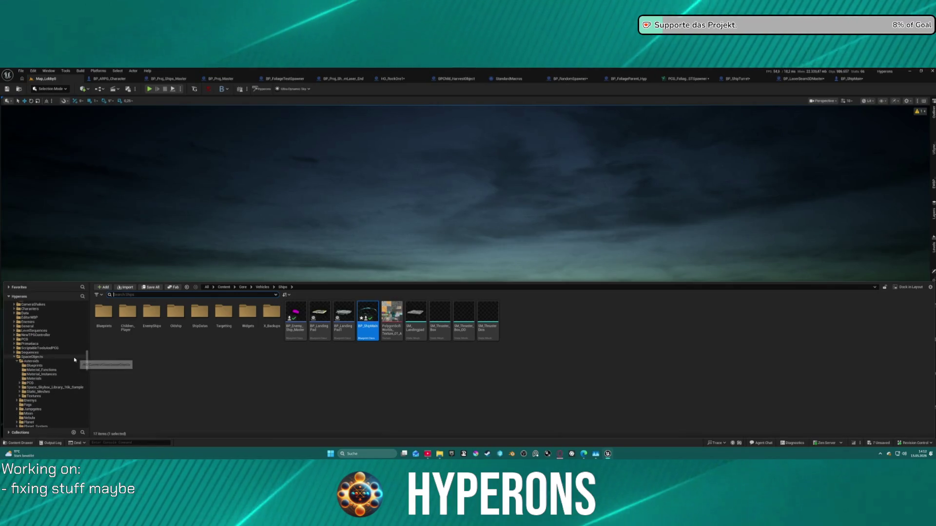
pyautogui.click(49, 362)
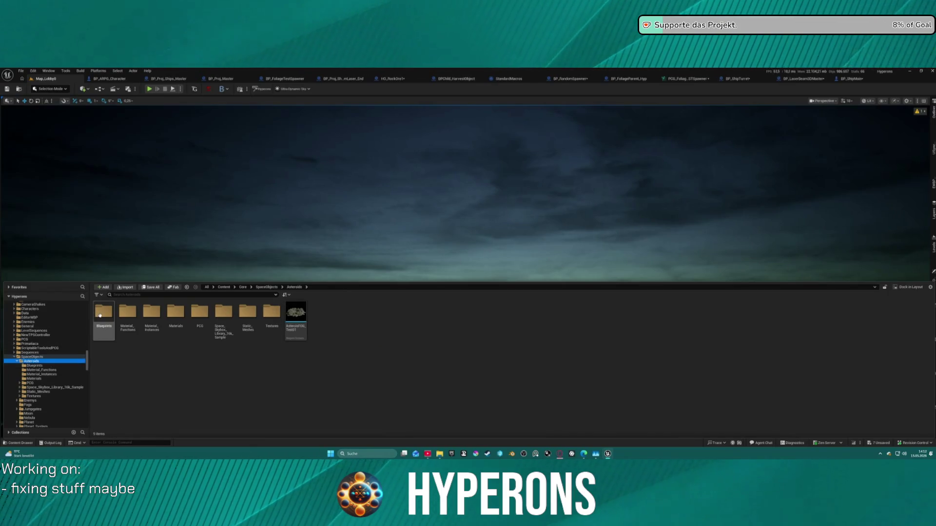
pyautogui.doubleClick(100, 315)
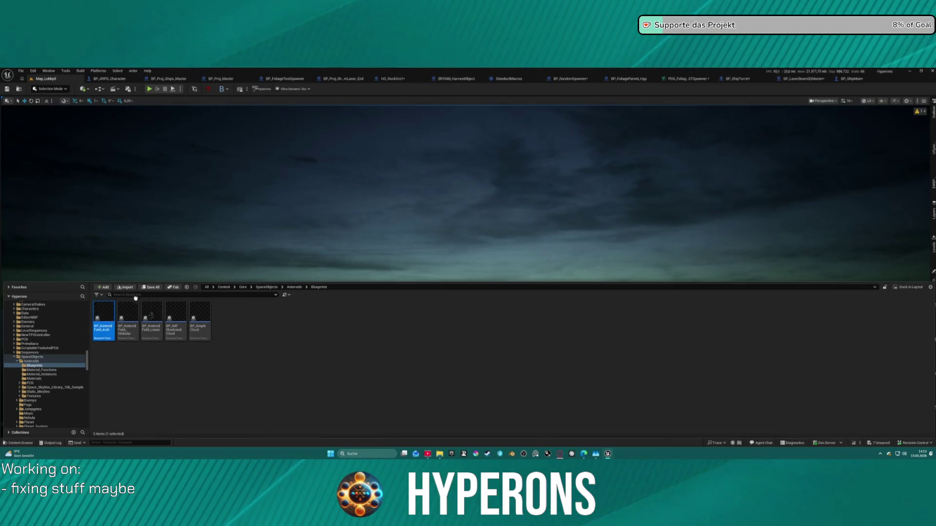
pyautogui.moveTo(135, 298)
pyautogui.mouseDown()
pyautogui.moveTo(295, 222)
pyautogui.moveTo(323, 226)
pyautogui.mouseUp()
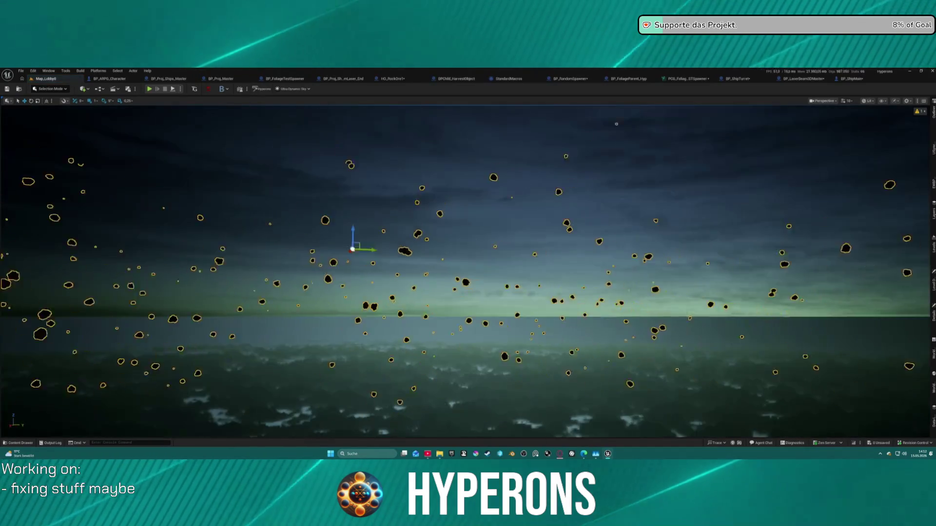
pyautogui.press('f')
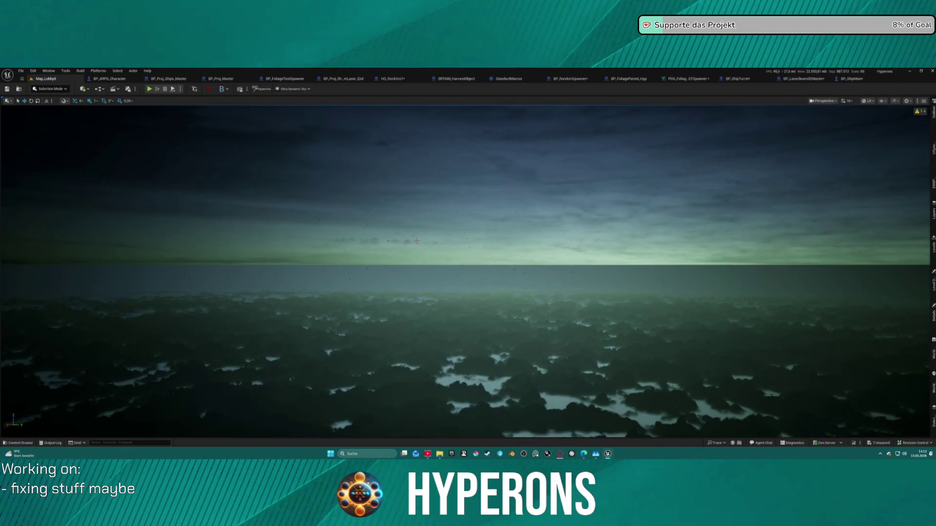
pyautogui.hotkey('ctrl', 'space')
pyautogui.click(244, 245)
pyautogui.scroll(-10, 386, 209)
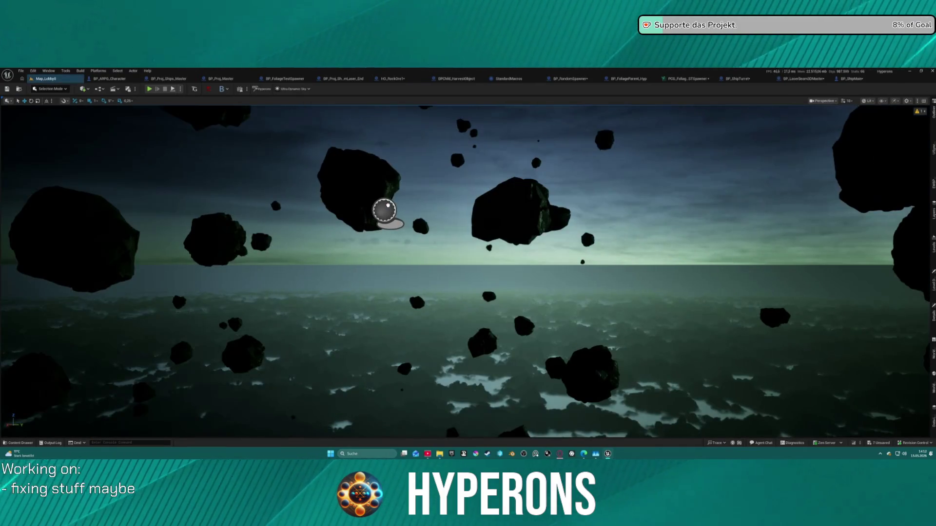
pyautogui.scroll(5, 468, 270)
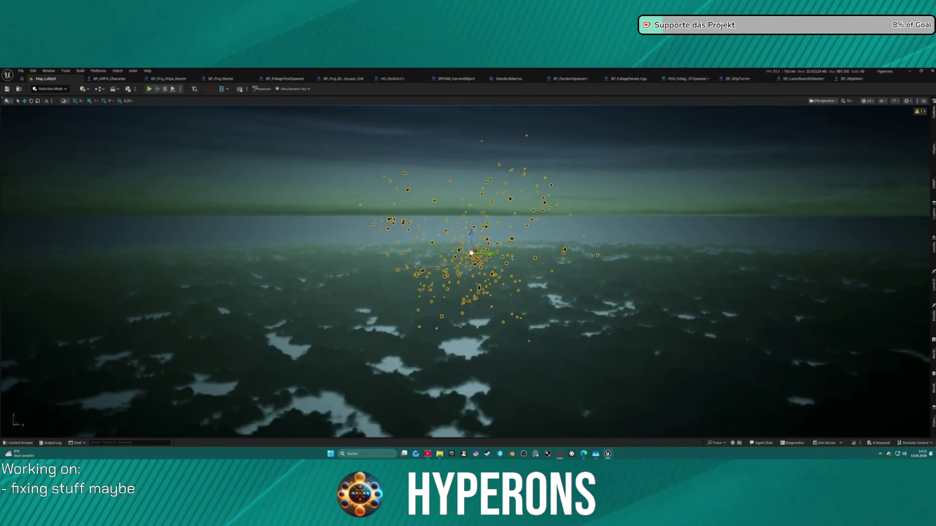
pyautogui.press('Delete')
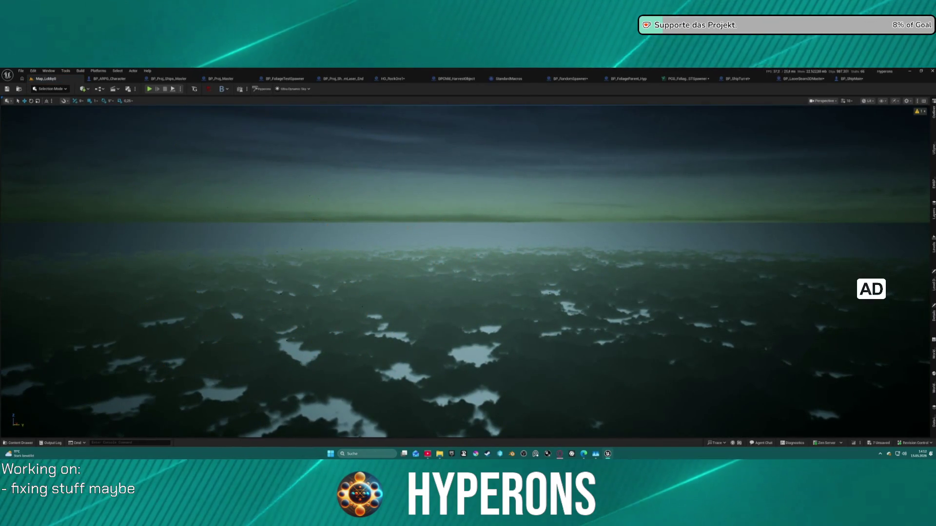
pyautogui.hotkey('ctrl', 'space')
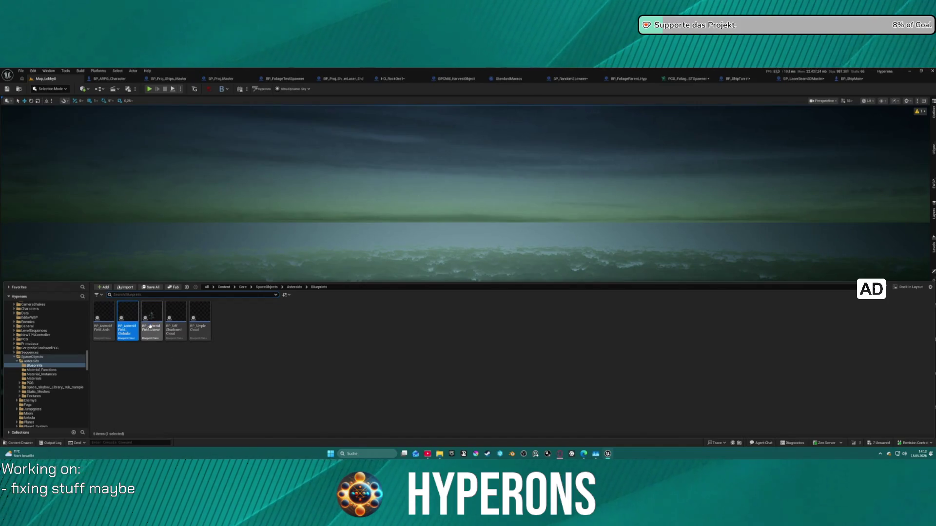
pyautogui.moveTo(150, 327); pyautogui.dragTo(293, 246)
pyautogui.press('f')
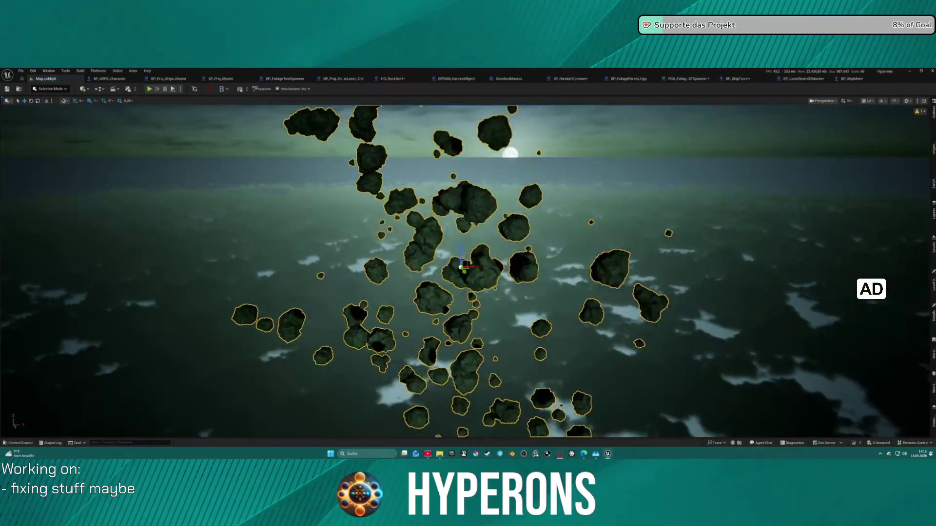
pyautogui.scroll(-5, 468, 270)
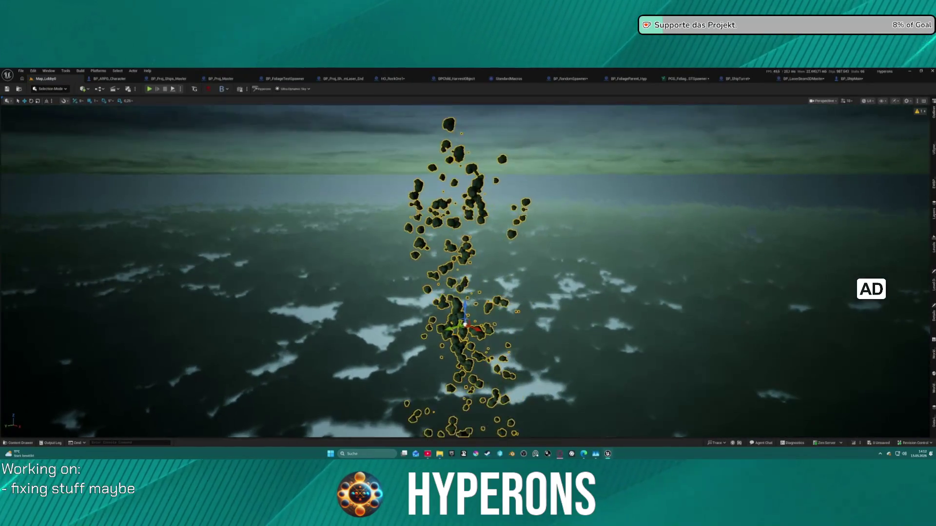
pyautogui.scroll(10, 466, 272)
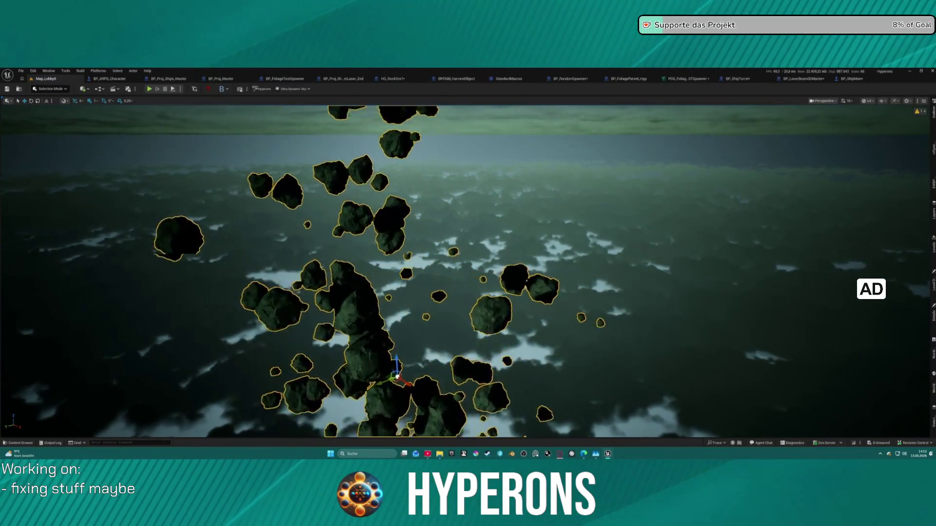
pyautogui.scroll(3, 328, 258)
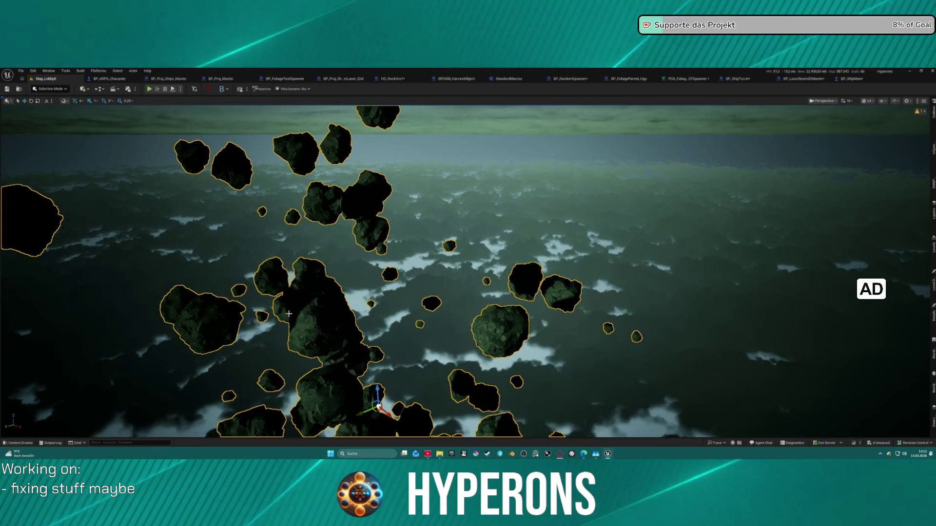
pyautogui.press('Delete')
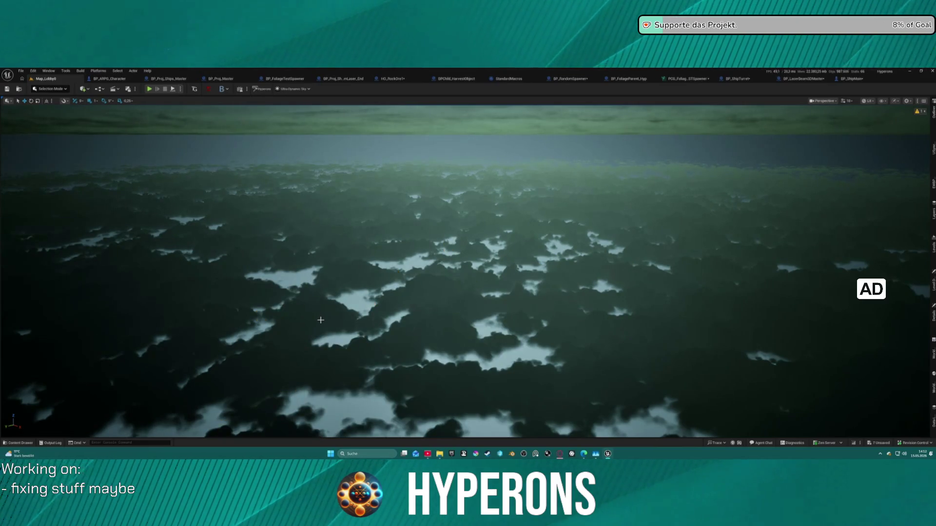
pyautogui.hotkey('ctrl', 'space')
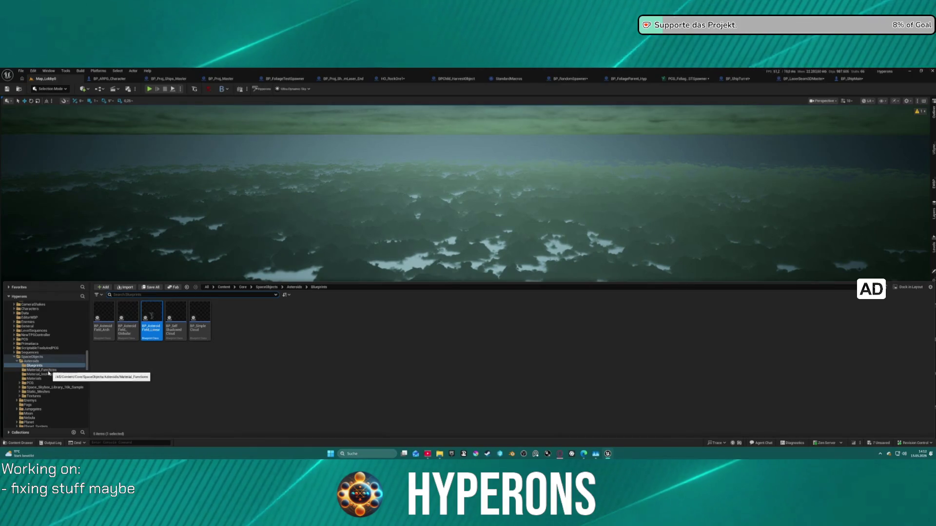
# Browse into the Asteroids > PCG folder in the Content Drawer
pyautogui.doubleClick(18, 363)
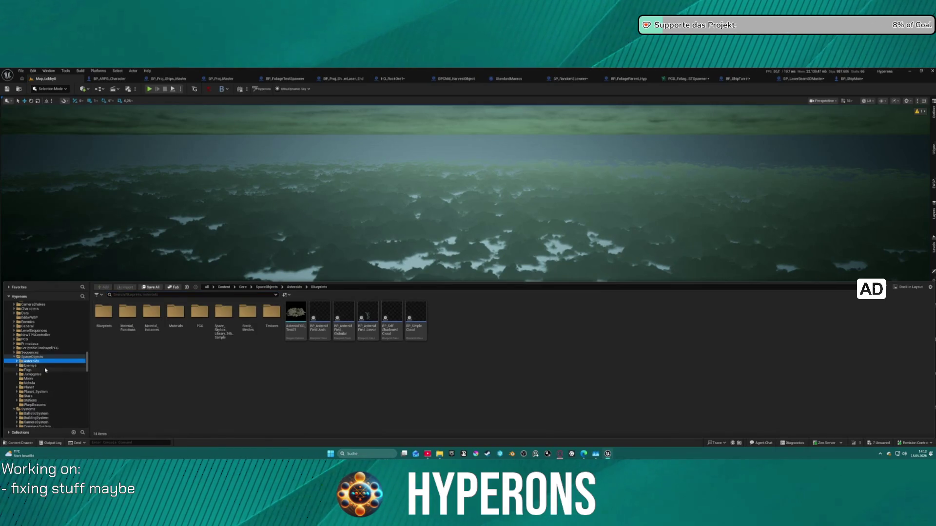
pyautogui.scroll(-2, 46, 370)
pyautogui.scroll(-2, 49, 404)
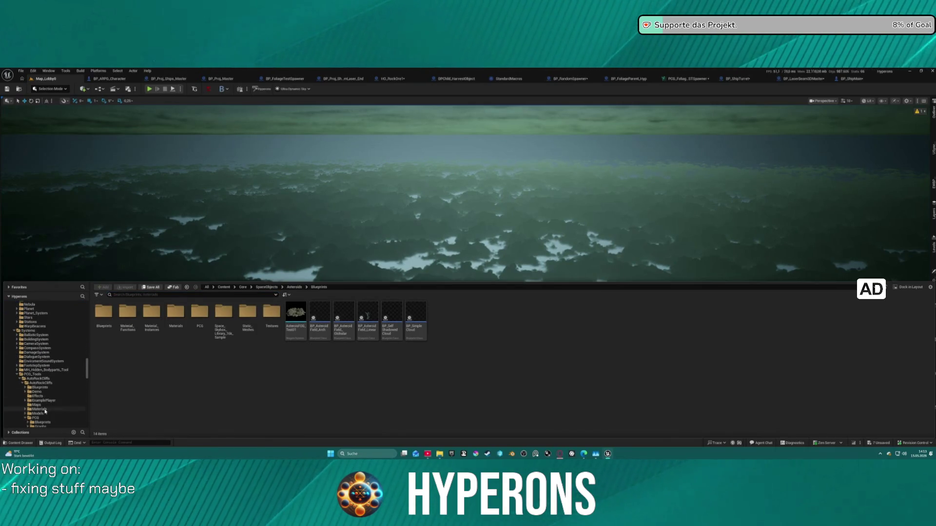
pyautogui.scroll(3, 45, 404)
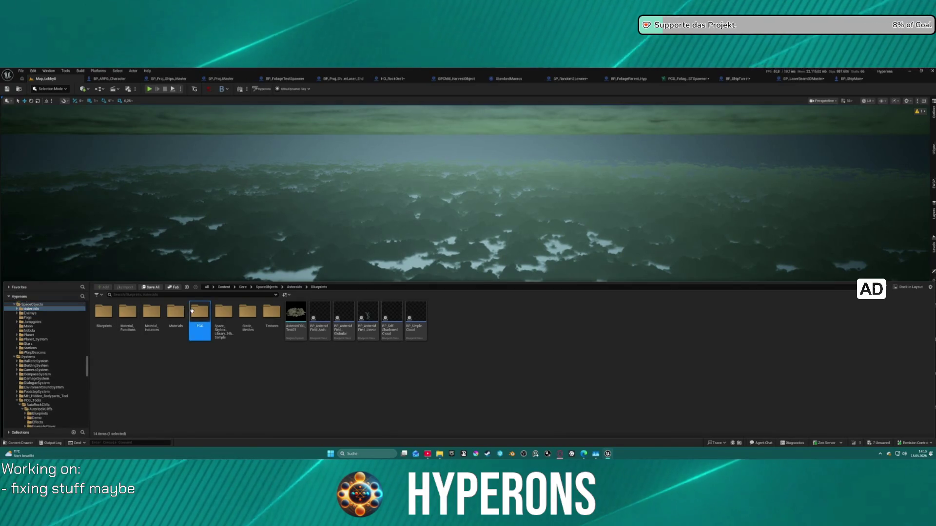
pyautogui.doubleClick(199, 312)
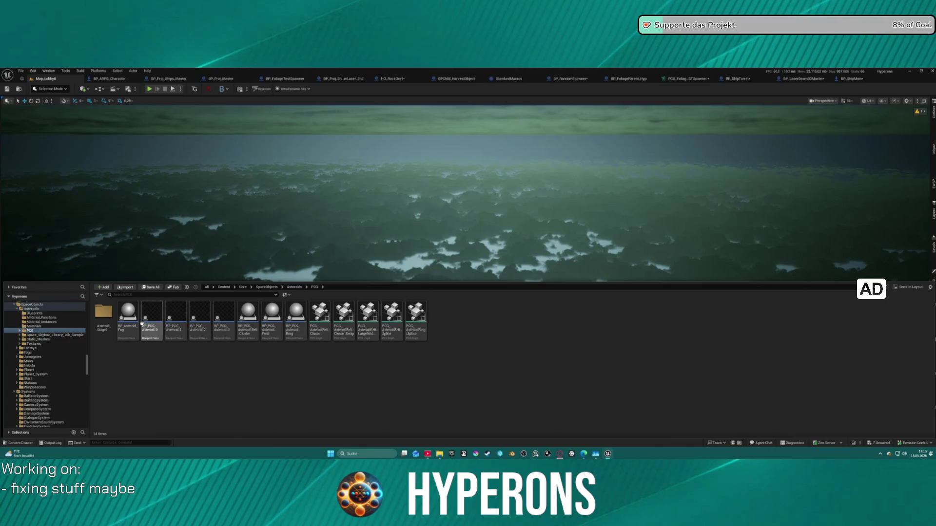
# Open BP_PCG_Asteroid_Belt_Cluster in the Blueprint editor
pyautogui.rightClick(257, 334)
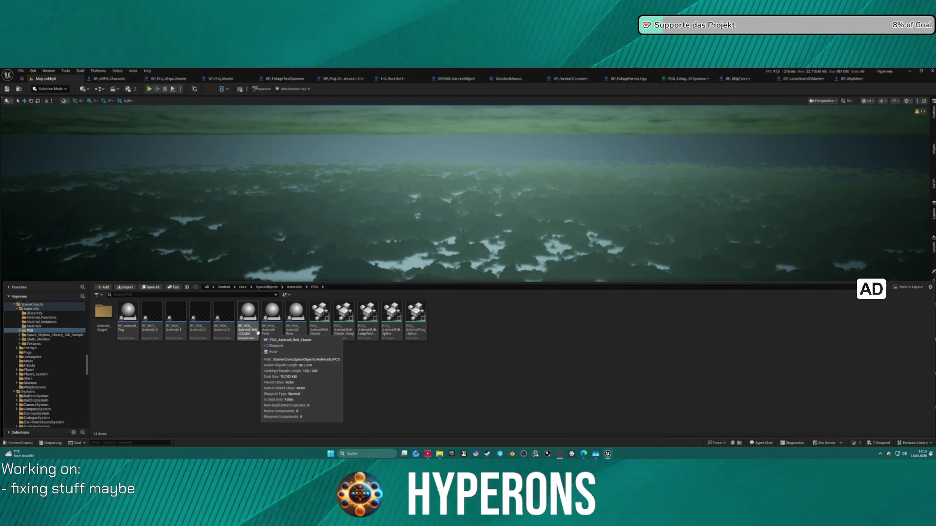
pyautogui.click(285, 340)
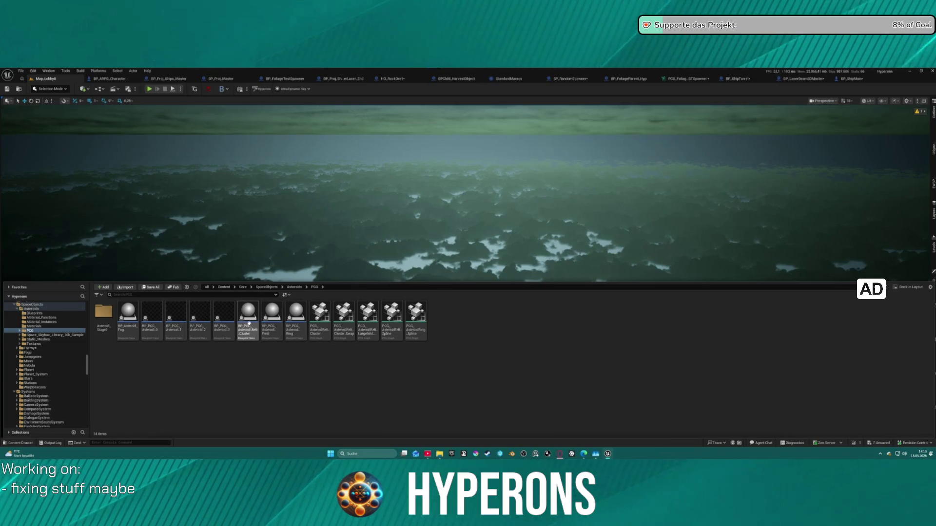
pyautogui.moveTo(249, 322)
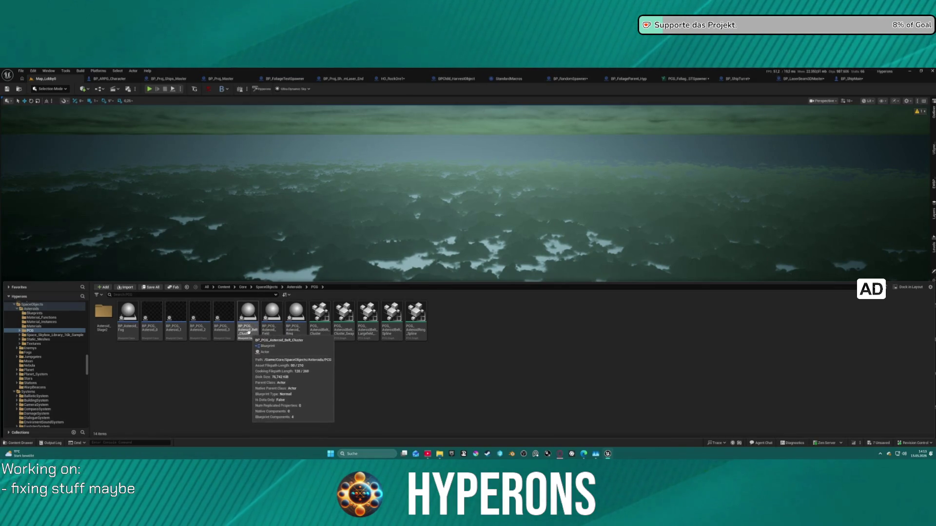
pyautogui.doubleClick(248, 332)
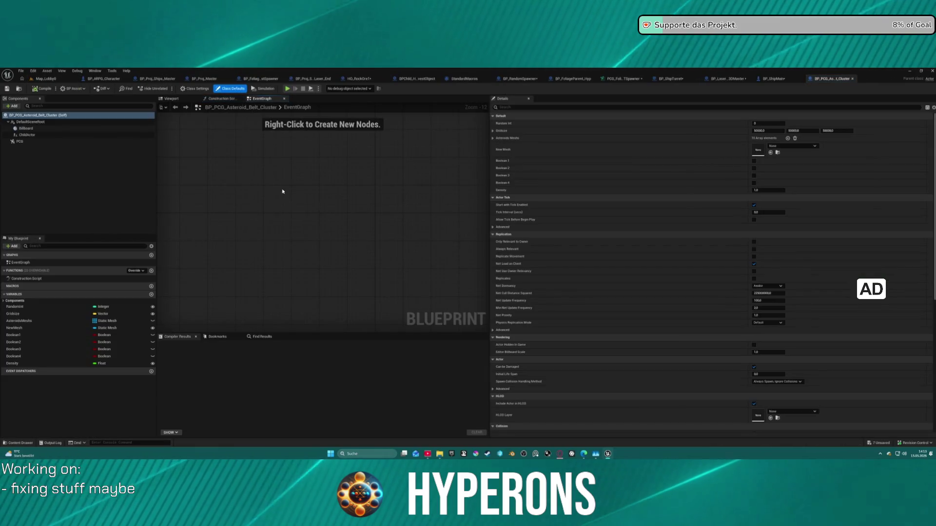
# Select the PCG component and inspect the Static Mesh Spawner node in the graph
pyautogui.click(20, 141)
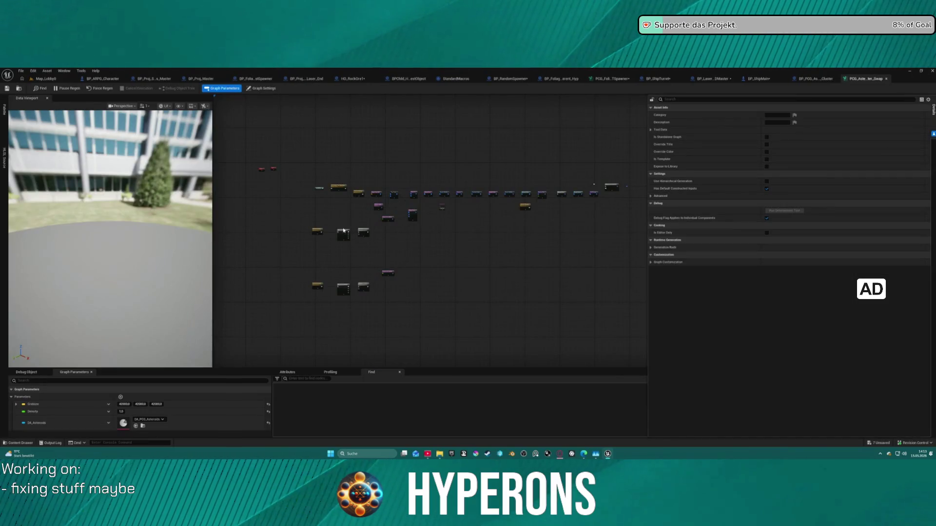
pyautogui.scroll(6, 344, 230)
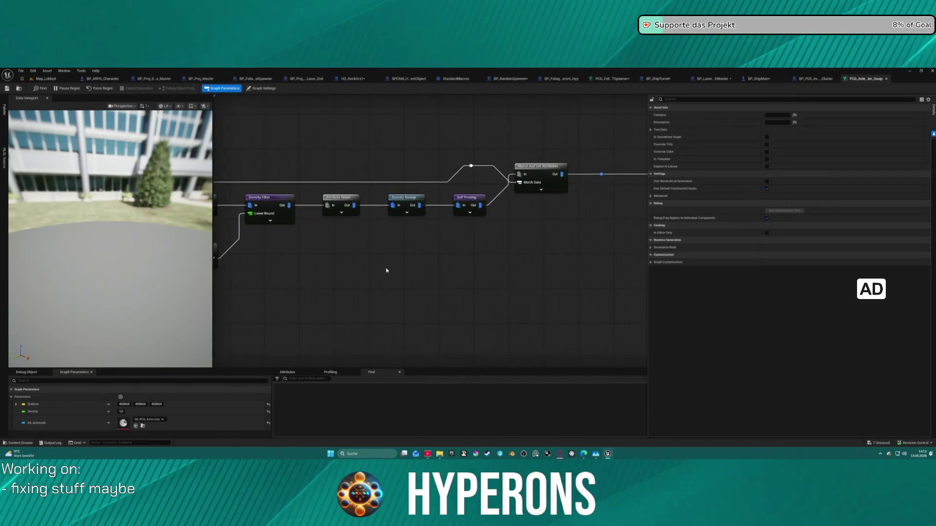
pyautogui.moveTo(387, 270); pyautogui.dragTo(255, 276)
pyautogui.scroll(-3, 236, 263)
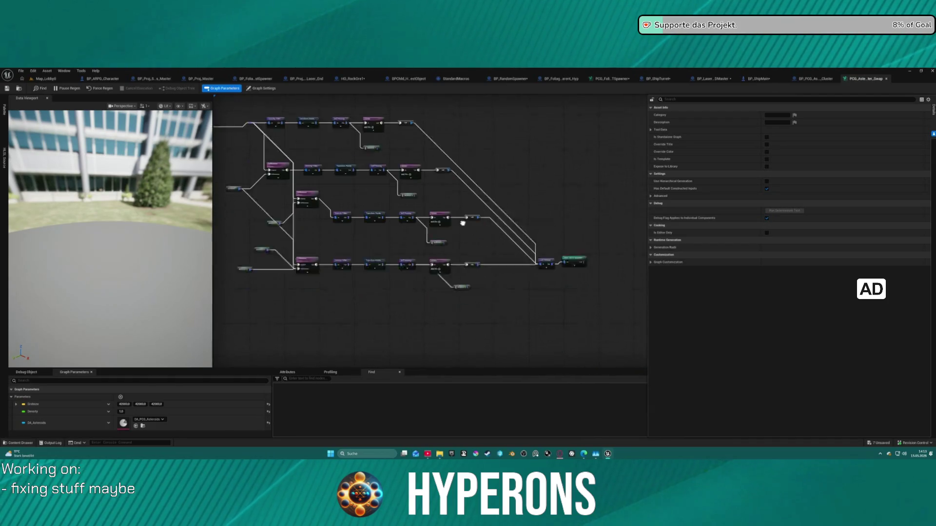
pyautogui.moveTo(463, 223); pyautogui.dragTo(470, 183)
pyautogui.scroll(1, 560, 219)
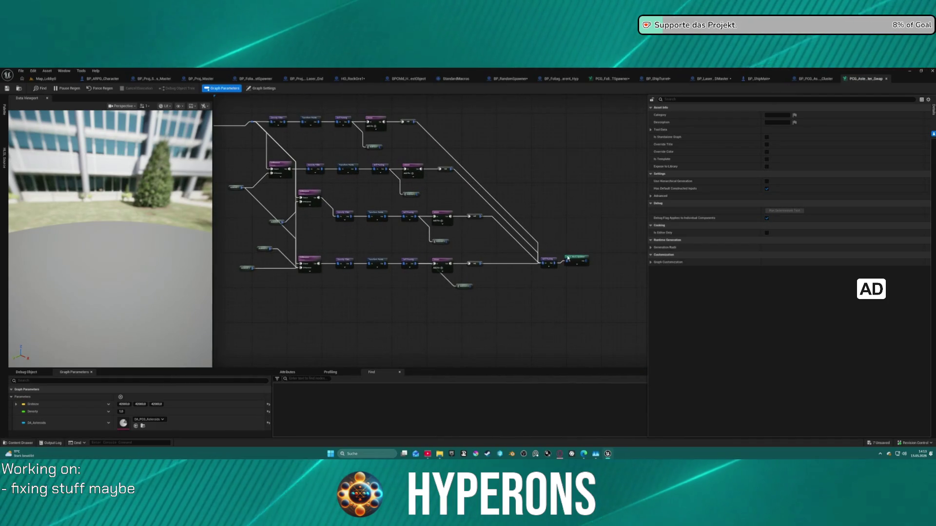
pyautogui.scroll(2, 580, 176)
pyautogui.click(582, 260)
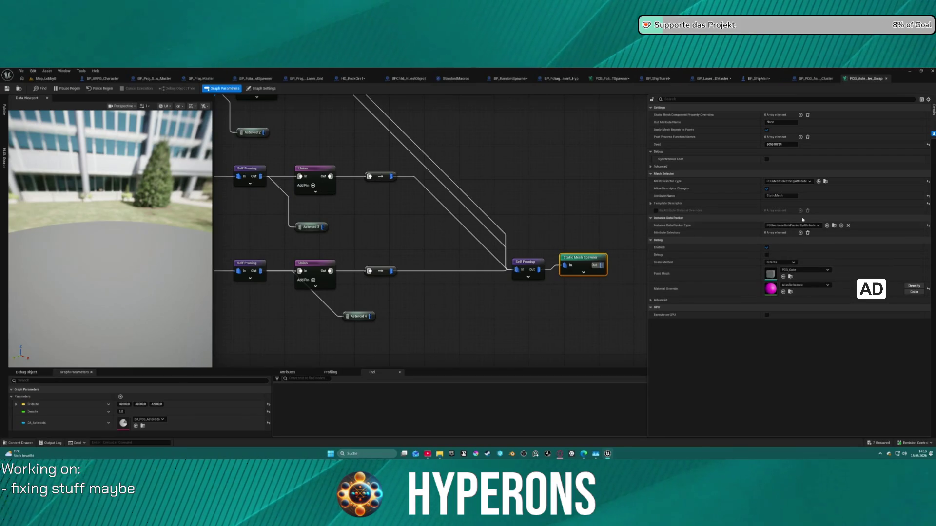
# Select the DA Asteroids input node and open the DA_PCG_Asteroids data asset
pyautogui.hotkey('ctrl', 'space')
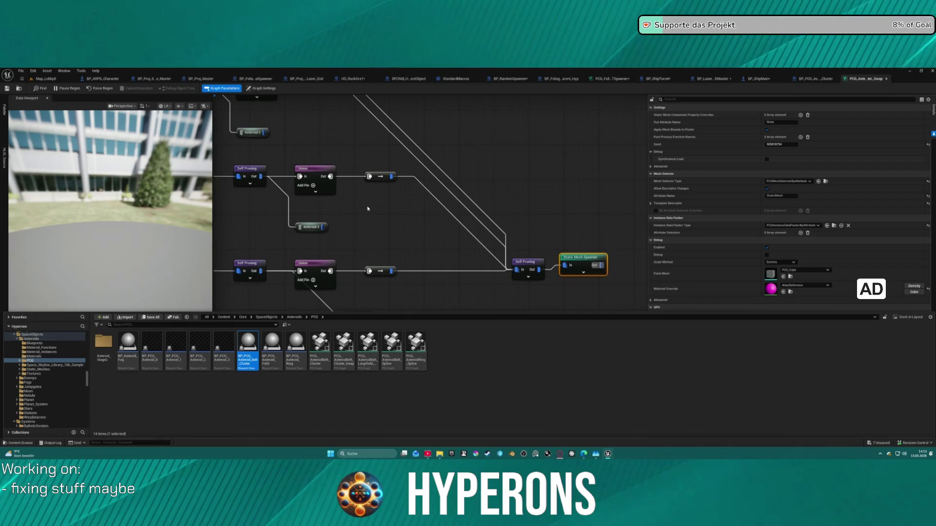
pyautogui.scroll(-5, 506, 255)
pyautogui.scroll(4, 456, 209)
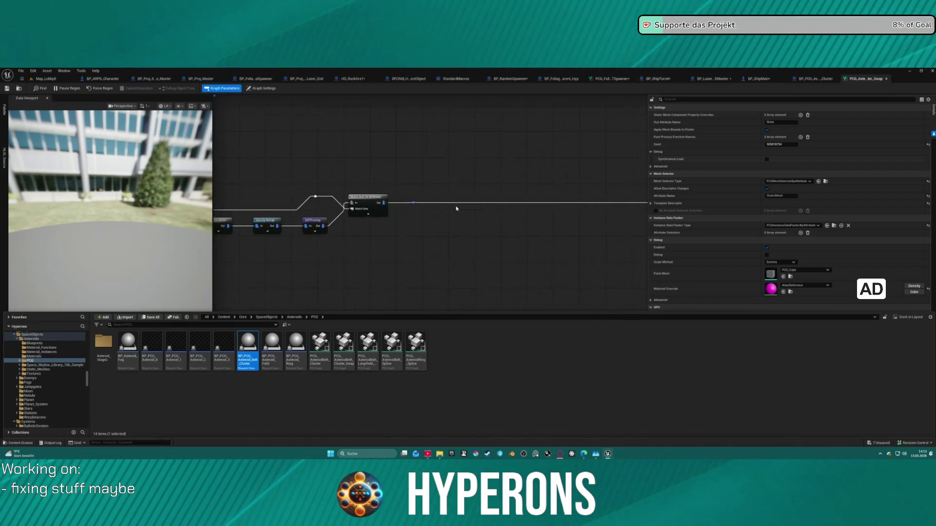
pyautogui.moveTo(456, 209); pyautogui.dragTo(681, 199)
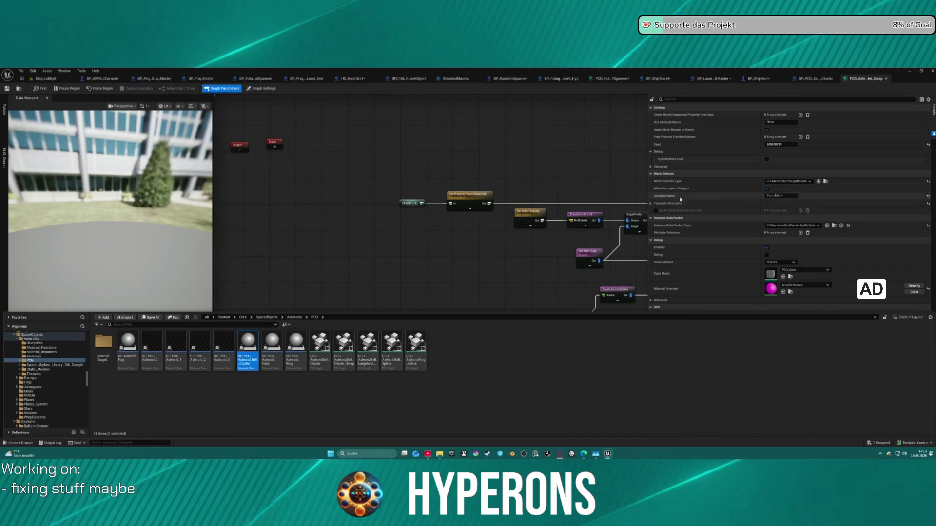
pyautogui.click(411, 203)
pyautogui.click(771, 119)
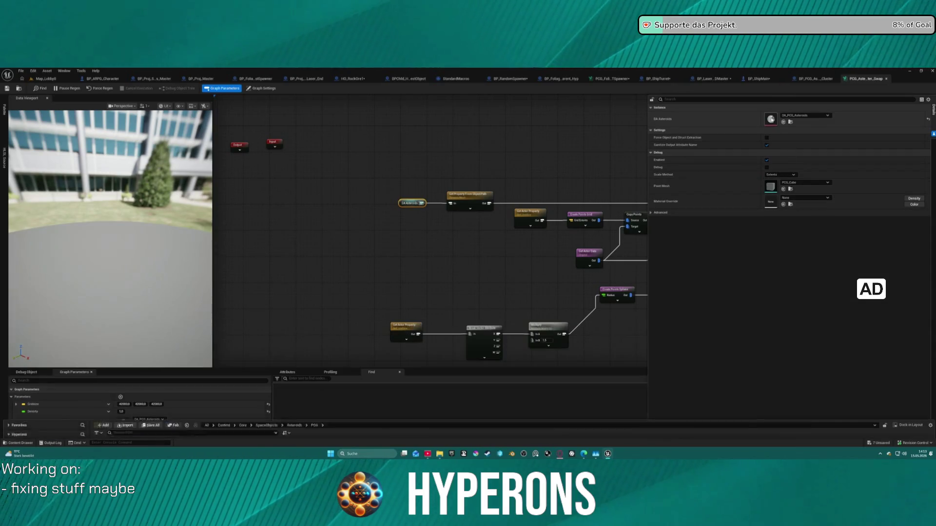
pyautogui.doubleClick(771, 119)
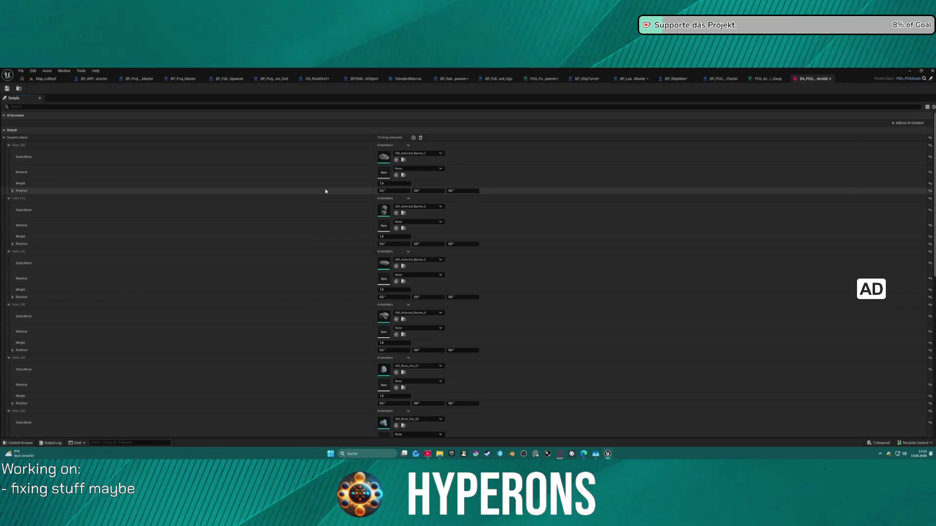
# Browse to SM_Rock_Ore_01's folder and open SM_Asteroid_Fragment_4 in the mesh editor
pyautogui.scroll(-4, 361, 286)
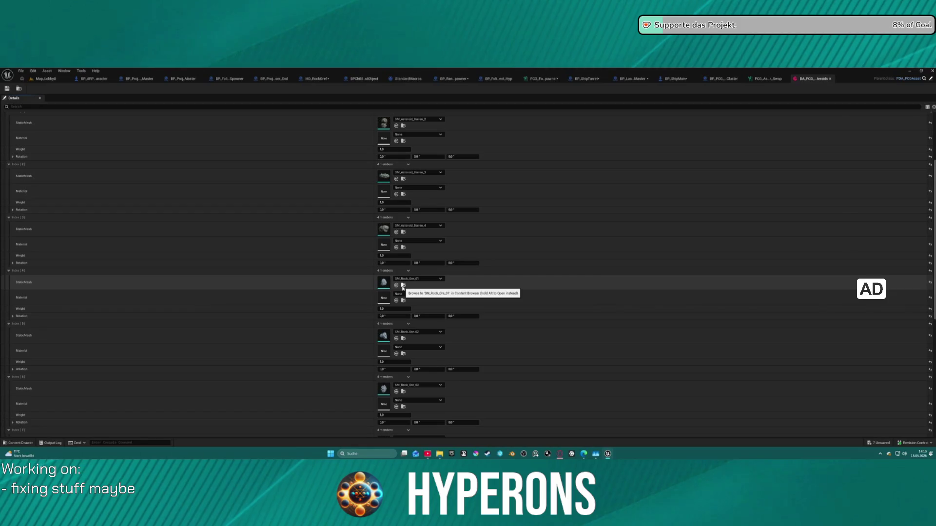
pyautogui.click(403, 285)
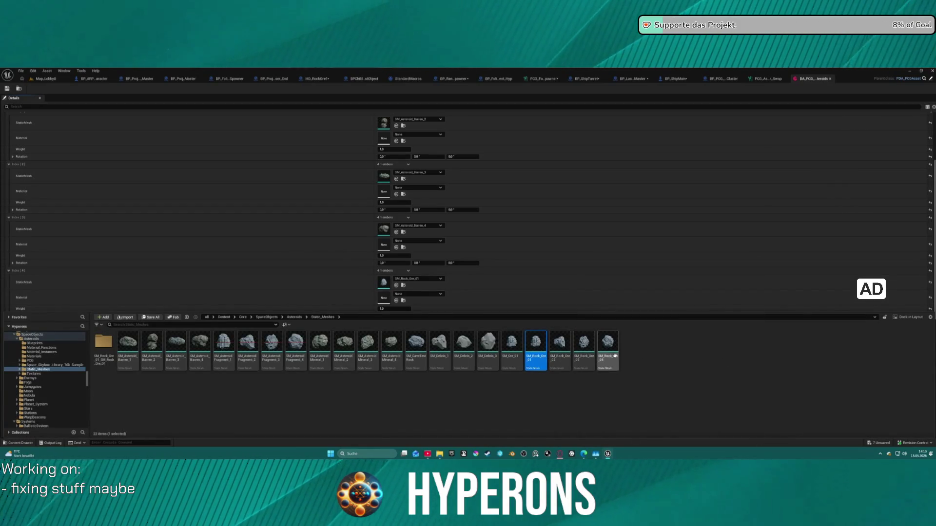
pyautogui.moveTo(606, 360)
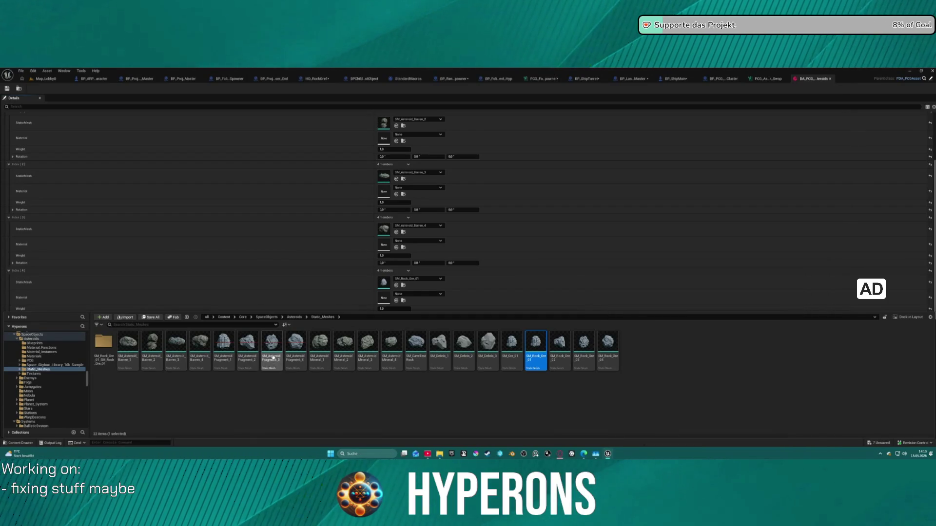
pyautogui.doubleClick(293, 361)
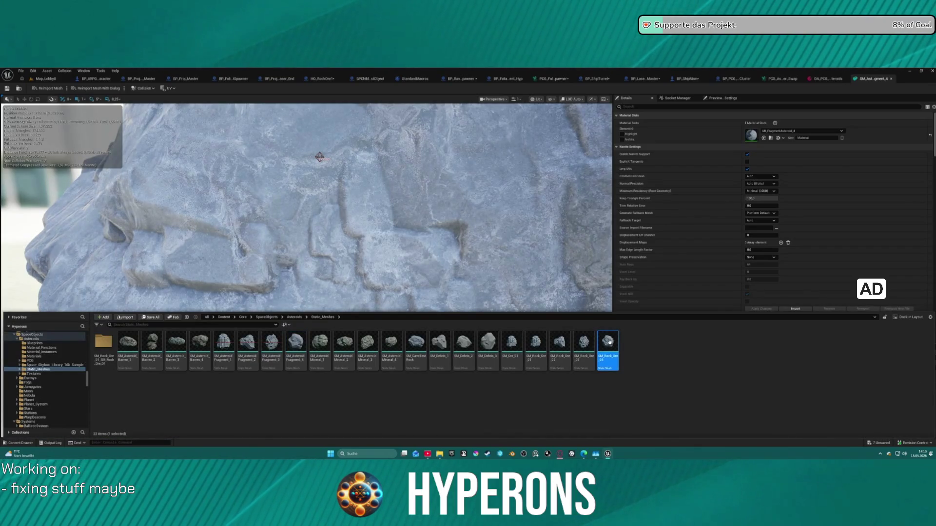
# Open SM_Rock_Ore_04 and display its simple collision shapes in the viewport
pyautogui.doubleClick(609, 343)
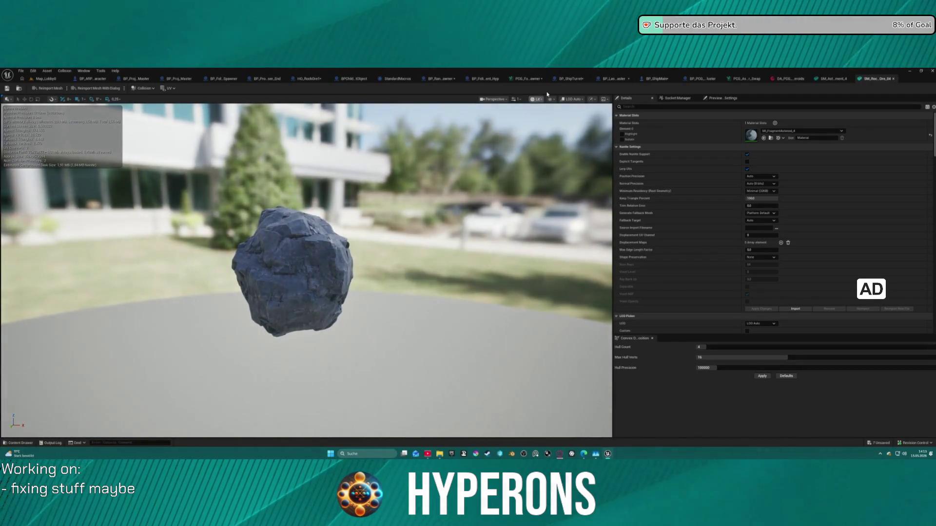
pyautogui.click(549, 100)
pyautogui.click(571, 204)
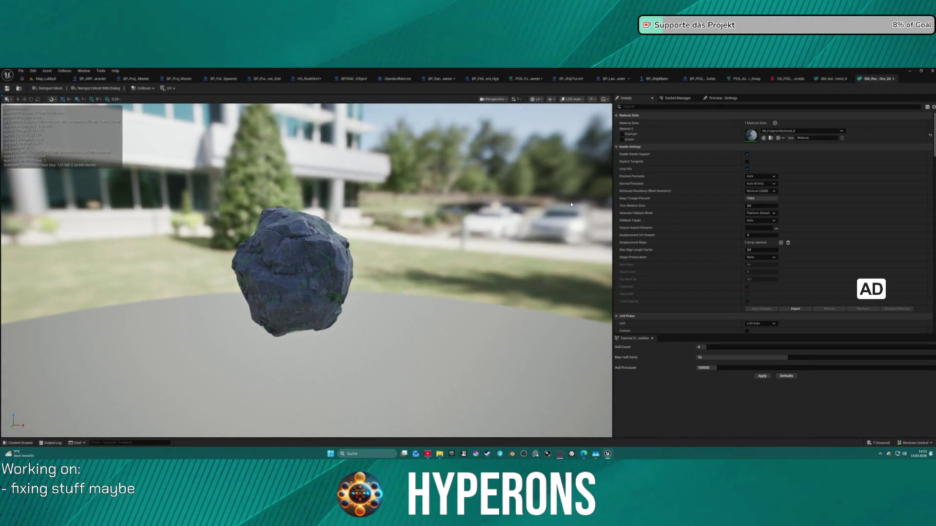
pyautogui.moveTo(391, 233); pyautogui.dragTo(403, 235)
# Review the rock's Collision settings in Details, then return to SM_Asteroid_Fragment_4
pyautogui.scroll(-15, 695, 250)
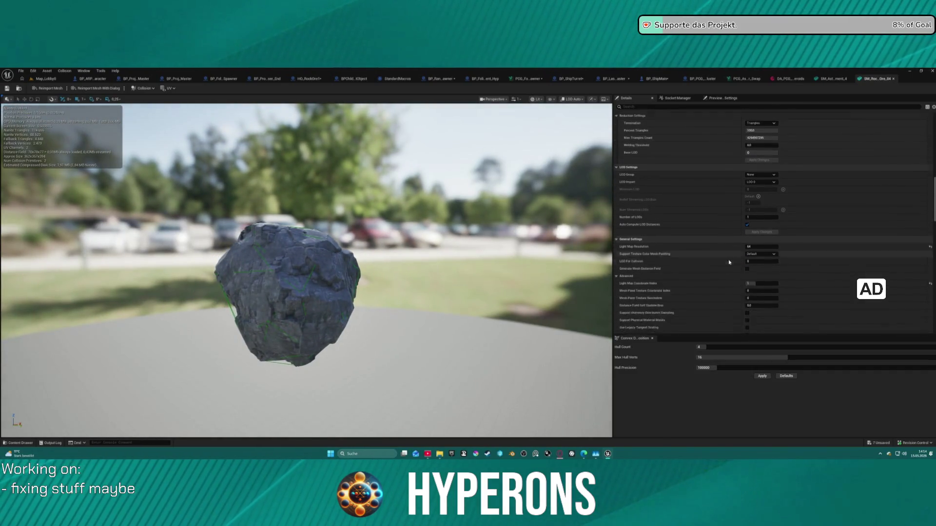
pyautogui.scroll(-10, 743, 253)
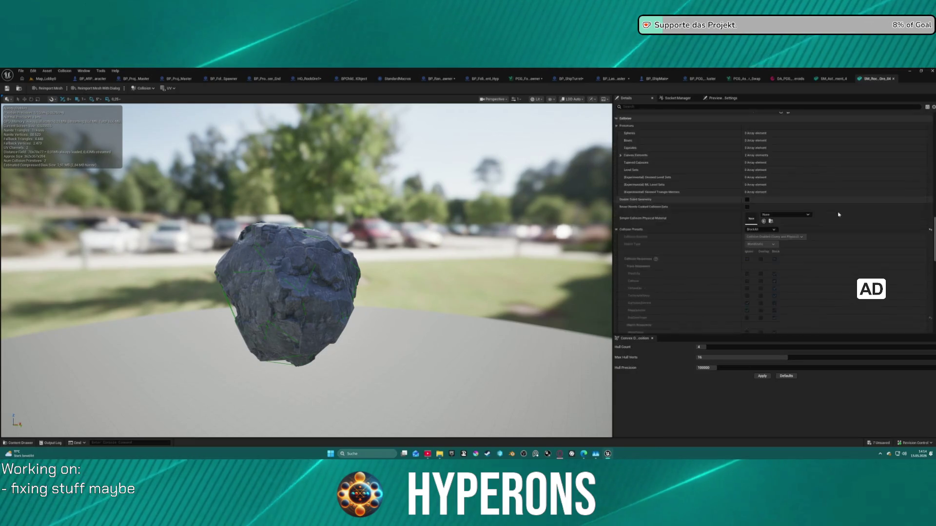
pyautogui.scroll(3, 828, 215)
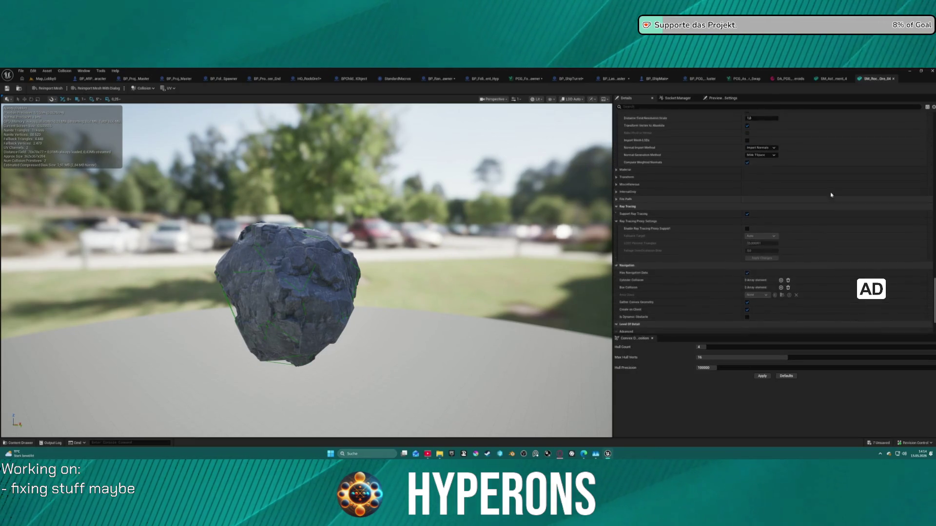
pyautogui.scroll(10, 785, 202)
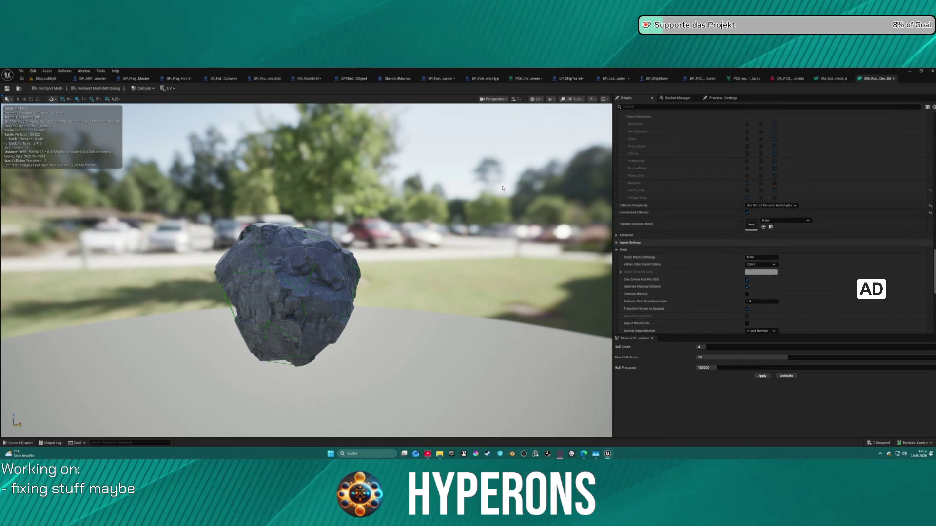
pyautogui.hotkey('ctrl', 'space')
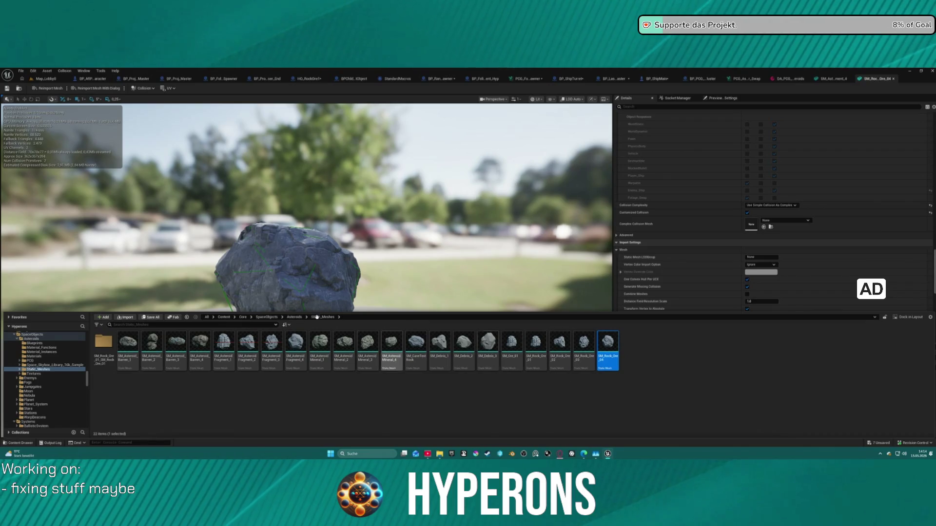
pyautogui.click(831, 79)
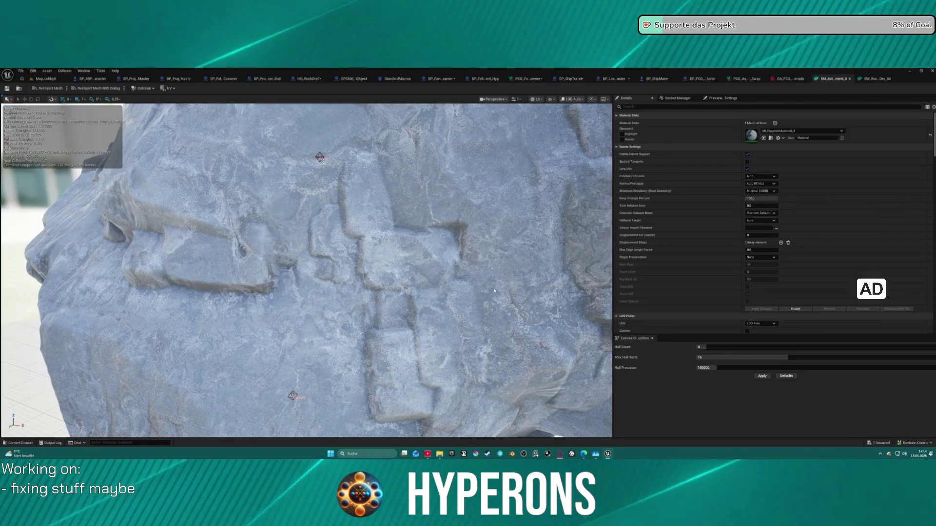
# Set SM_Asteroid_Fragment_4's Collision Complexity to Use Simple Collision As Complex
pyautogui.scroll(-10, 722, 263)
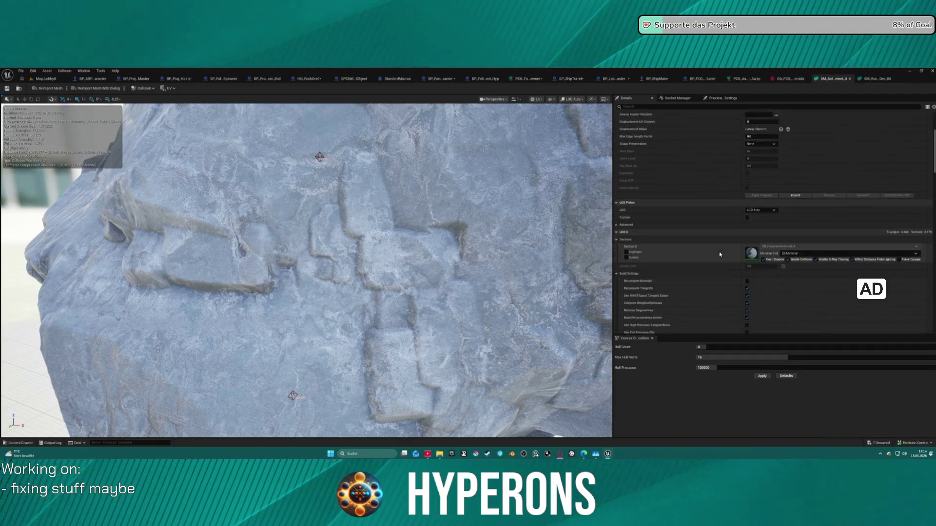
pyautogui.scroll(-10, 737, 224)
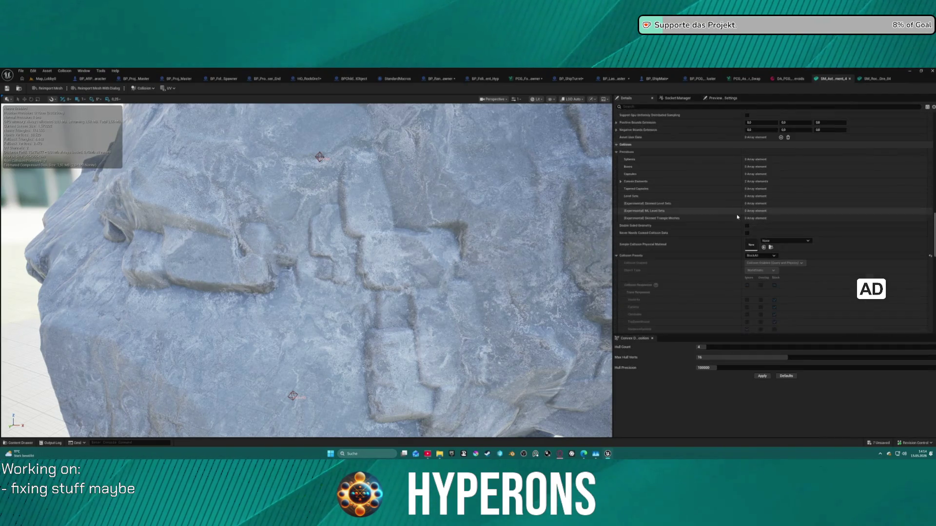
pyautogui.scroll(-5, 743, 210)
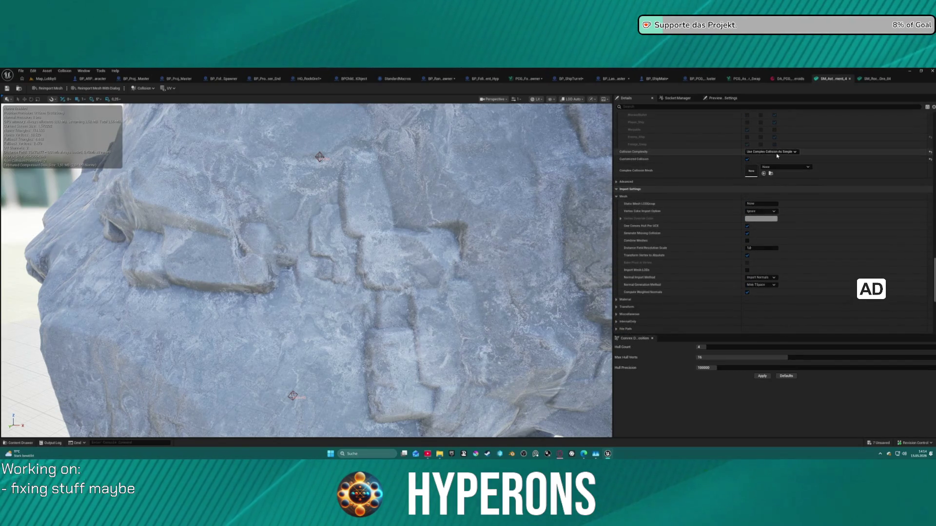
pyautogui.press('f')
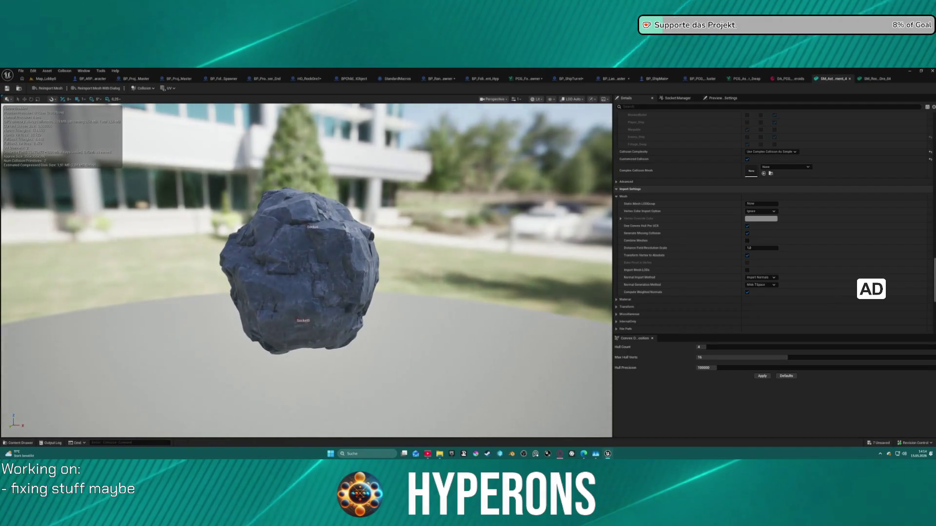
pyautogui.click(790, 151)
pyautogui.click(770, 167)
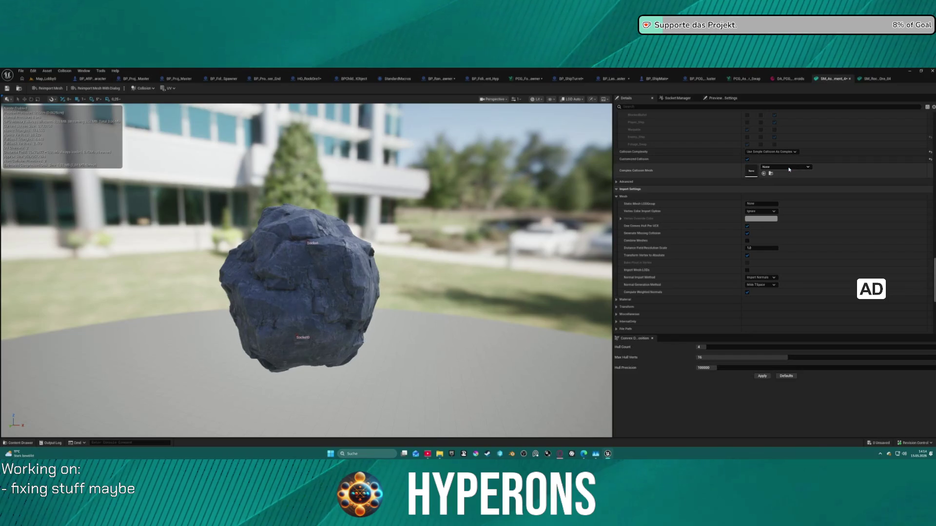
# Show the simple collision, save the mesh, and return to Map_Lobby0
pyautogui.click(552, 99)
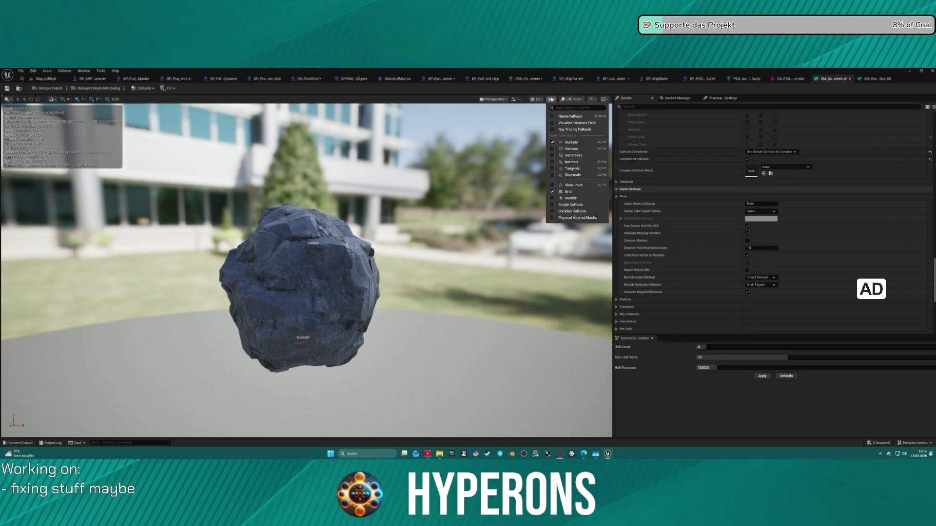
pyautogui.click(572, 205)
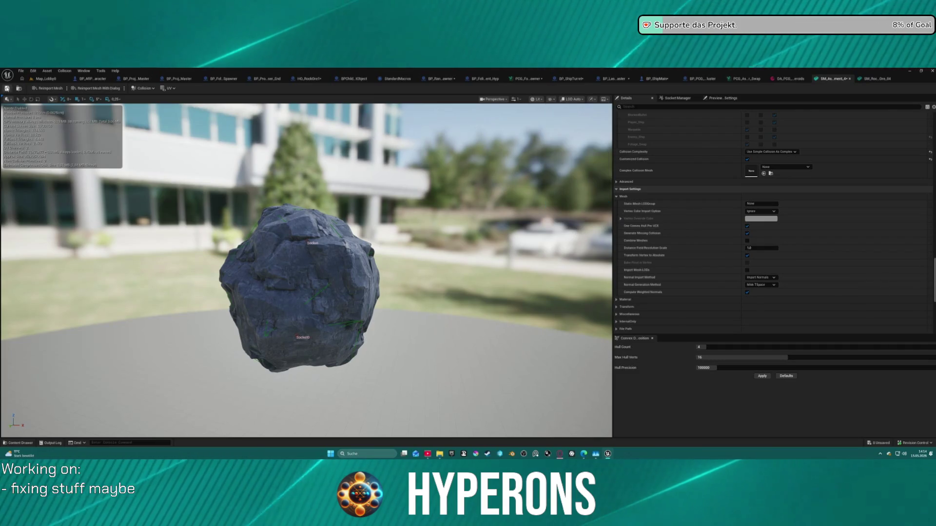
pyautogui.click(7, 88)
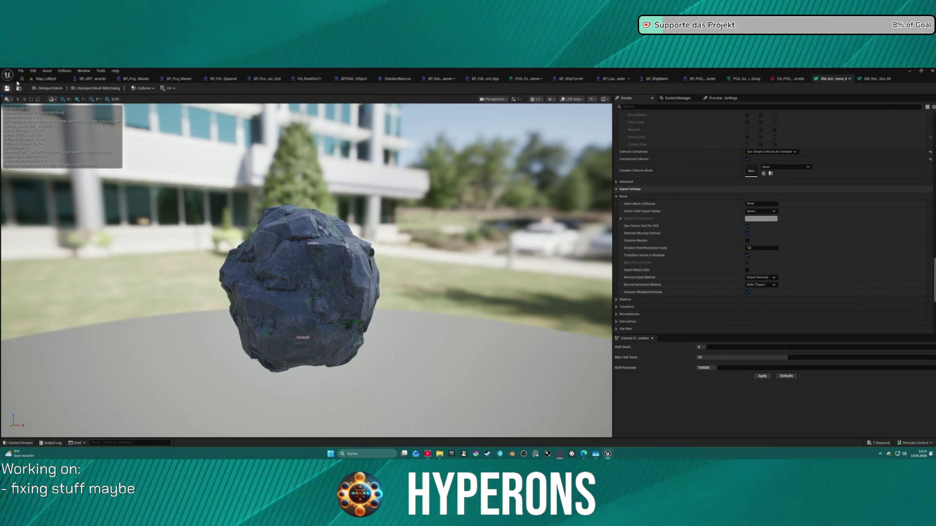
pyautogui.click(48, 78)
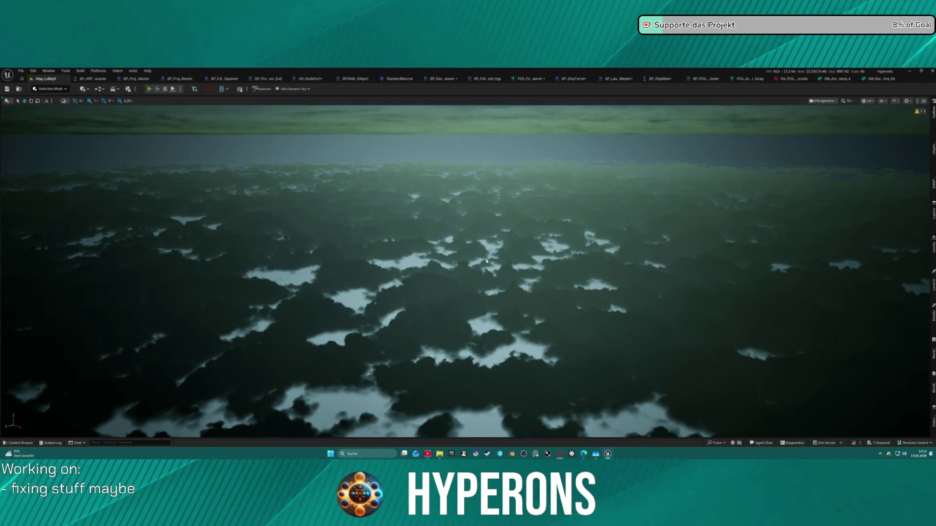
# Start Play-In-Editor from the lobby and choose the Mining character
pyautogui.hotkey('alt', 'p')
pyautogui.click(68, 269)
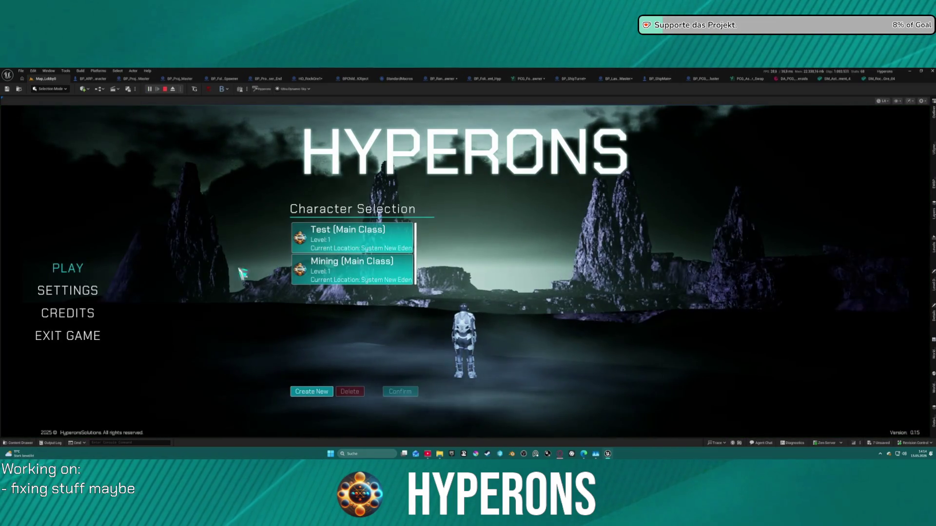
pyautogui.click(343, 268)
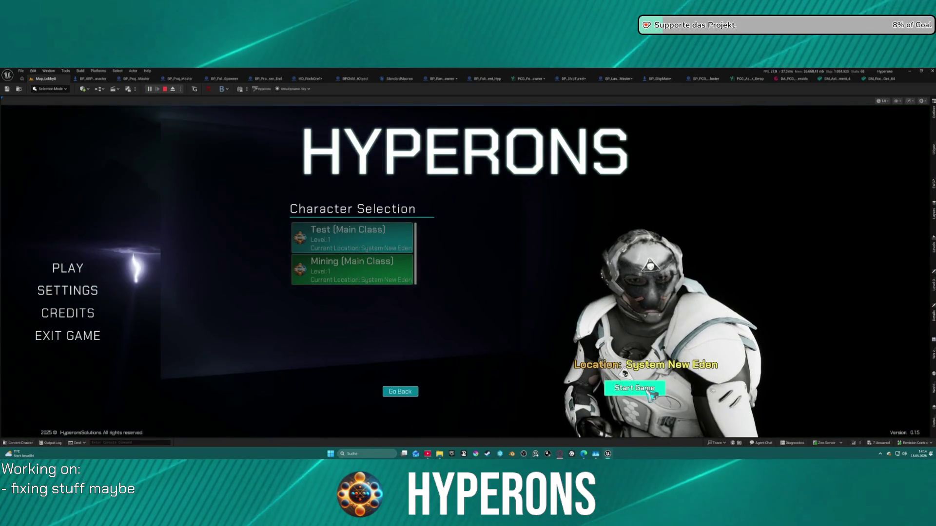
# Launch into System New Eden, fly the ship near Station New Berlin, then end the session
pyautogui.click(634, 388)
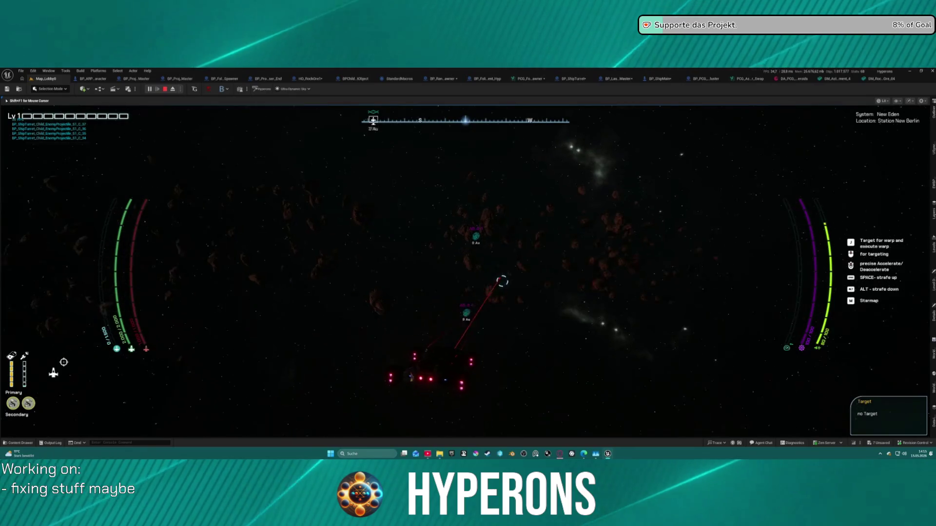
pyautogui.press('w')
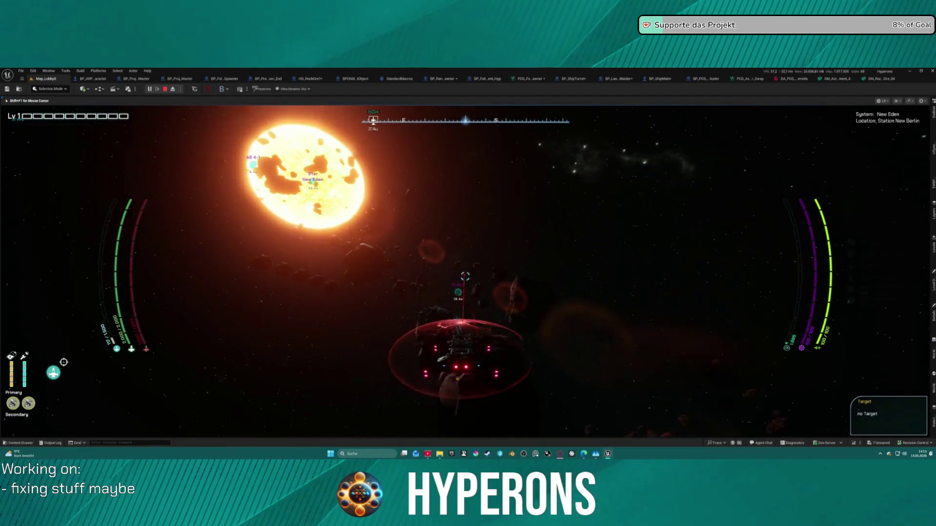
pyautogui.press('Escape')
# Open Star_System_NewEden from File > Recent Levels
pyautogui.click(22, 71)
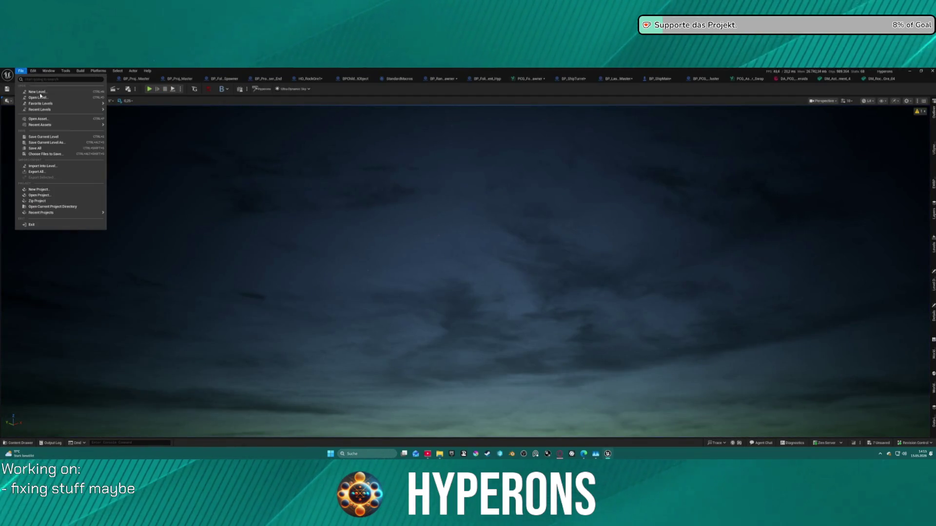
pyautogui.moveTo(63, 110)
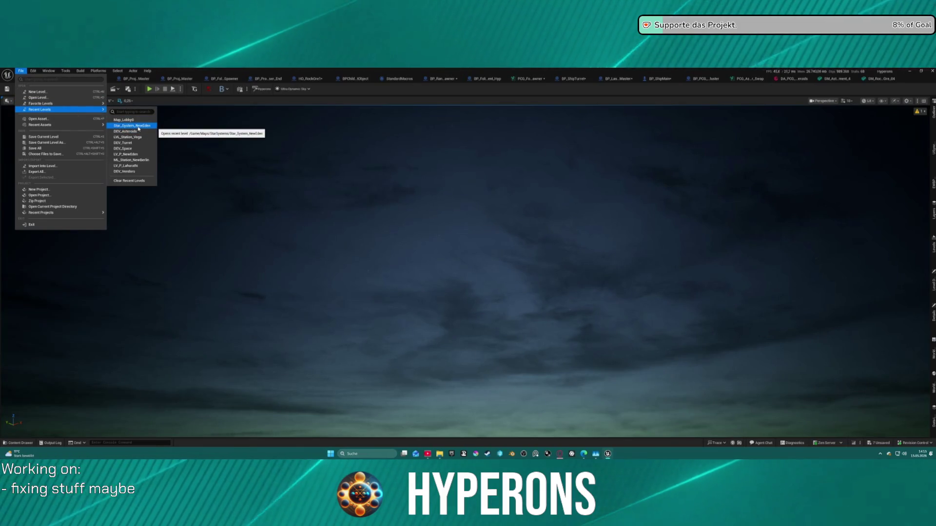
pyautogui.click(138, 126)
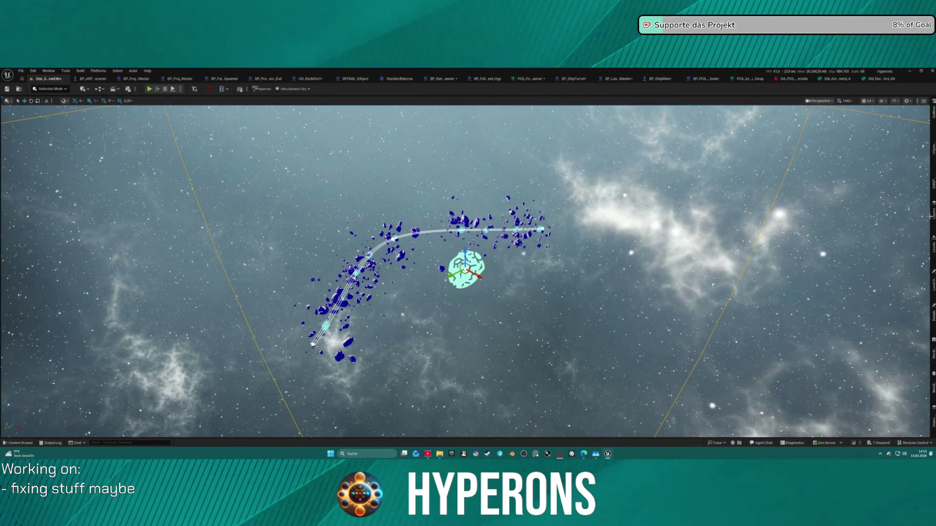
# Select the asteroid spline and restore the docked panels with the Outliner showing
pyautogui.click(932, 144)
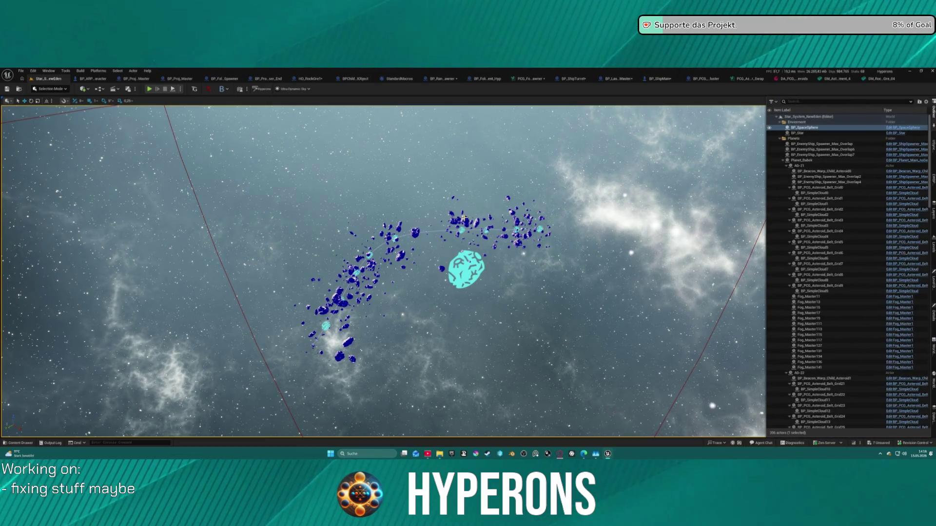
pyautogui.click(466, 268)
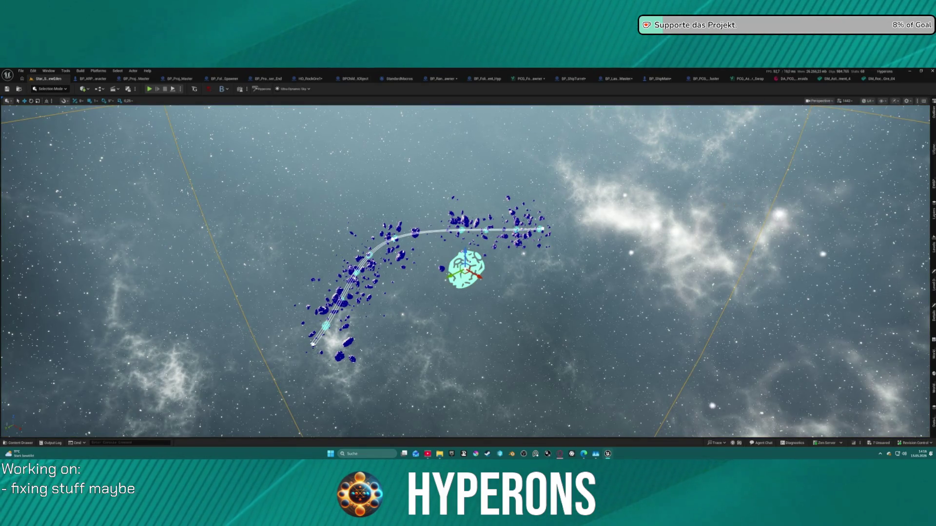
pyautogui.press('F11')
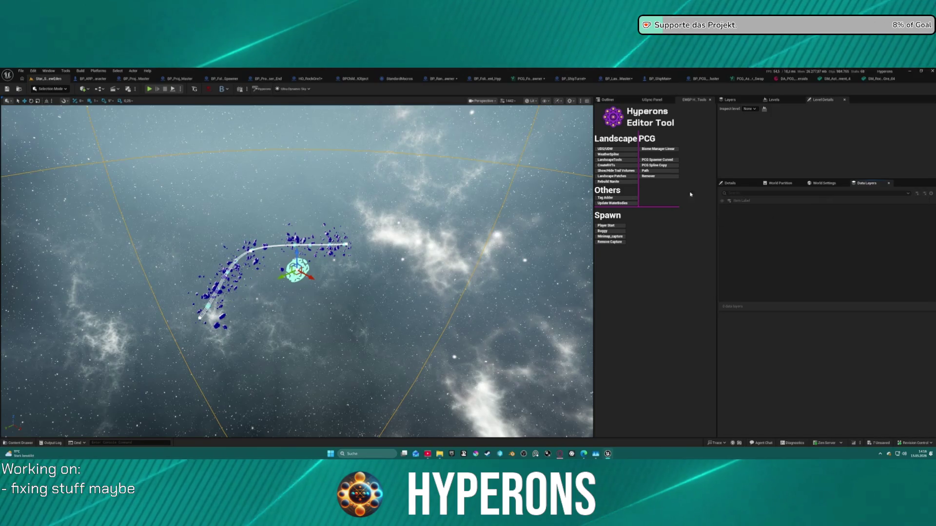
pyautogui.click(607, 99)
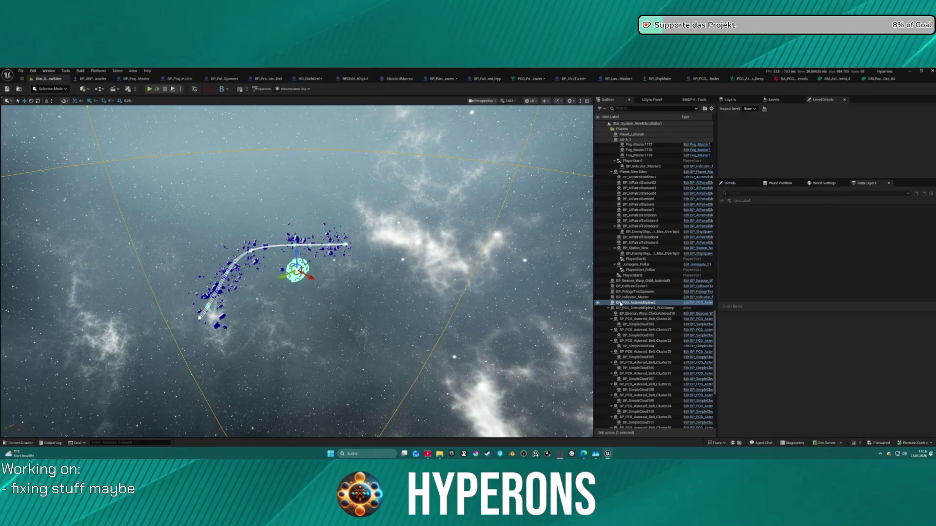
# Review the spline's PCG settings and select BP_PCG_AsteroidSpline2_PCGStamp in the Outliner
pyautogui.click(731, 183)
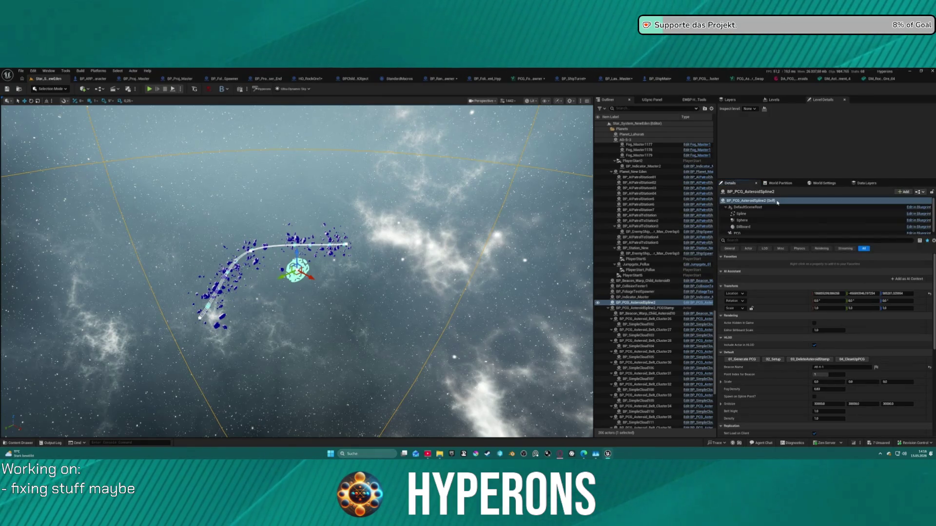
pyautogui.click(780, 234)
pyautogui.scroll(-1, 829, 292)
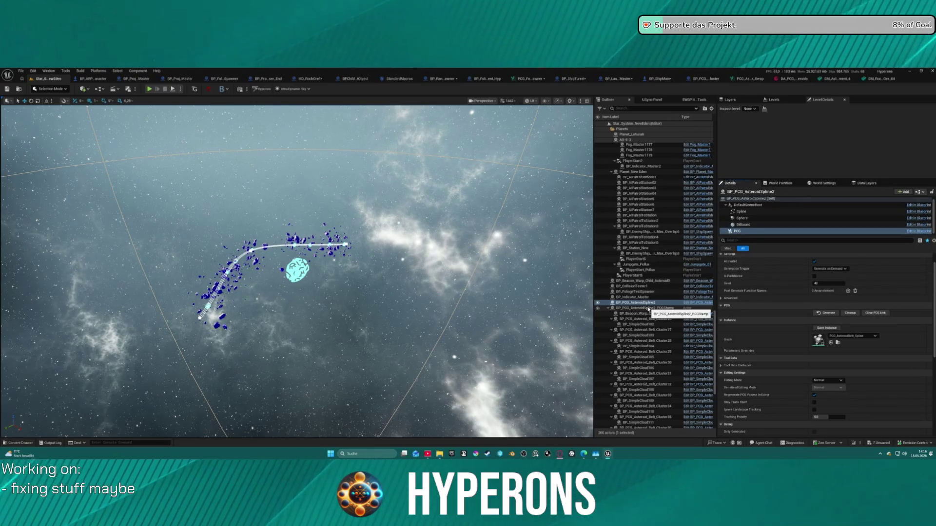
pyautogui.click(648, 308)
pyautogui.click(608, 309)
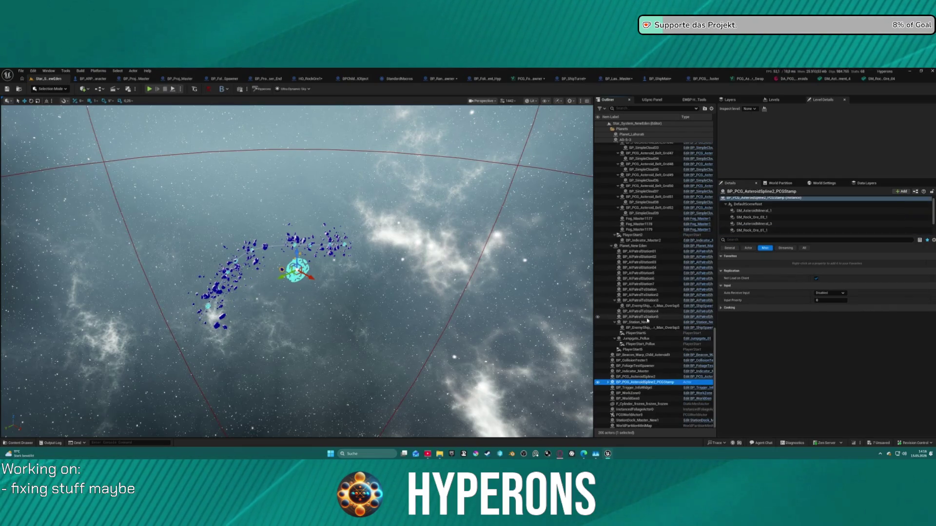
# Delete the old PCGStamp actor, confirming the warning, and select BP_PCG_AsteroidSpline2
pyautogui.press('Delete')
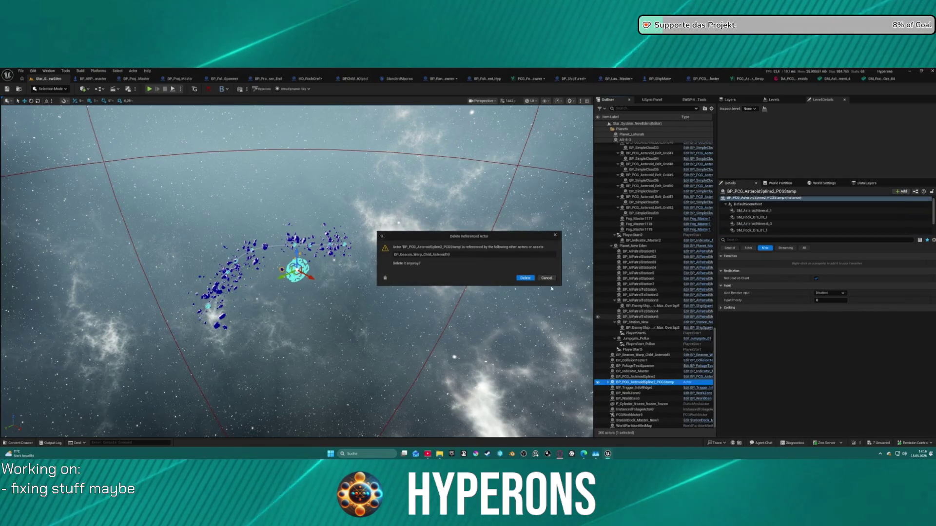
pyautogui.click(527, 279)
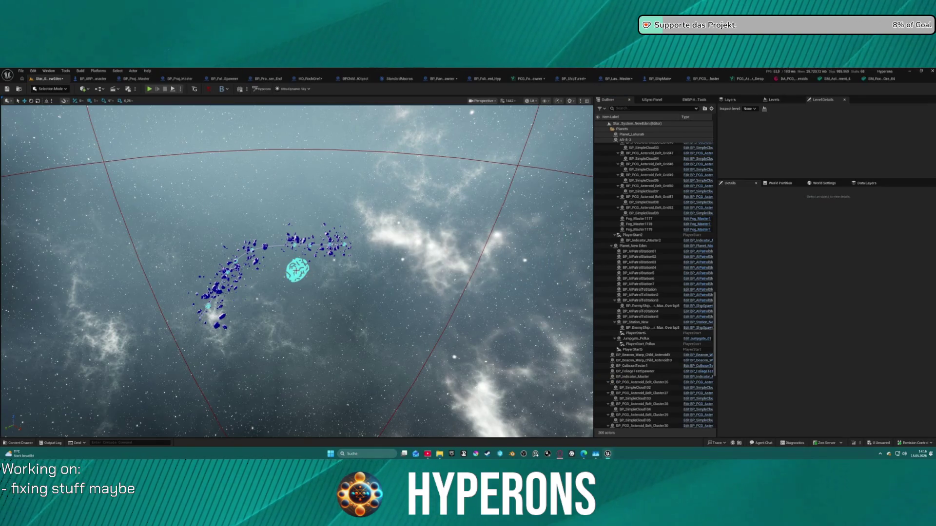
pyautogui.click(296, 270)
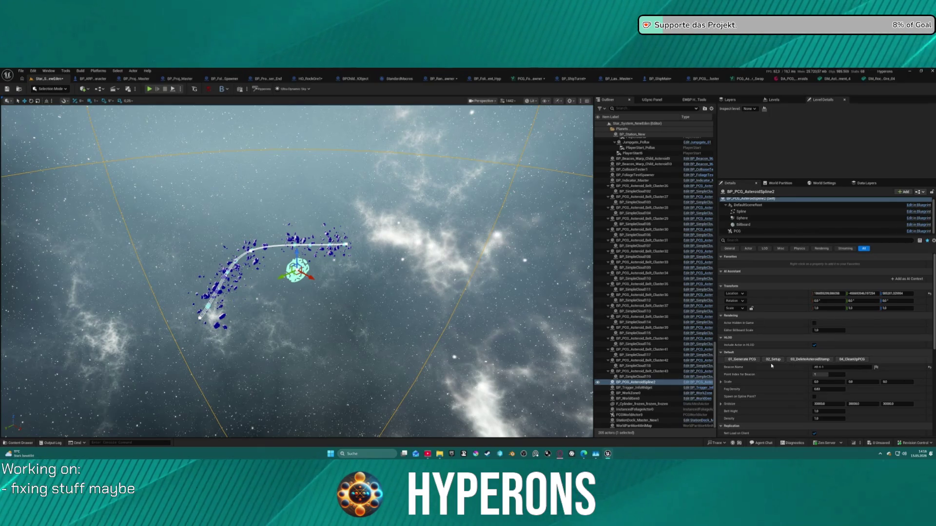
# Run 03_DeleteAsteroidStamp, 01_Generate PCG, 04_CleanUpPCG, then 01_Generate PCG again and frame the spline
pyautogui.click(802, 363)
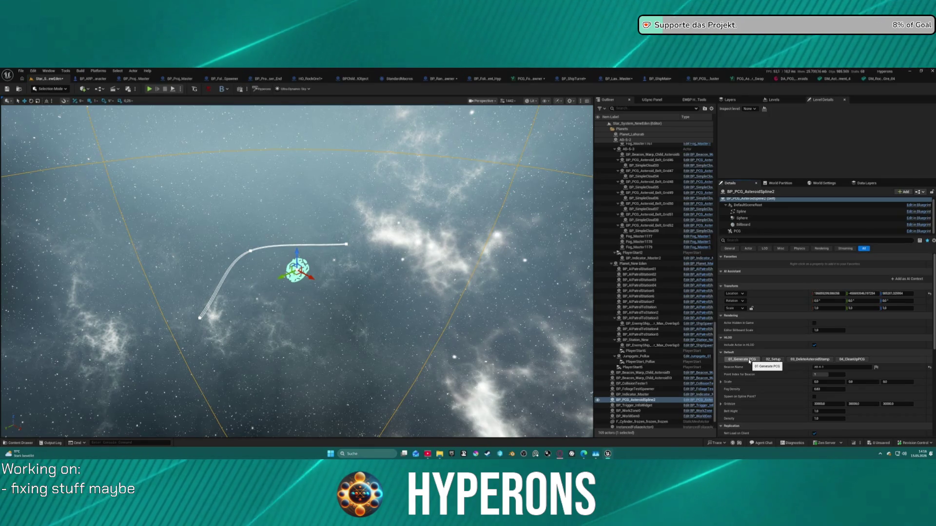
pyautogui.click(749, 361)
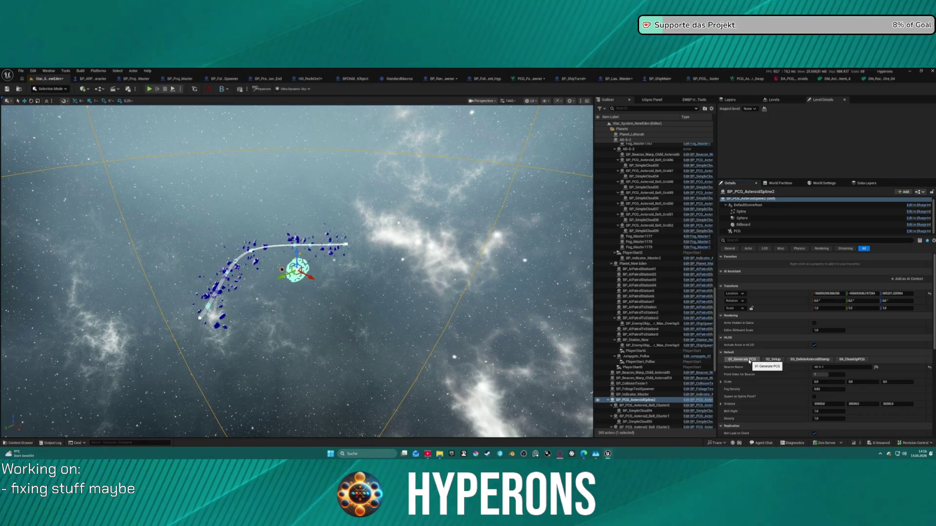
pyautogui.click(845, 361)
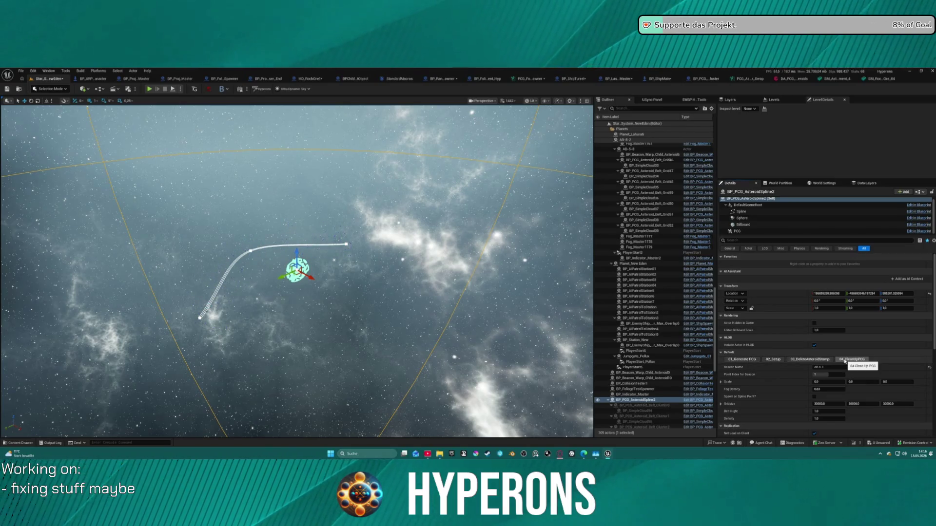
pyautogui.click(749, 361)
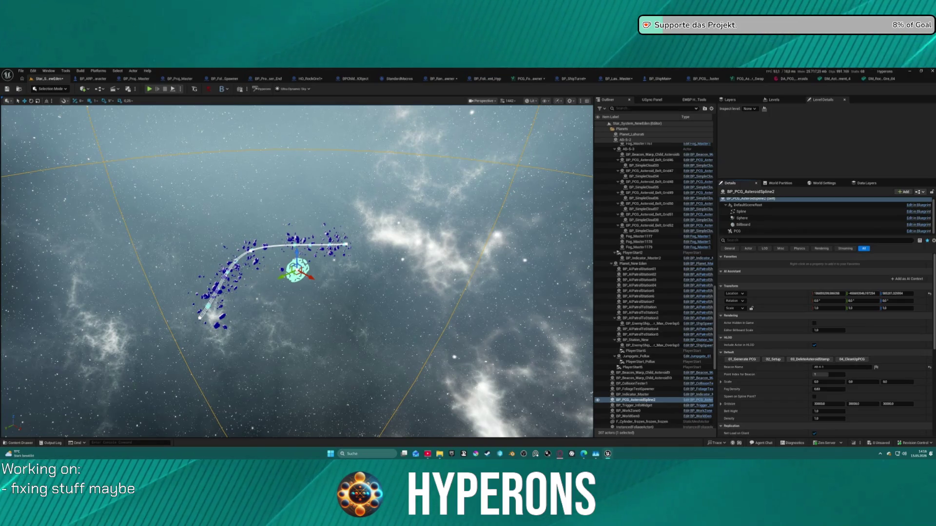
pyautogui.press('f')
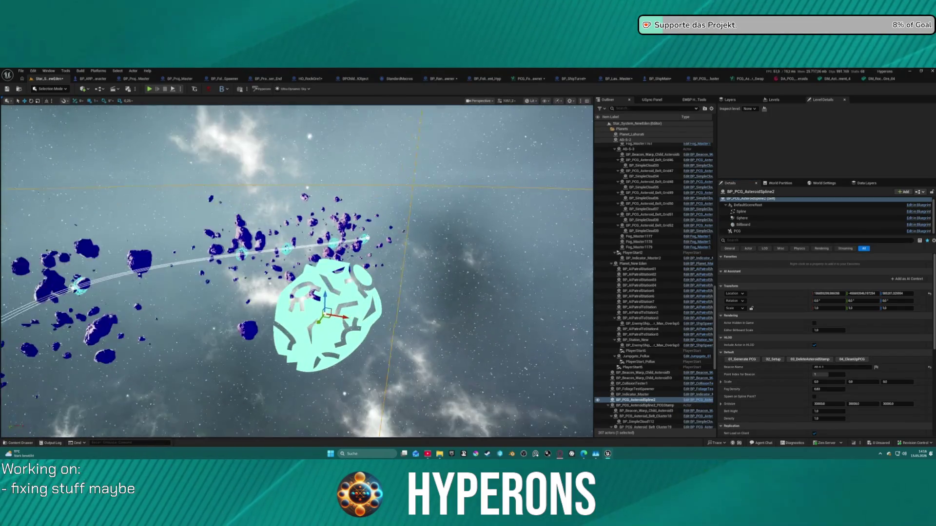
pyautogui.scroll(2, 296, 271)
pyautogui.scroll(-3, 296, 271)
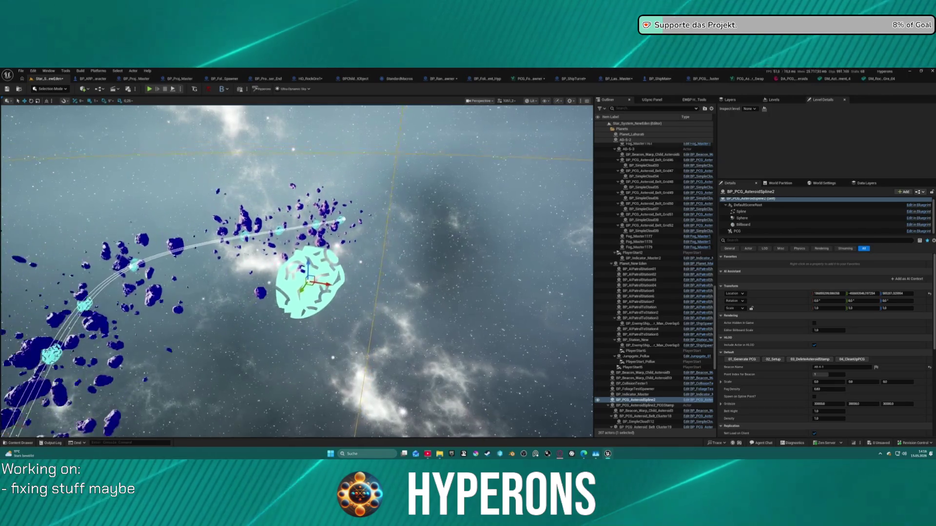
pyautogui.scroll(-3, 297, 271)
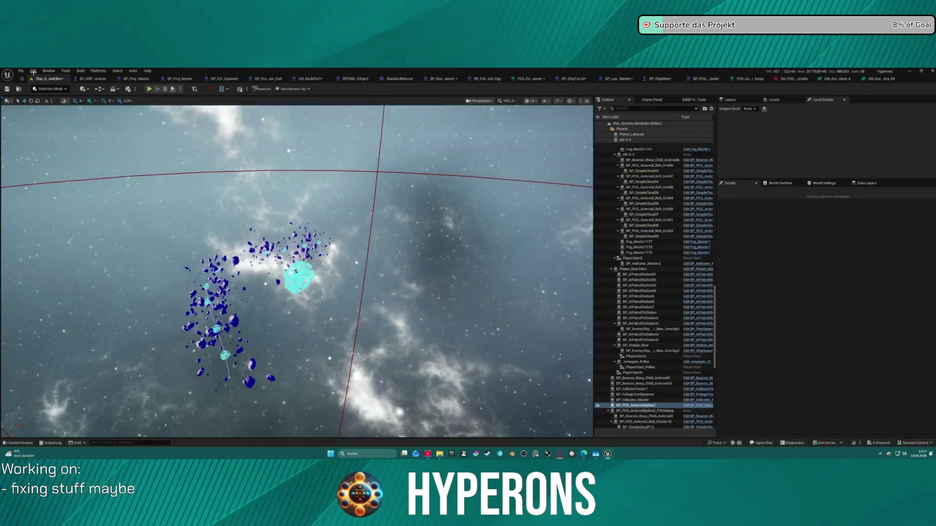
pyautogui.click(32, 70)
# Open Map_Lobby from File > Recent Levels
pyautogui.click(21, 71)
pyautogui.click(21, 70)
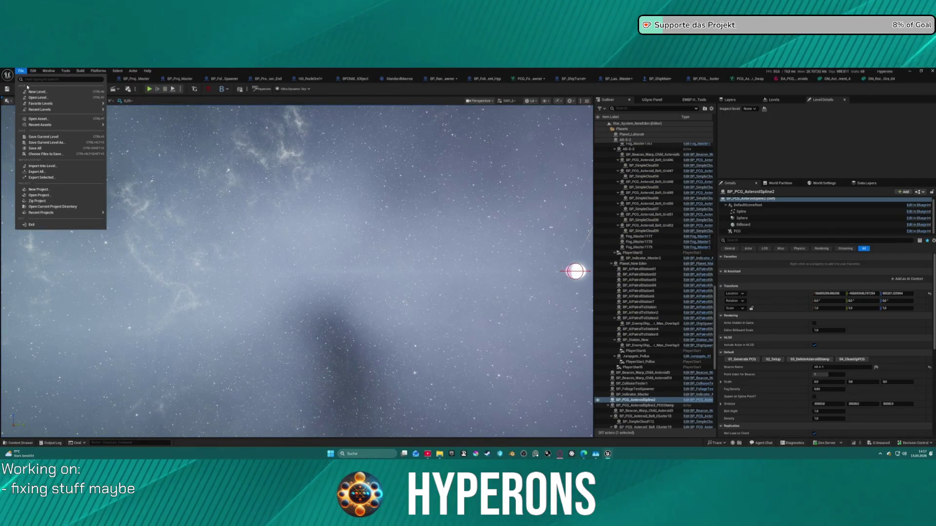
pyautogui.moveTo(40, 112)
pyautogui.click(129, 131)
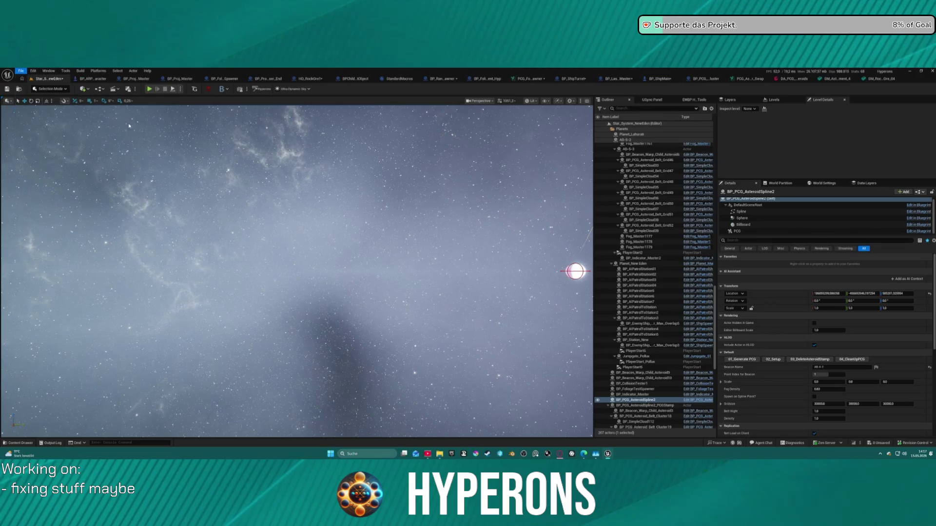
# Save the New Eden map, close the Message Log, and launch the game from the lobby
pyautogui.click(495, 323)
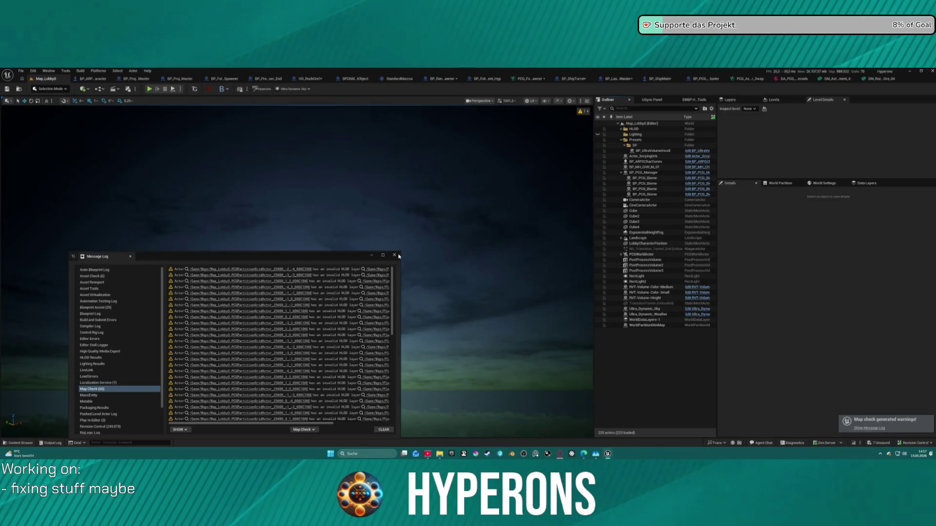
pyautogui.click(394, 255)
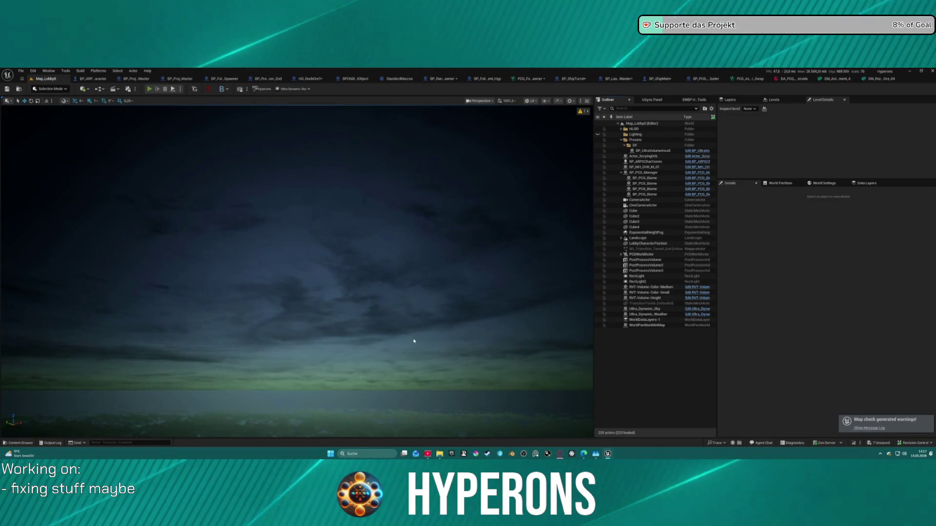
pyautogui.hotkey('alt', 'p')
pyautogui.click(71, 269)
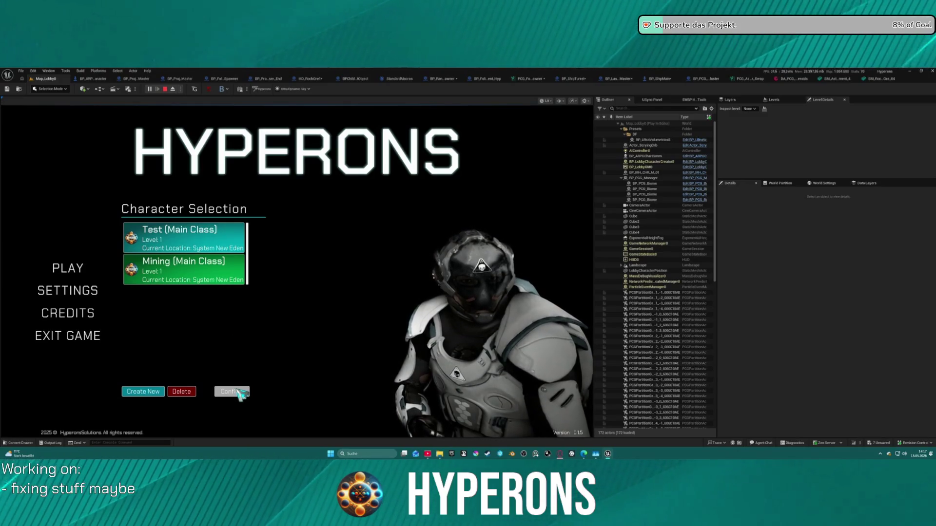
# Start System New Eden with the chosen character, switch to chase view, and resume from the breakpoint
pyautogui.click(234, 391)
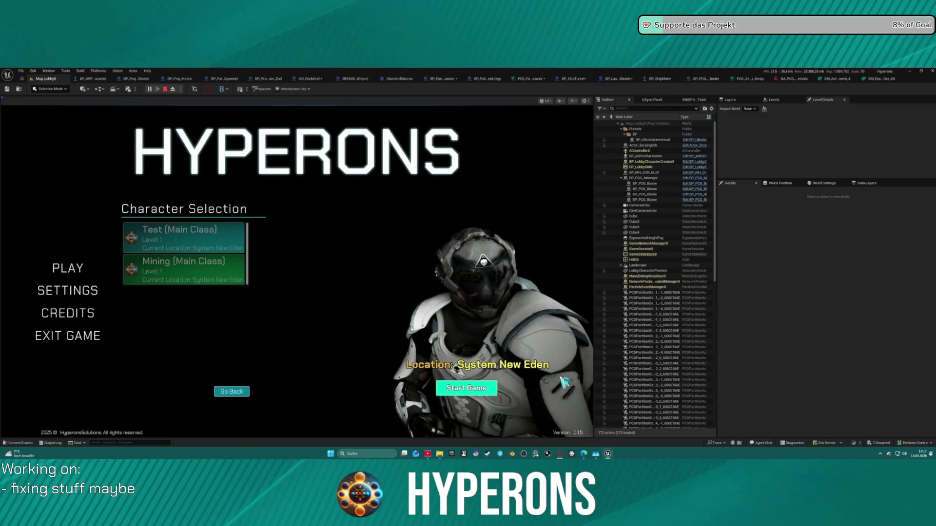
pyautogui.click(458, 387)
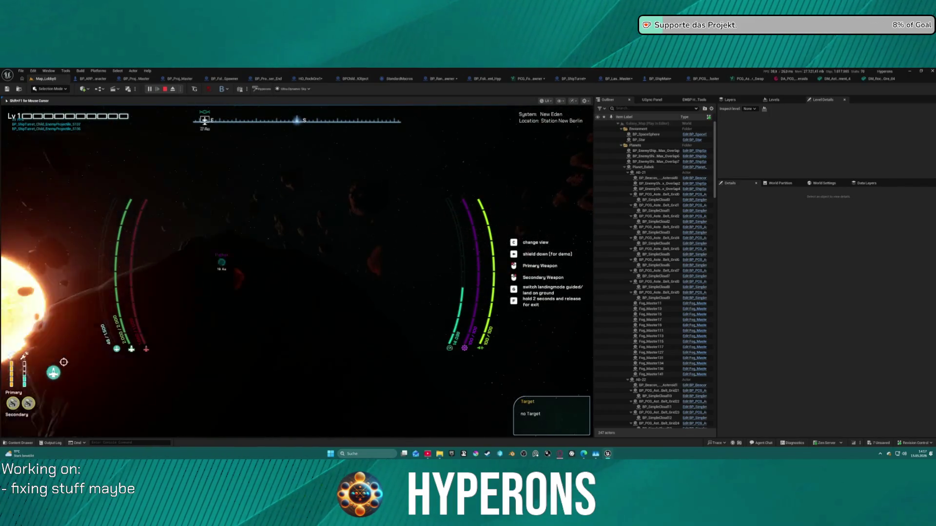
pyautogui.press('c')
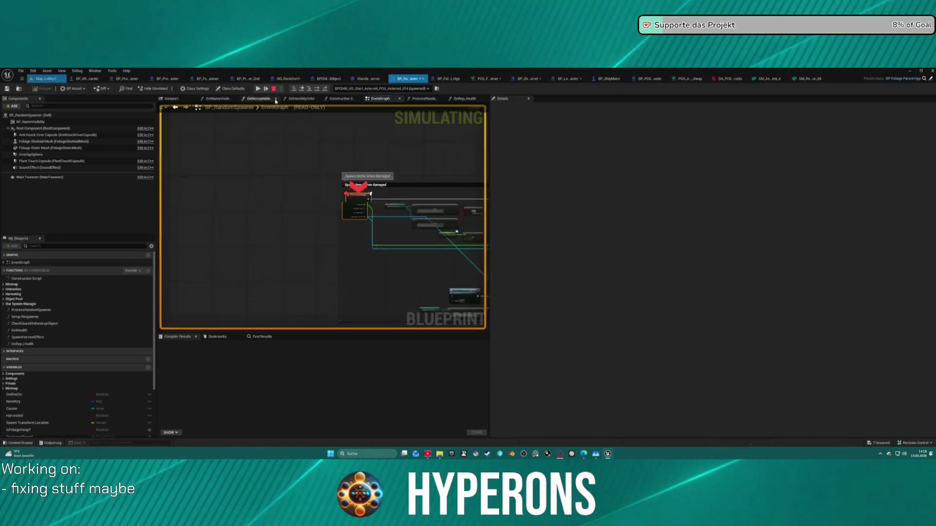
pyautogui.click(258, 89)
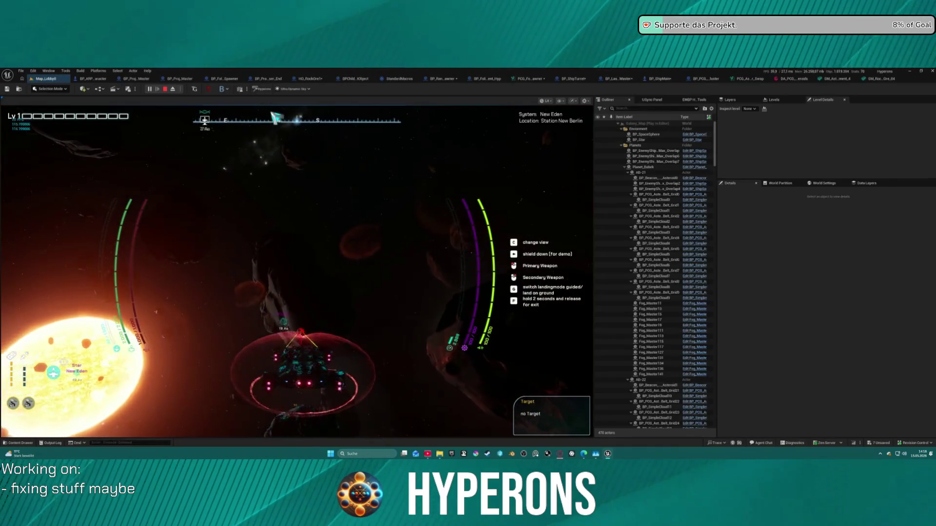
pyautogui.click(64, 362)
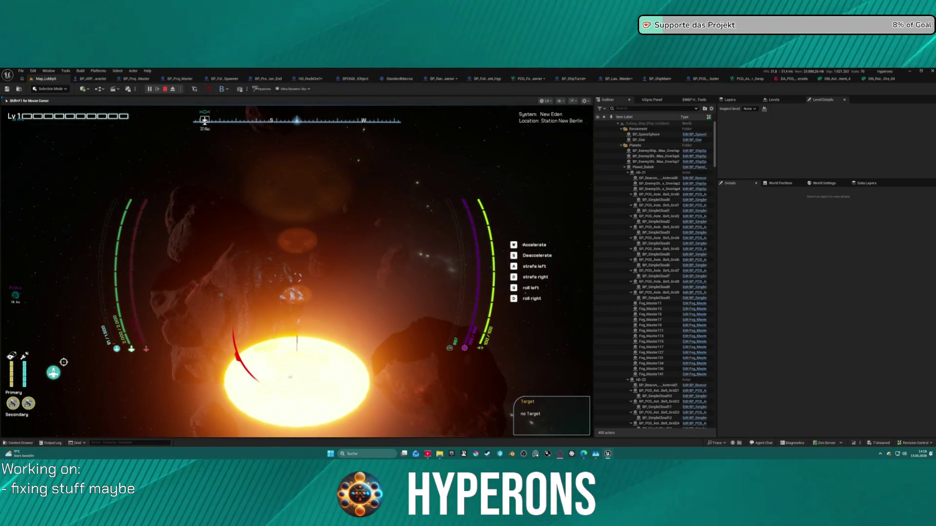
# End the play session and switch to the PCG_AsteroidBelt_Cluster_Swap graph
pyautogui.press('Escape')
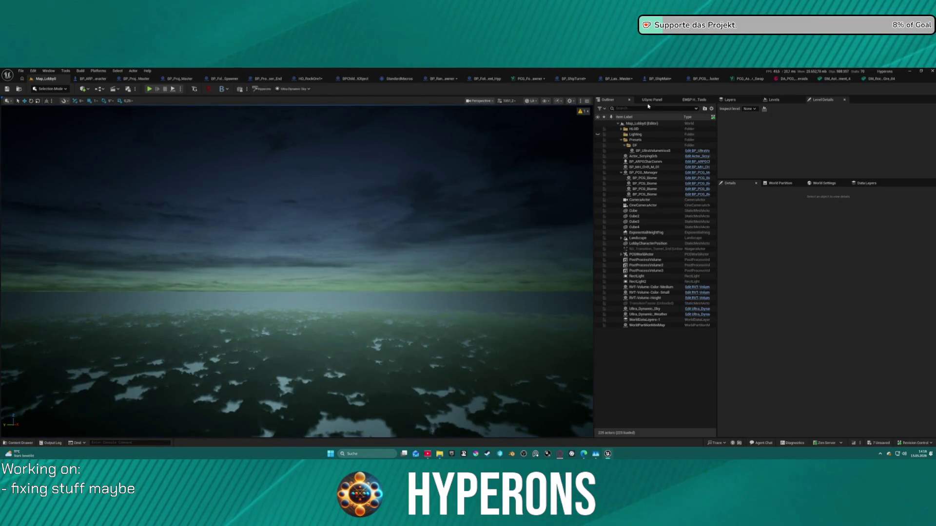
pyautogui.click(753, 79)
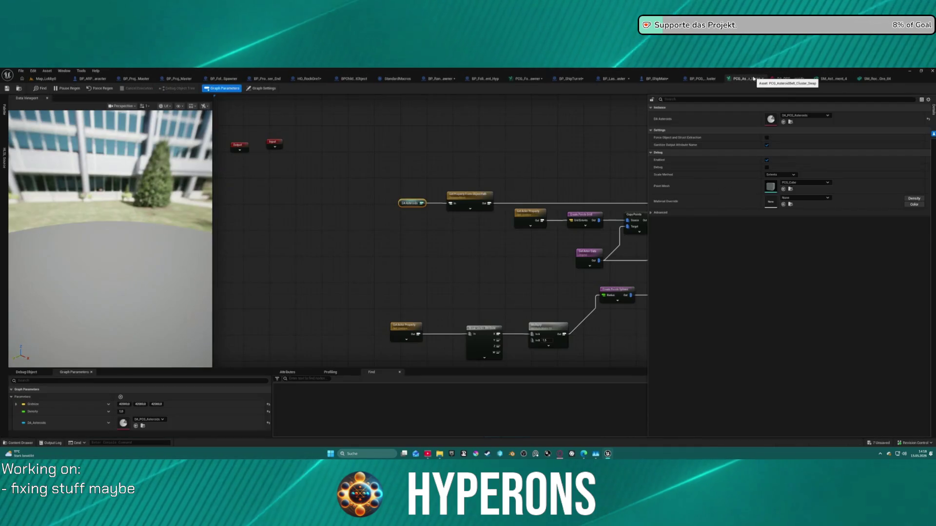
# Inspect the SM_Asteroid_Fragment_4 mesh, then bring up the asteroid meshes in the Content Drawer
pyautogui.click(830, 79)
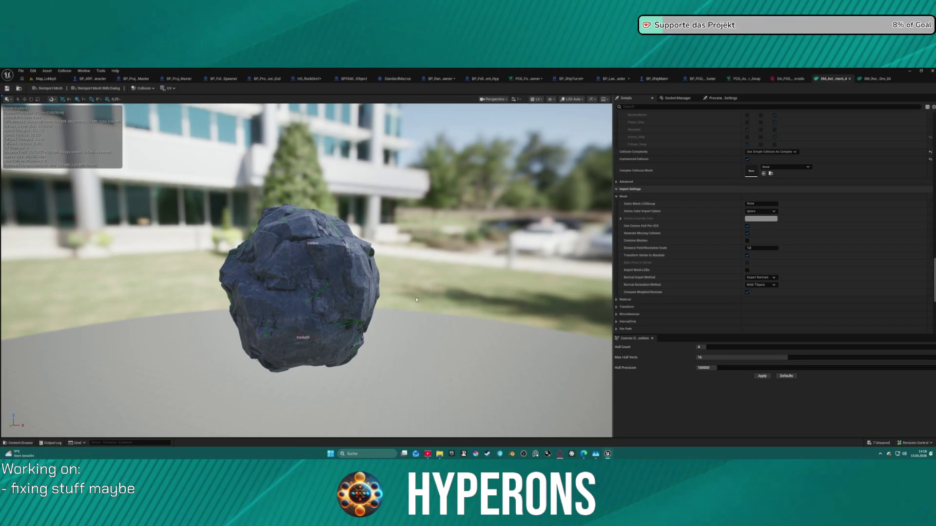
pyautogui.scroll(-5, 300, 288)
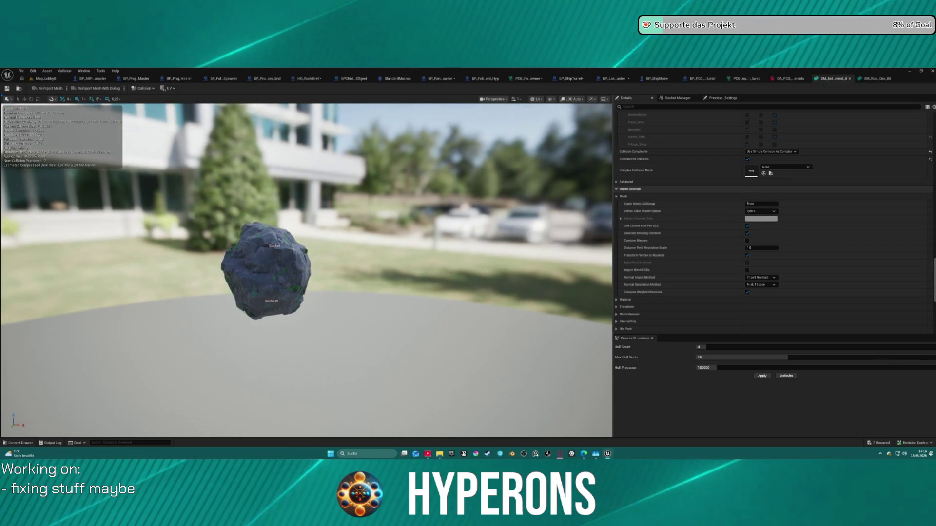
pyautogui.moveTo(490, 292); pyautogui.dragTo(419, 291)
pyautogui.hotkey('ctrl', 'space')
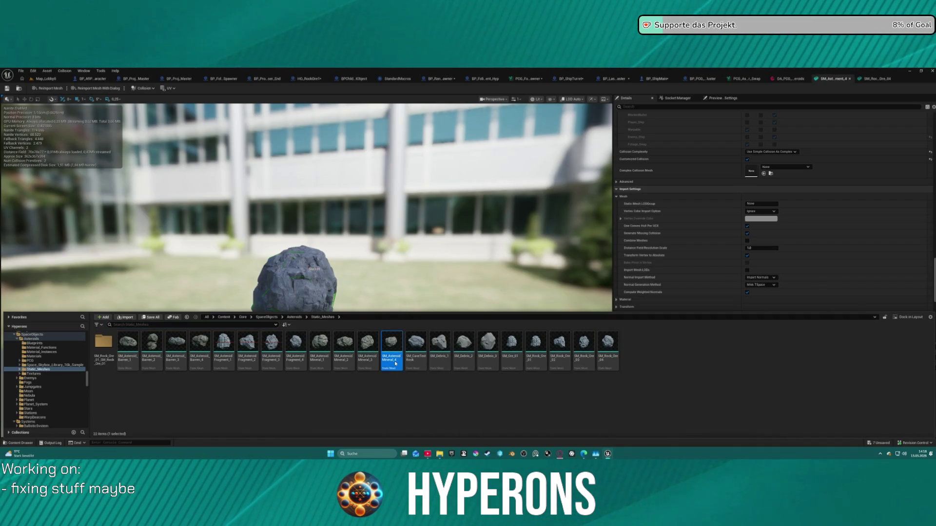
pyautogui.click(398, 336)
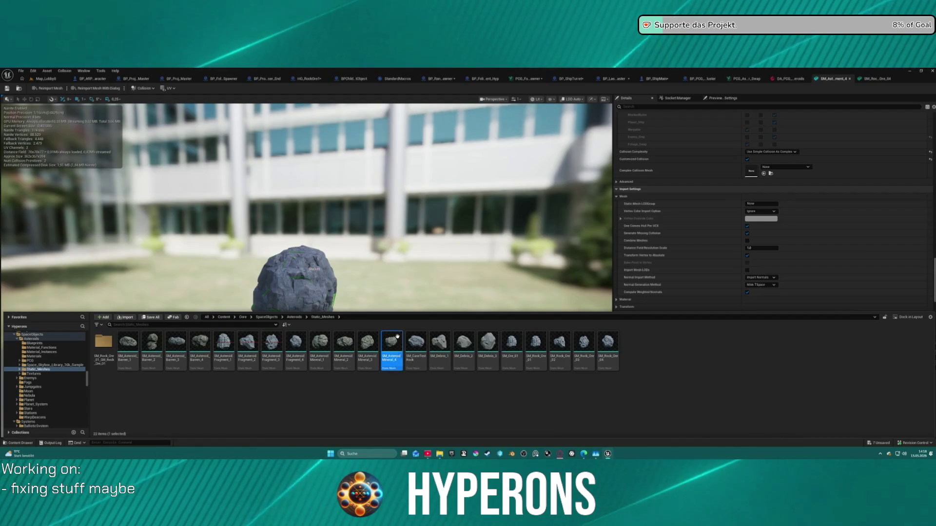
# Set SM_Asteroid_Mineral_4's Collision Complexity to Use Simple Collision As Complex
pyautogui.doubleClick(392, 344)
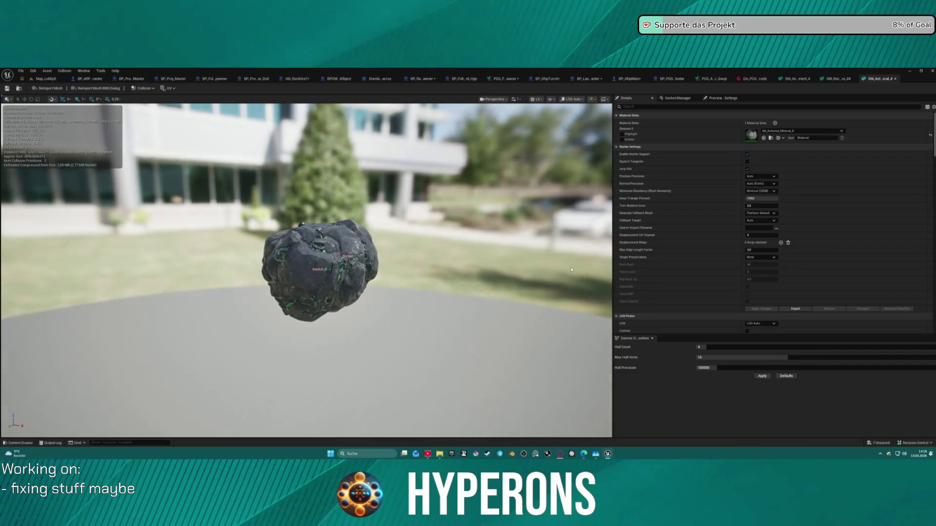
pyautogui.scroll(-10, 766, 308)
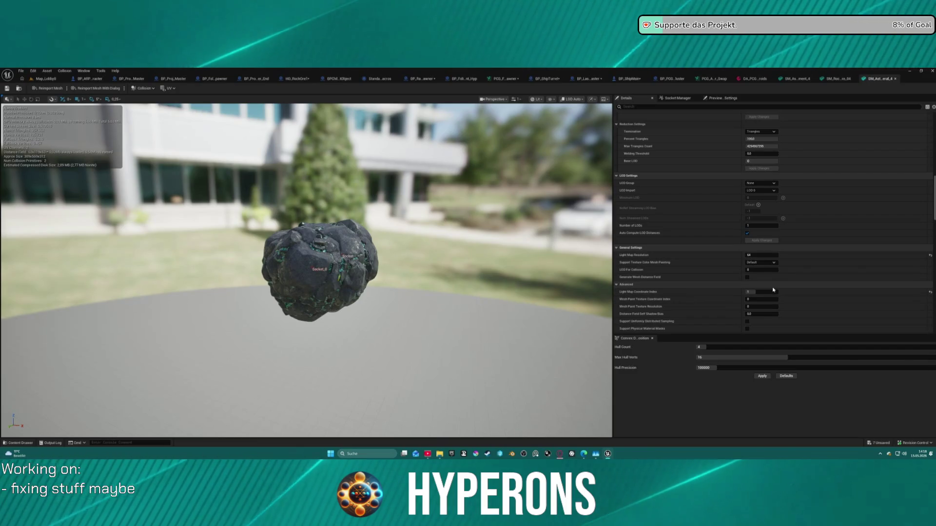
pyautogui.scroll(-15, 772, 289)
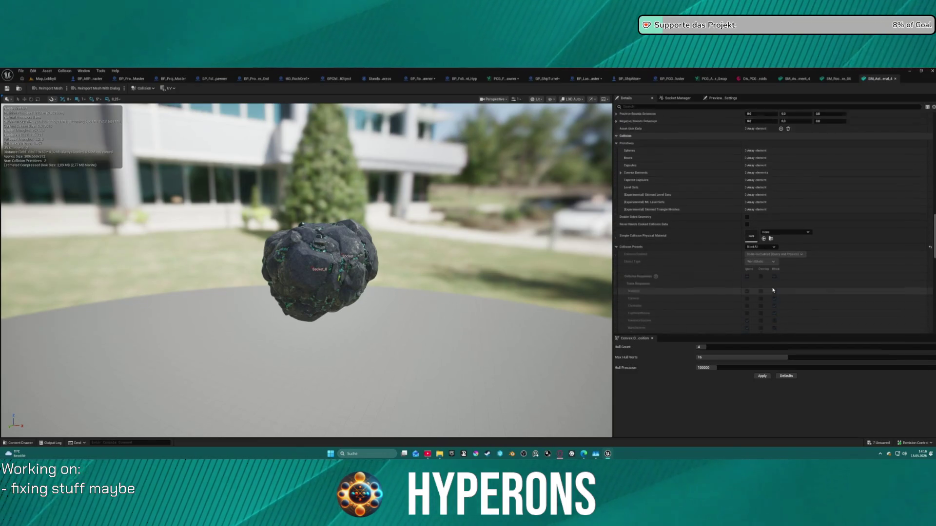
pyautogui.scroll(-5, 772, 290)
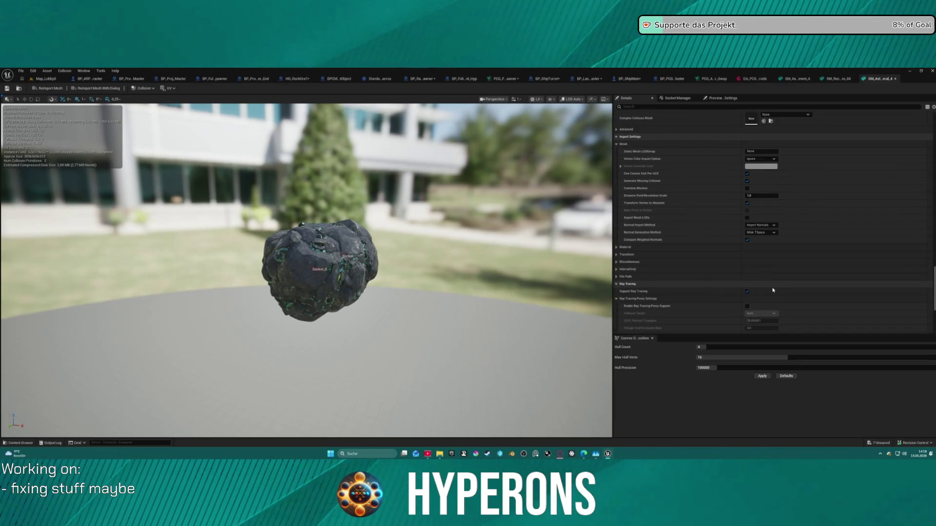
pyautogui.scroll(10, 773, 290)
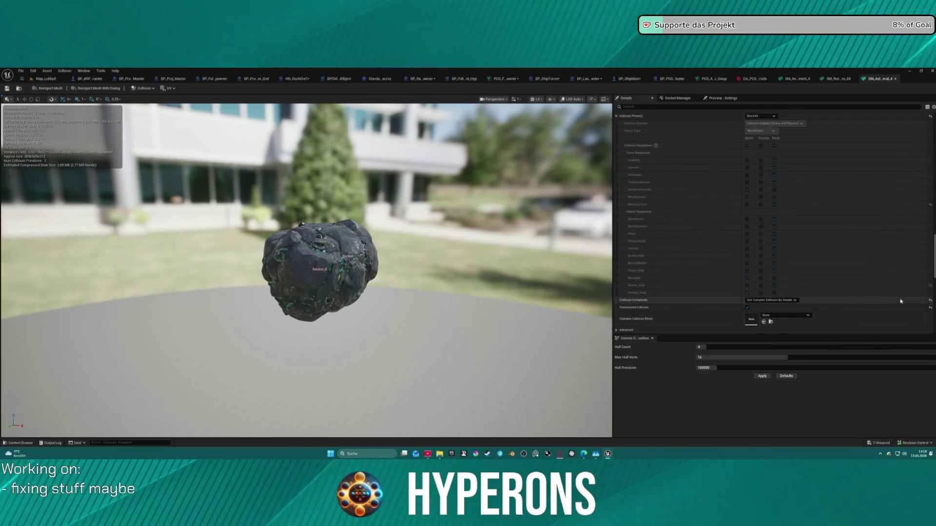
pyautogui.click(930, 301)
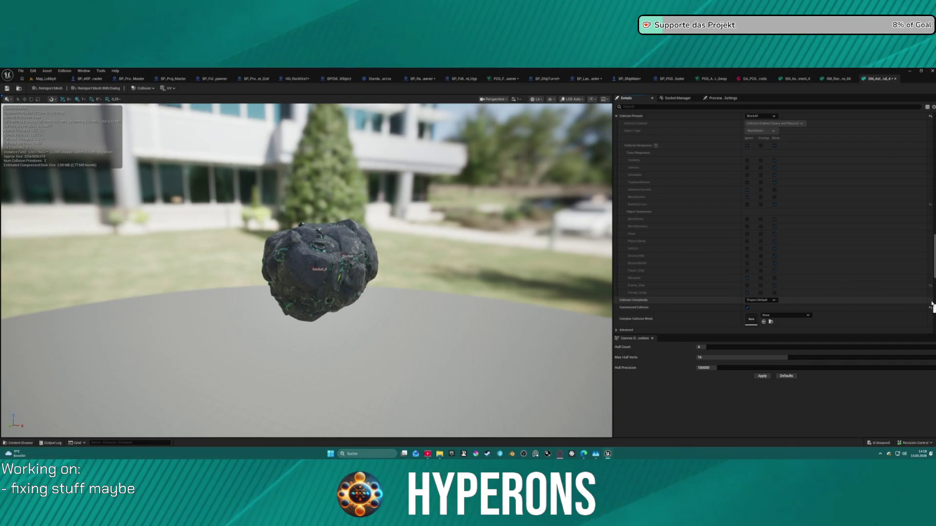
pyautogui.click(768, 300)
pyautogui.click(775, 316)
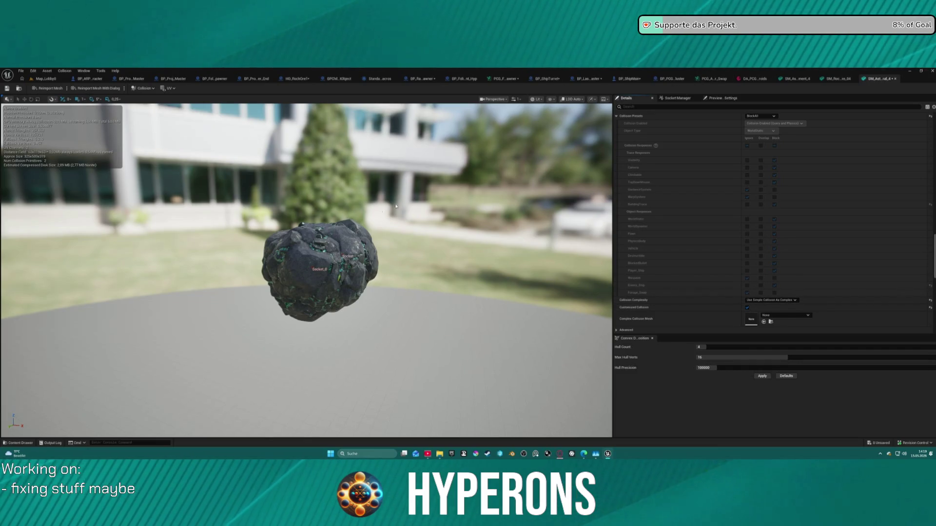
# Show collision in the mesh preview, then return to the DA_PCG_Asteroids data asset
pyautogui.click(539, 99)
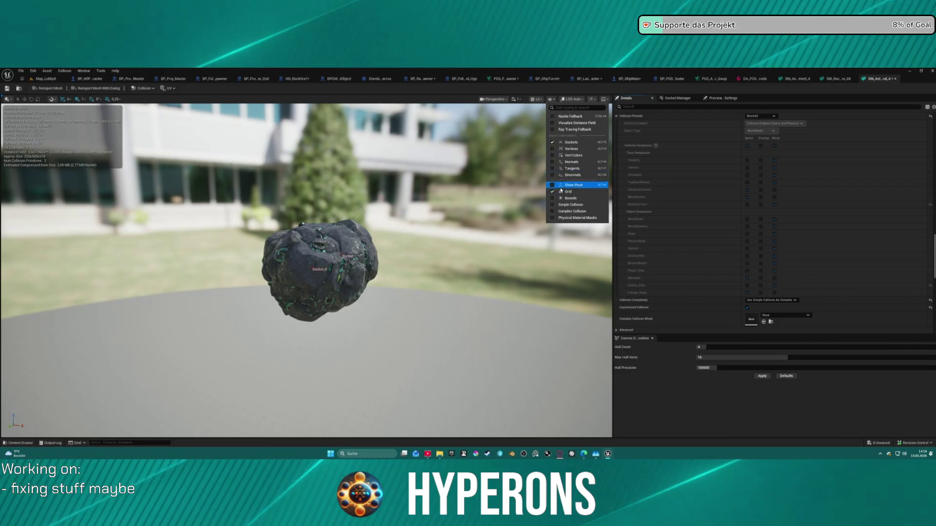
pyautogui.click(562, 206)
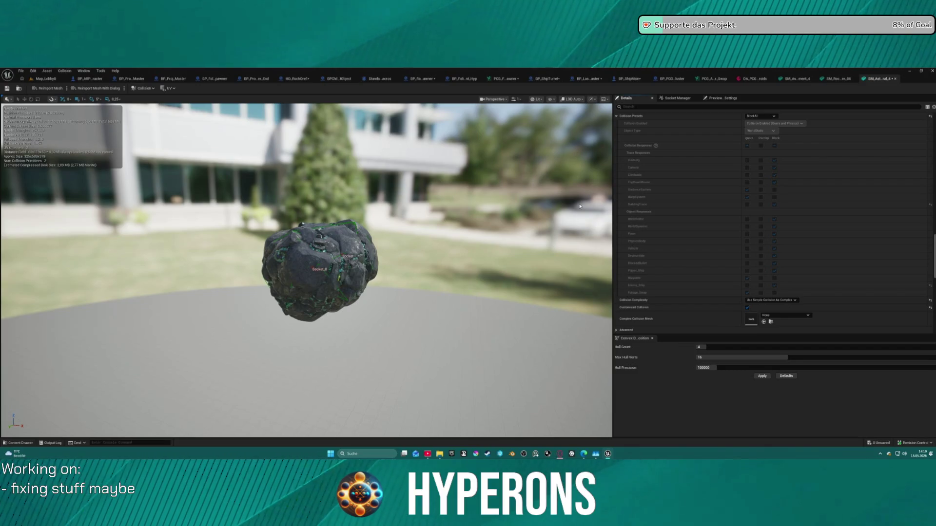
pyautogui.click(756, 79)
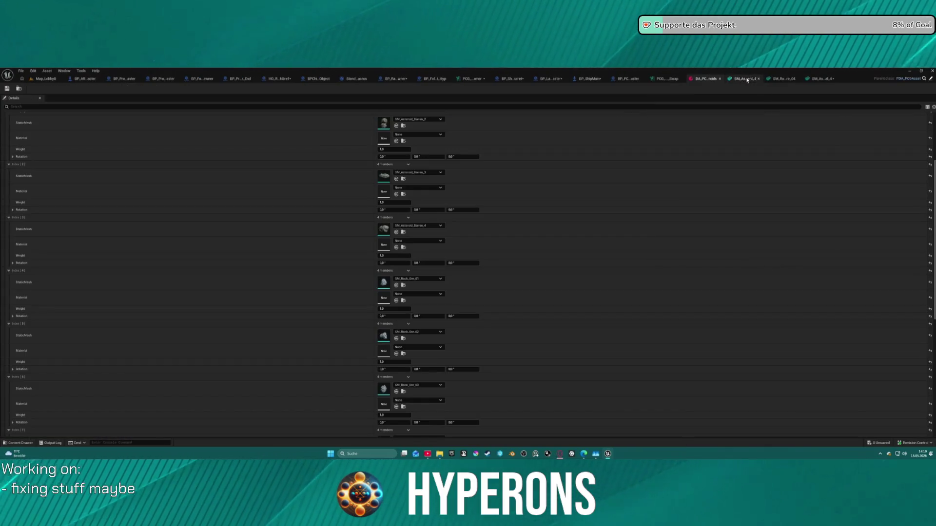
# Scroll through the DA_PCG_Asteroids asteroid and ore mesh entries, then go back to Map_Lobby0
pyautogui.scroll(-2, 397, 260)
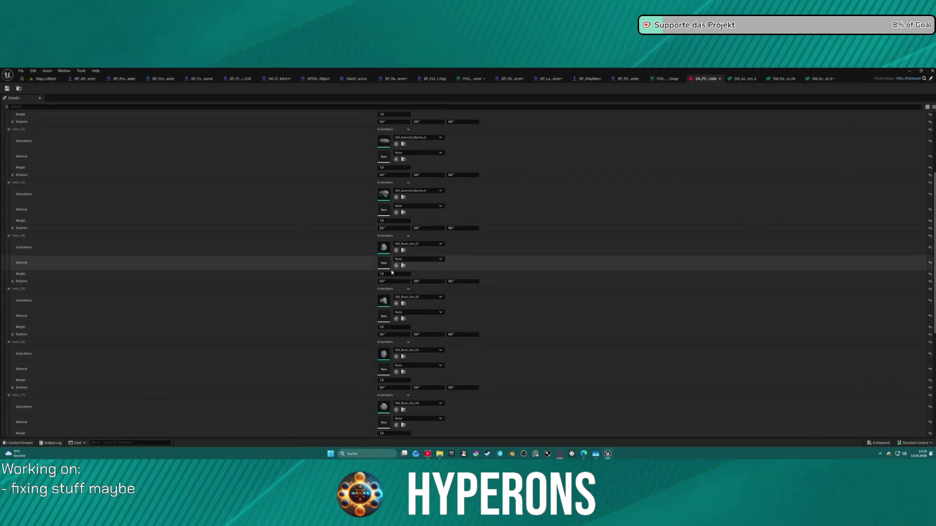
pyautogui.scroll(-15, 397, 260)
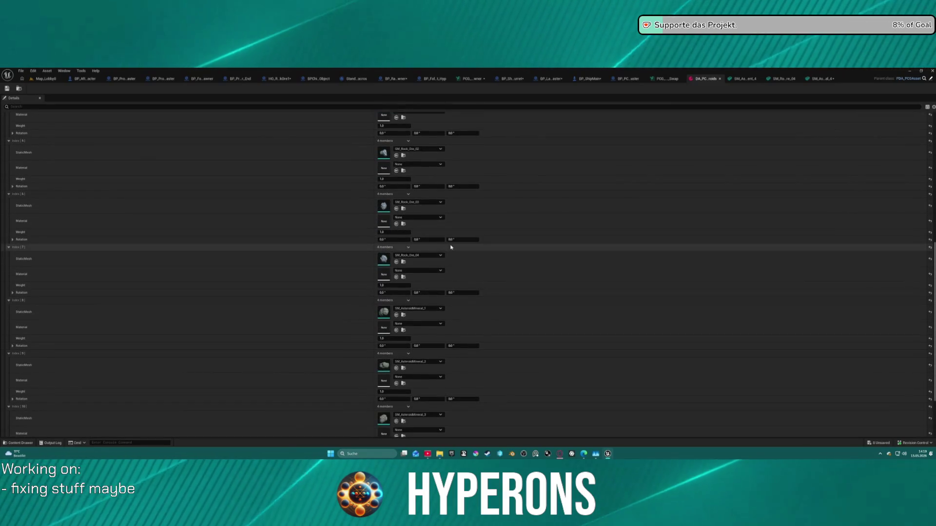
pyautogui.scroll(-1, 419, 266)
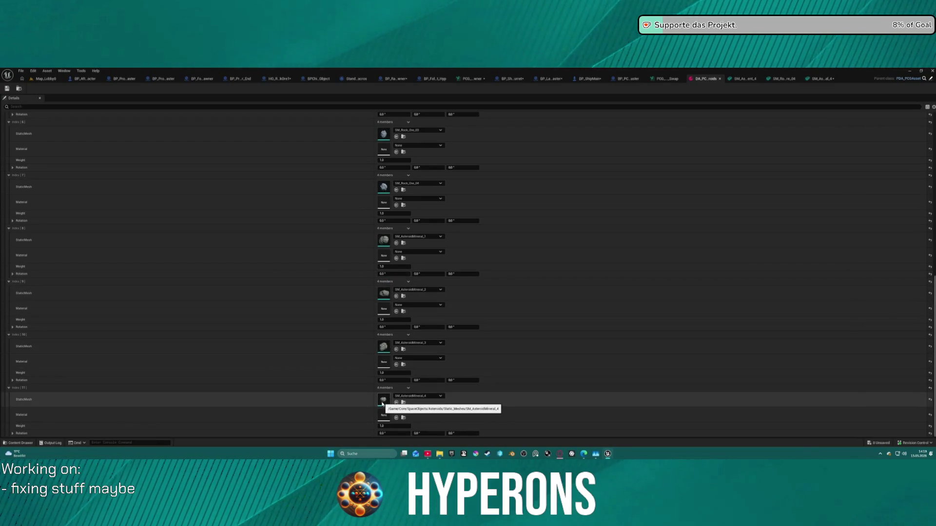
pyautogui.scroll(3, 385, 205)
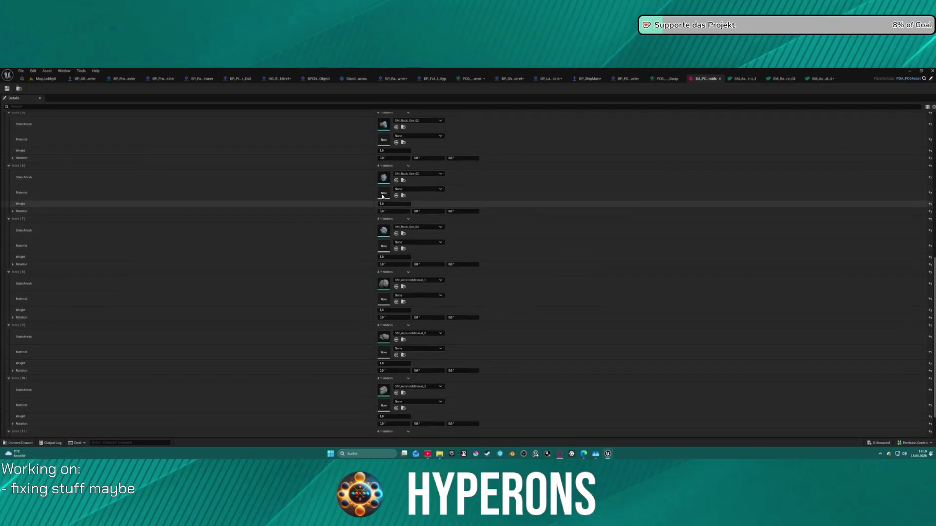
pyautogui.scroll(10, 387, 204)
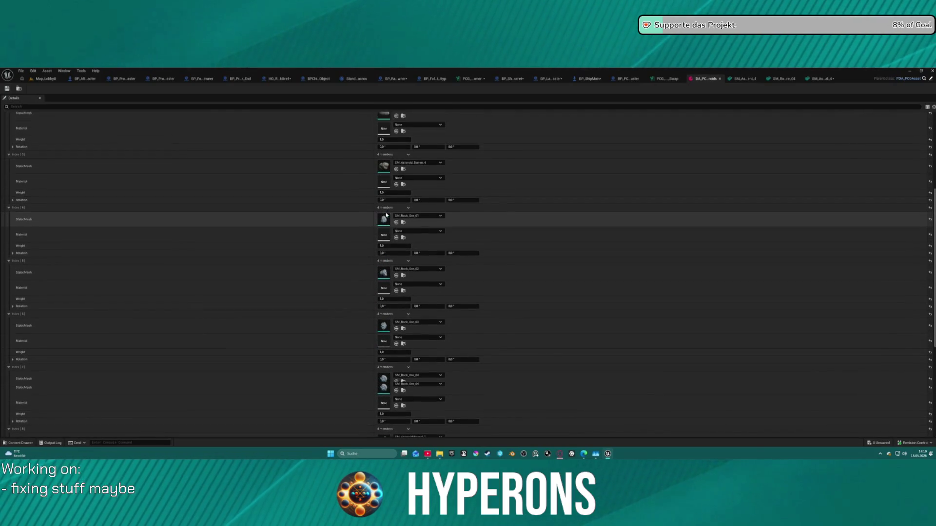
pyautogui.scroll(5, 387, 221)
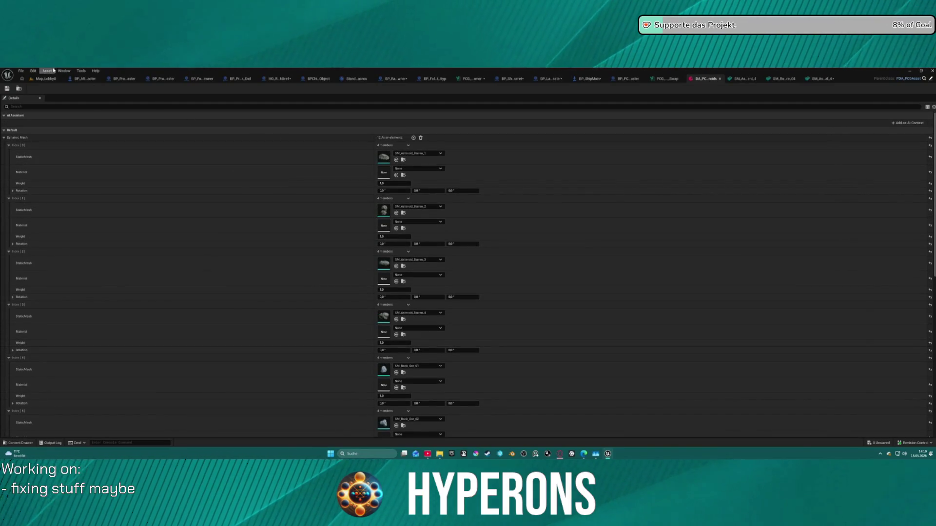
pyautogui.click(39, 80)
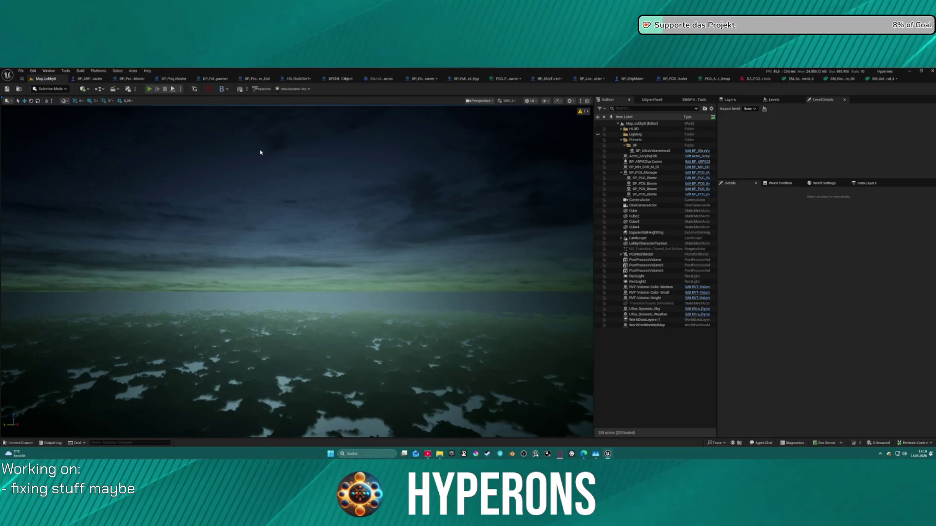
# Play as the Mining character in System New Eden, flying the ship toward the station
pyautogui.hotkey('alt', 'p')
pyautogui.click(90, 268)
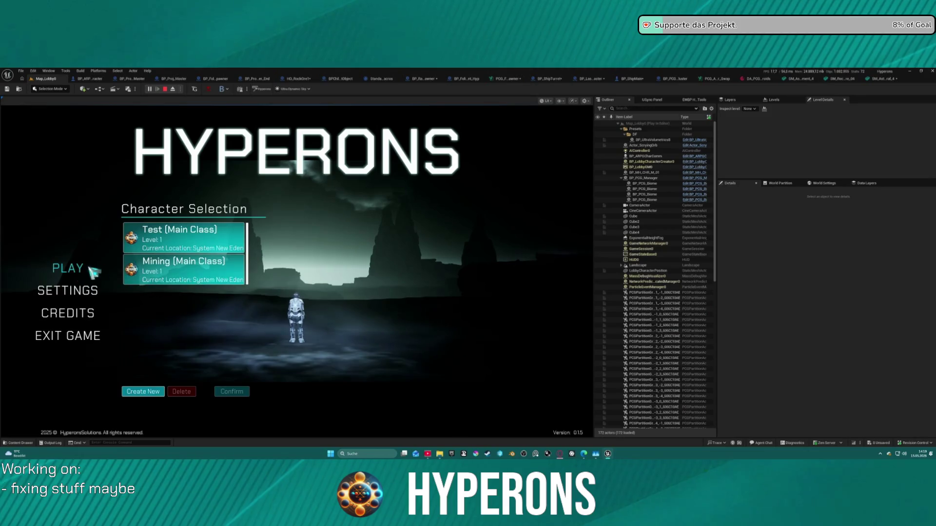
pyautogui.click(224, 278)
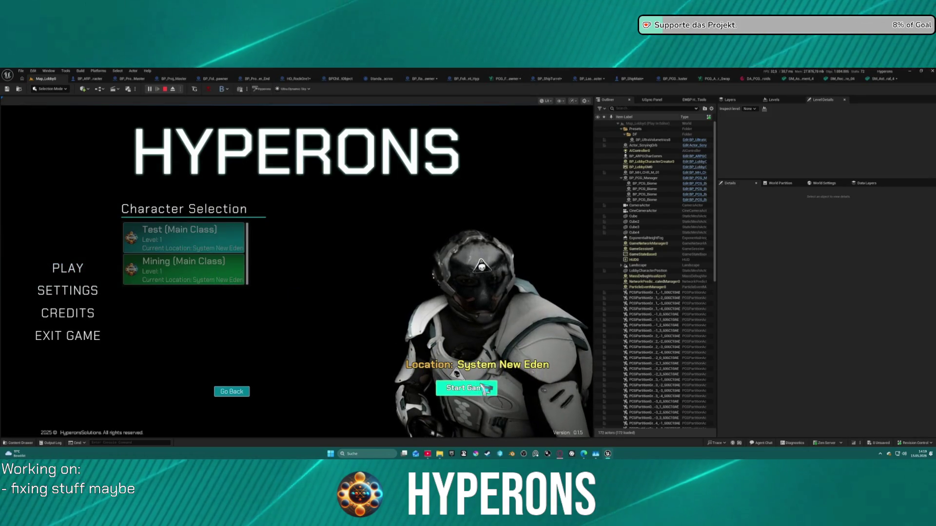
pyautogui.click(466, 388)
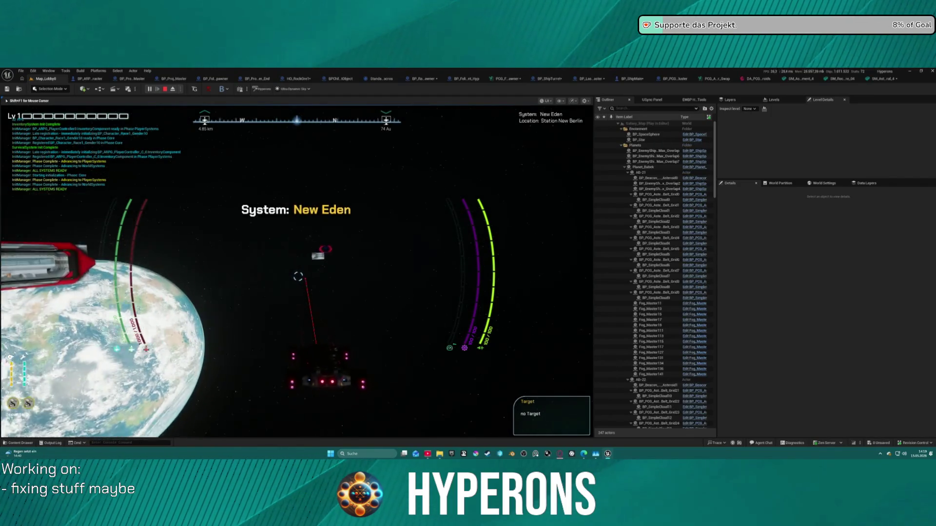
pyautogui.press('w')
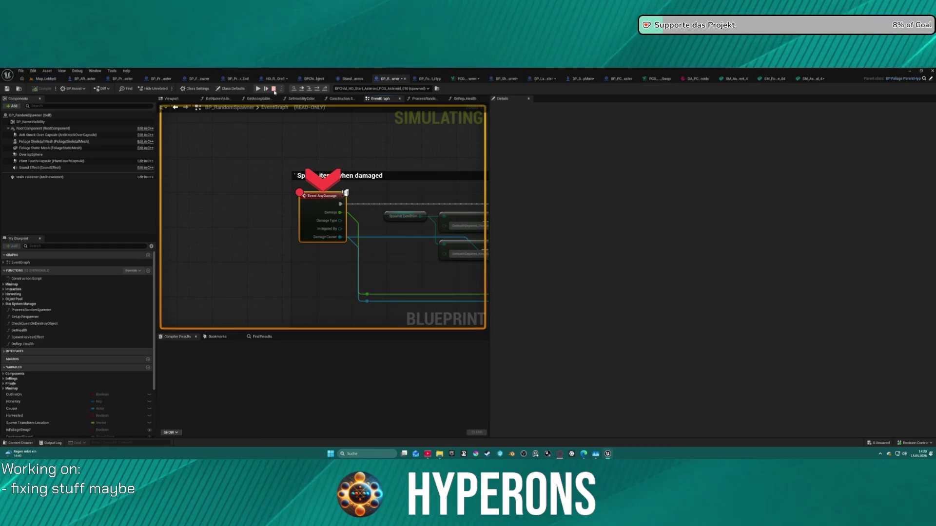
pyautogui.click(259, 88)
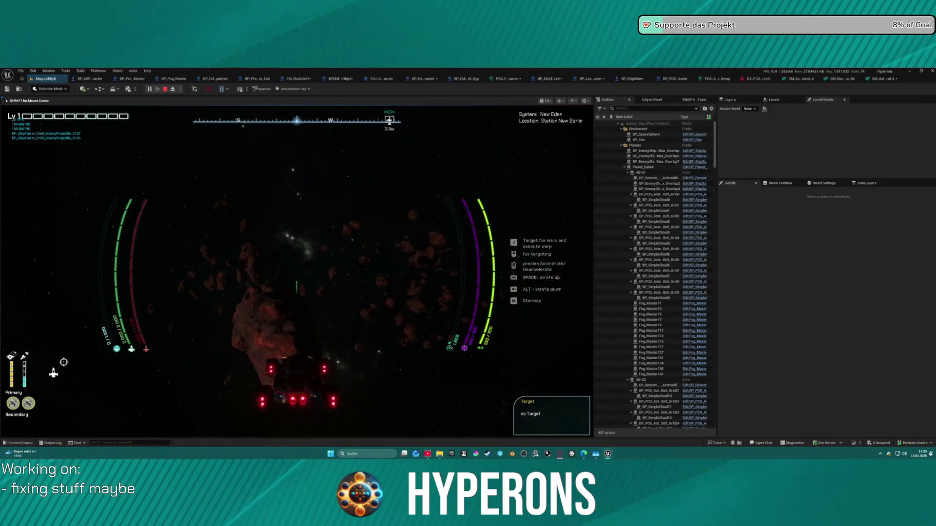
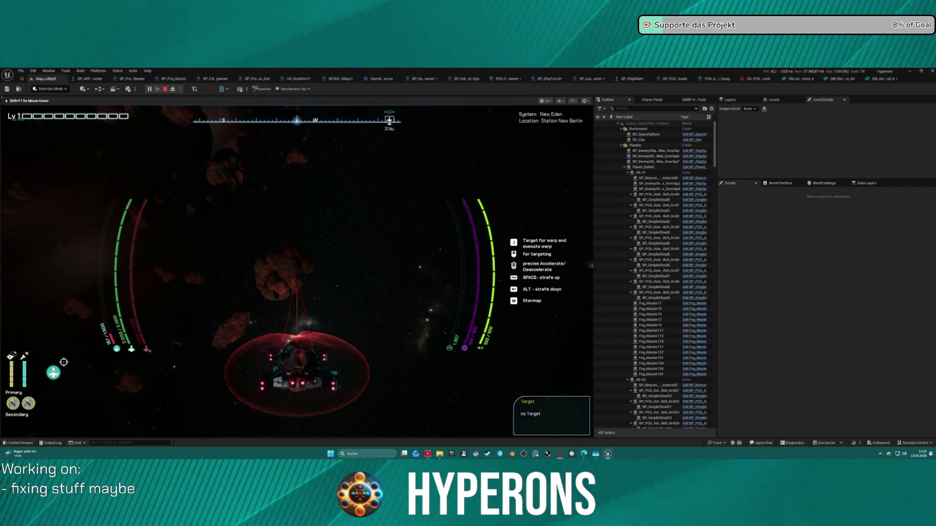
# End the play test and open a rock mesh listed in the DA_PCG asteroids data asset
pyautogui.press('Escape')
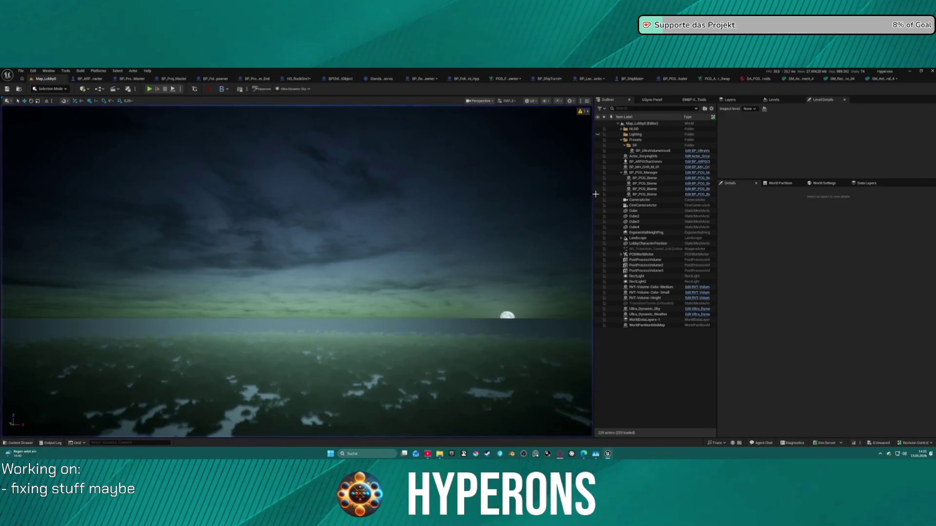
pyautogui.click(755, 78)
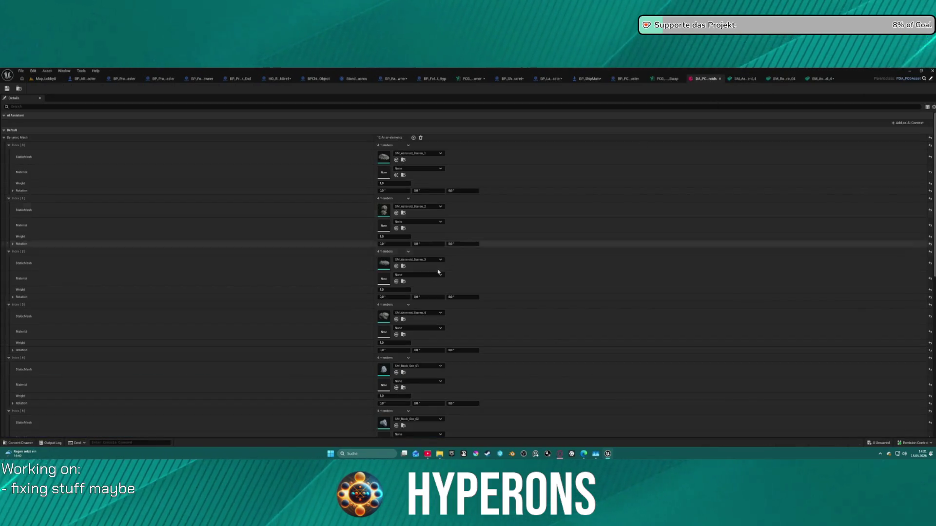
pyautogui.scroll(-5, 449, 267)
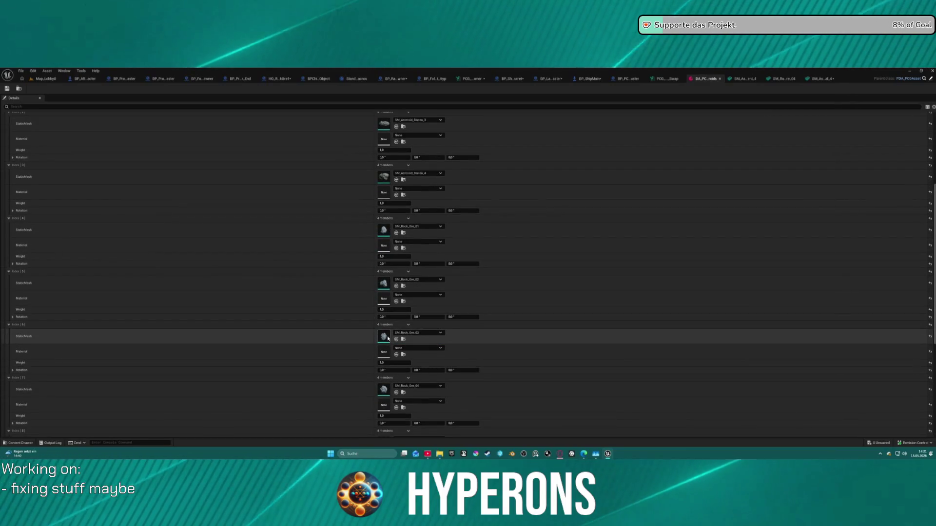
pyautogui.scroll(-2, 417, 387)
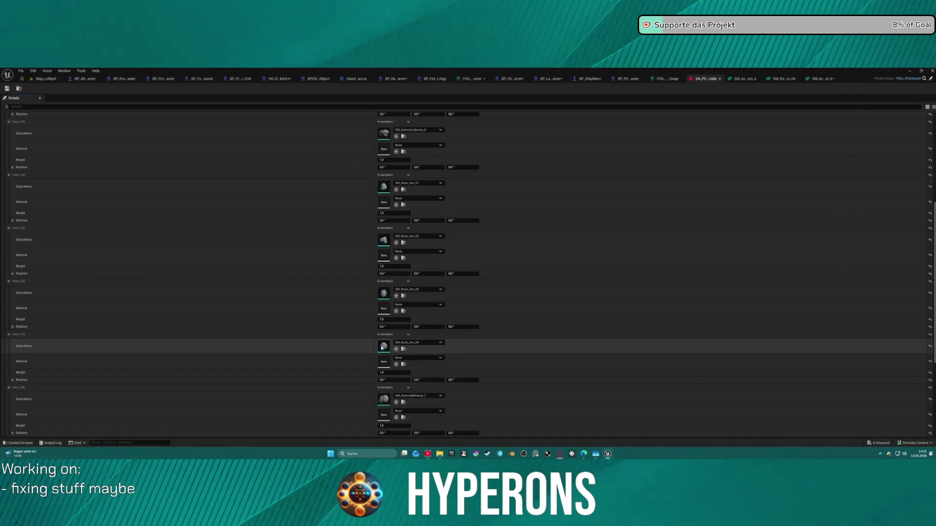
pyautogui.doubleClick(381, 348)
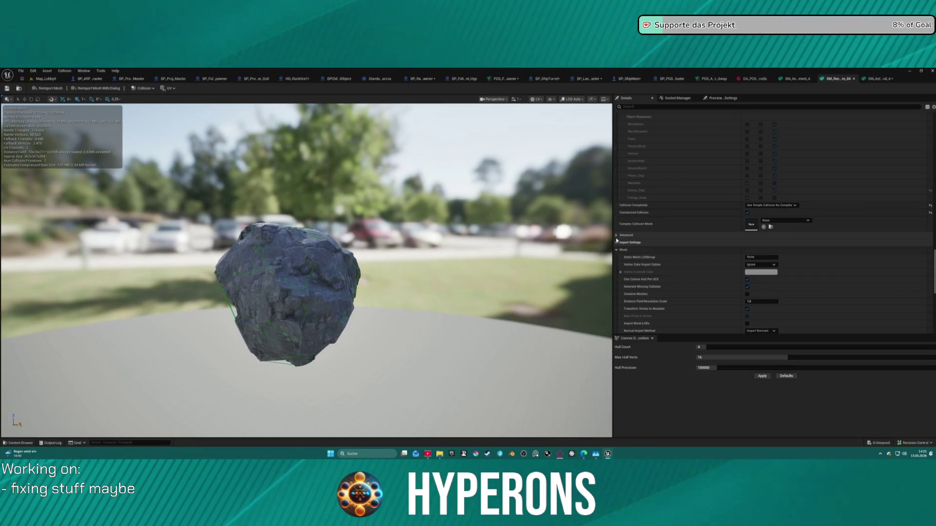
# Display the rock mesh's simple collision shapes in the Static Mesh viewport
pyautogui.hotkey('ctrl', 'space')
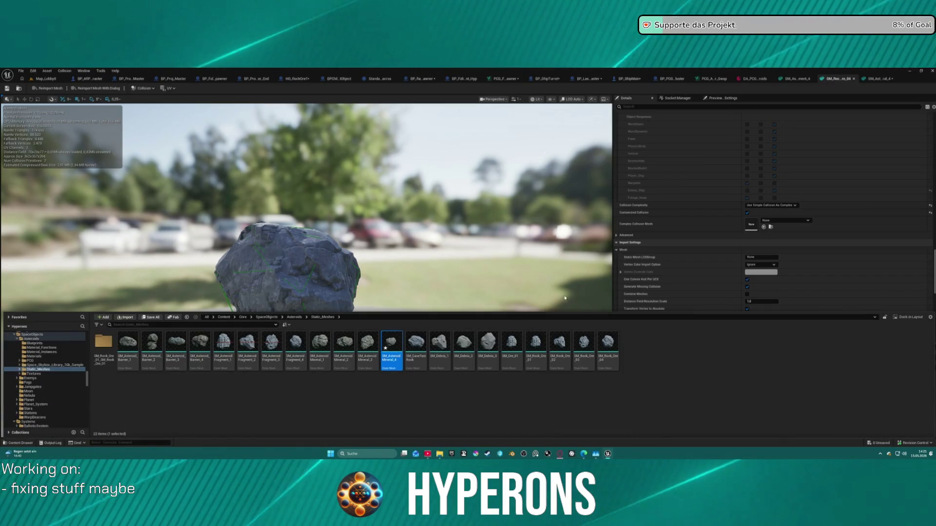
pyautogui.click(753, 79)
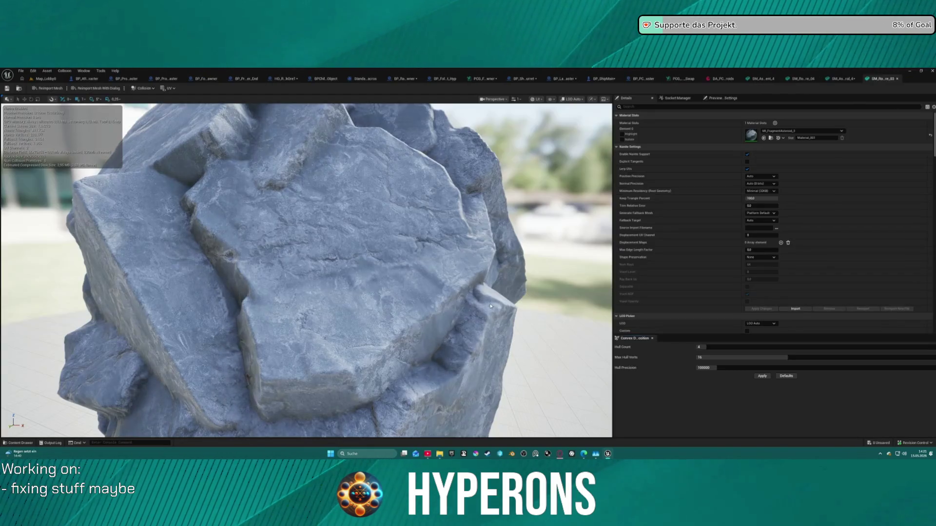
pyautogui.scroll(-15, 704, 237)
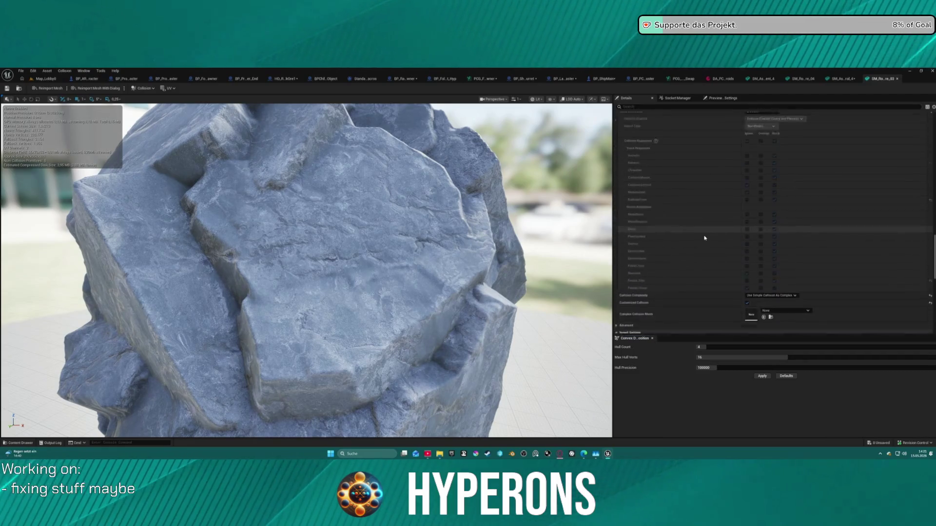
pyautogui.scroll(5, 707, 241)
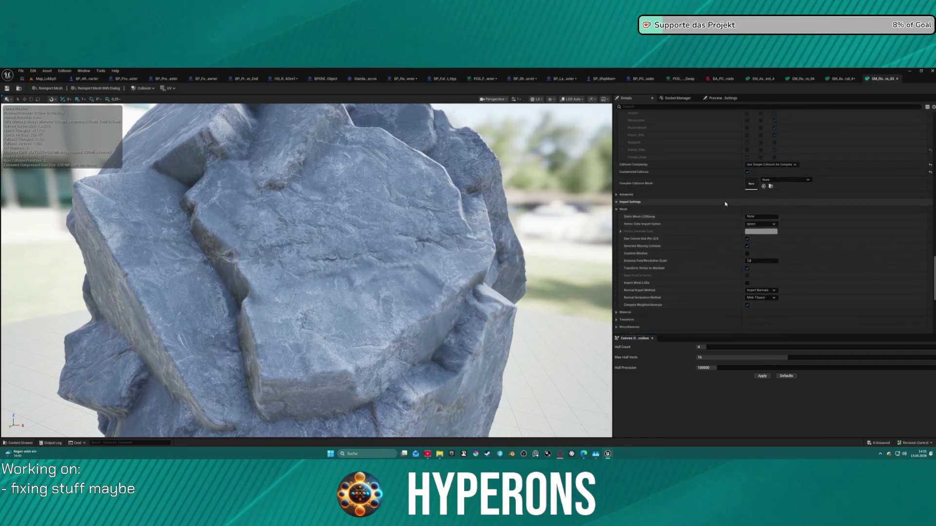
pyautogui.scroll(5, 770, 164)
pyautogui.scroll(-10, 385, 281)
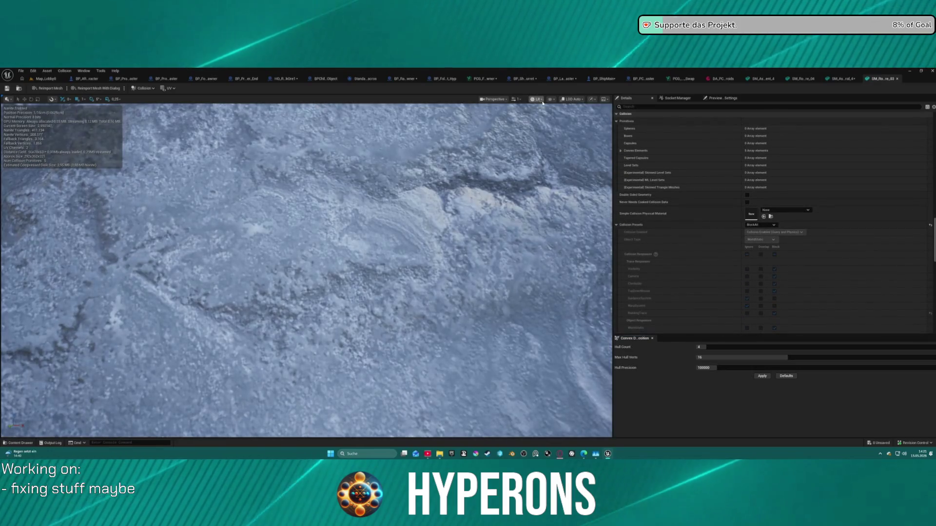
pyautogui.scroll(2, 385, 282)
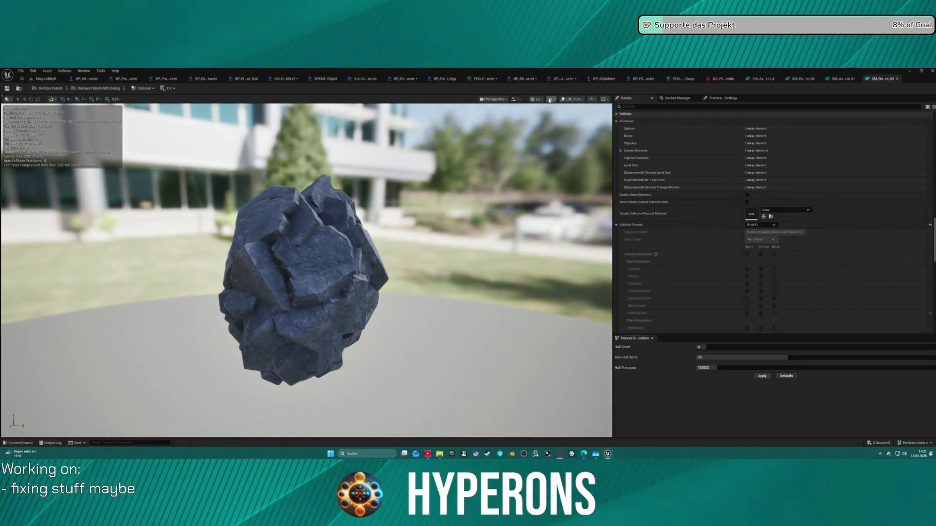
pyautogui.click(550, 100)
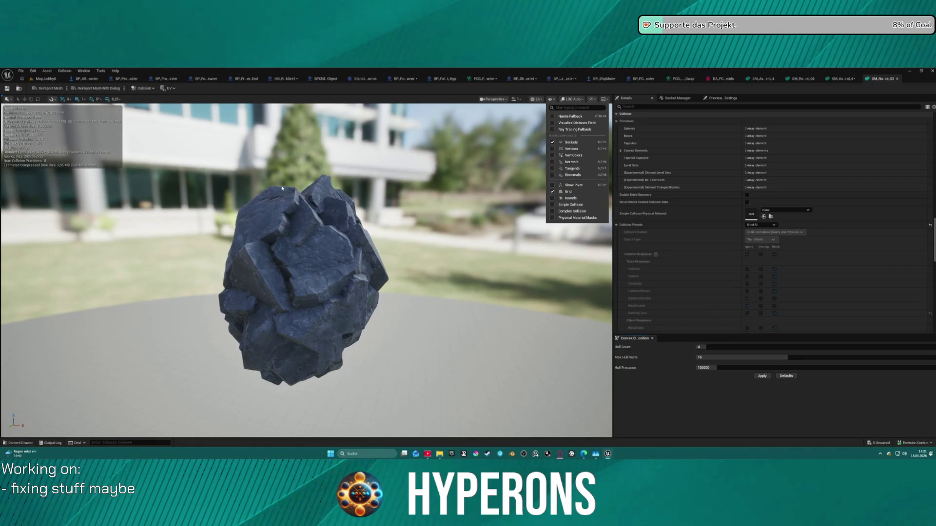
pyautogui.click(568, 207)
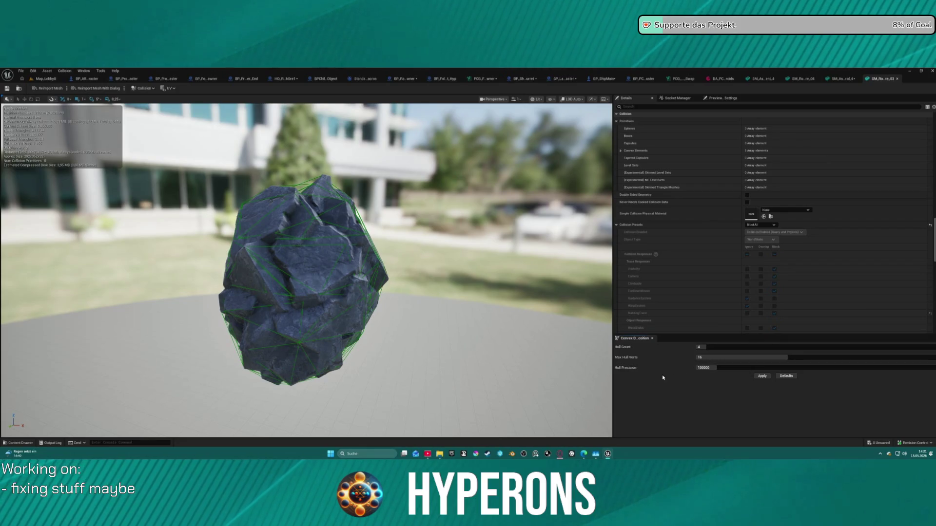
# Set convex decomposition to 37 hulls with 410000 hull precision
pyautogui.moveTo(700, 347); pyautogui.dragTo(834, 347)
pyautogui.moveTo(704, 368); pyautogui.dragTo(792, 368)
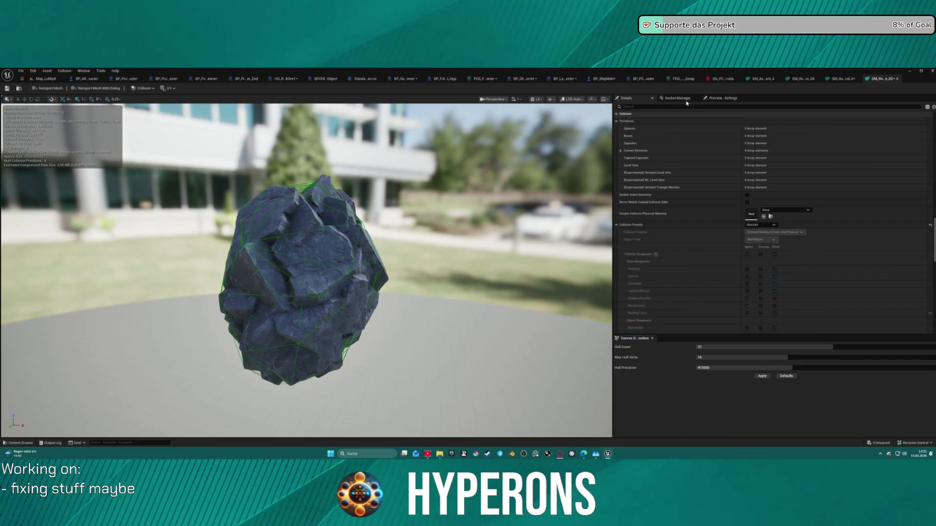
pyautogui.hotkey('ctrl', 'space')
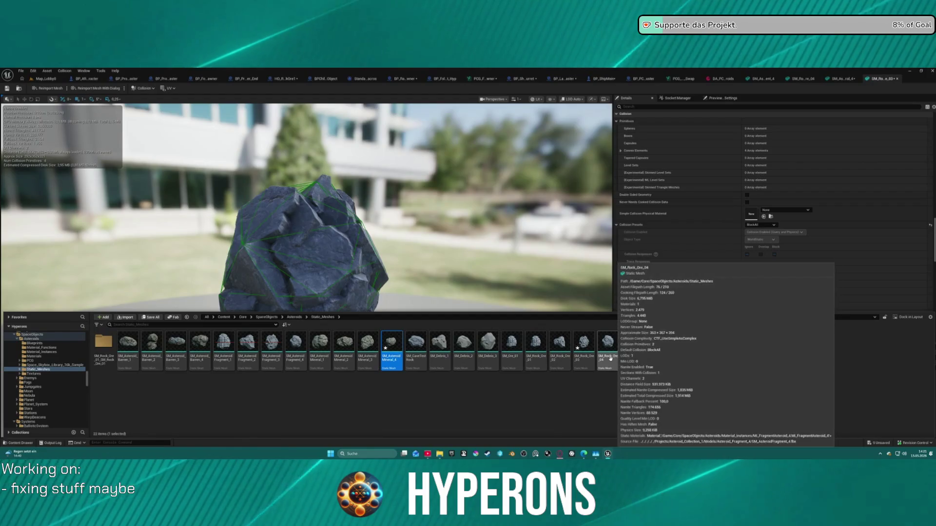
# Open SM_Rock_Ore_02 and review its collision details
pyautogui.click(553, 360)
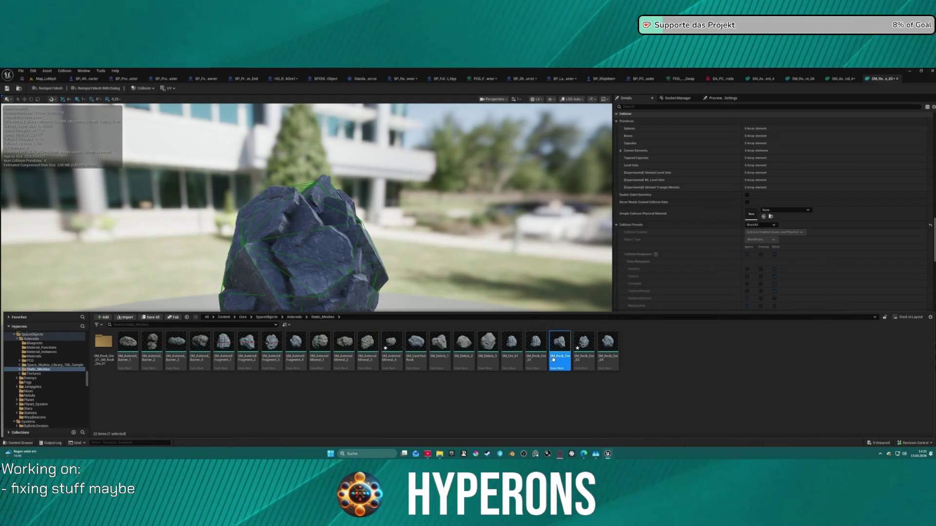
pyautogui.doubleClick(553, 360)
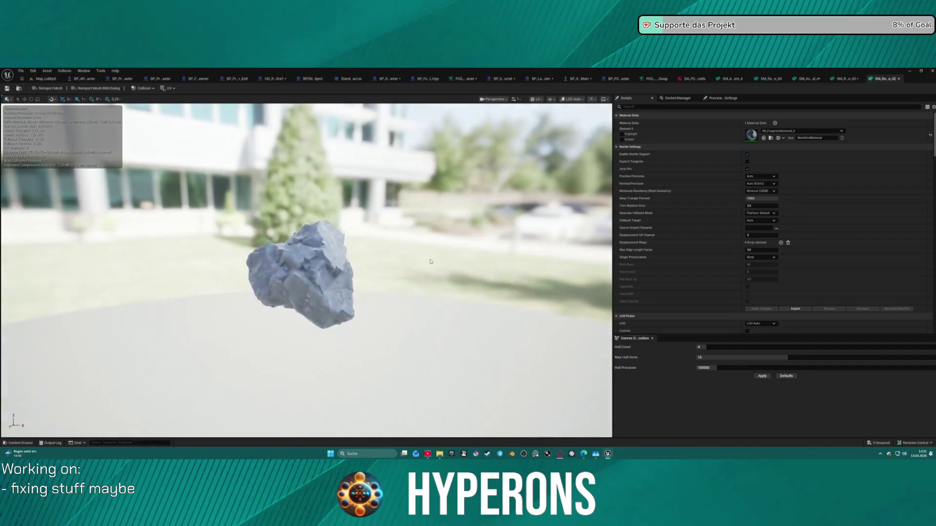
pyautogui.hotkey('ctrl', 'space')
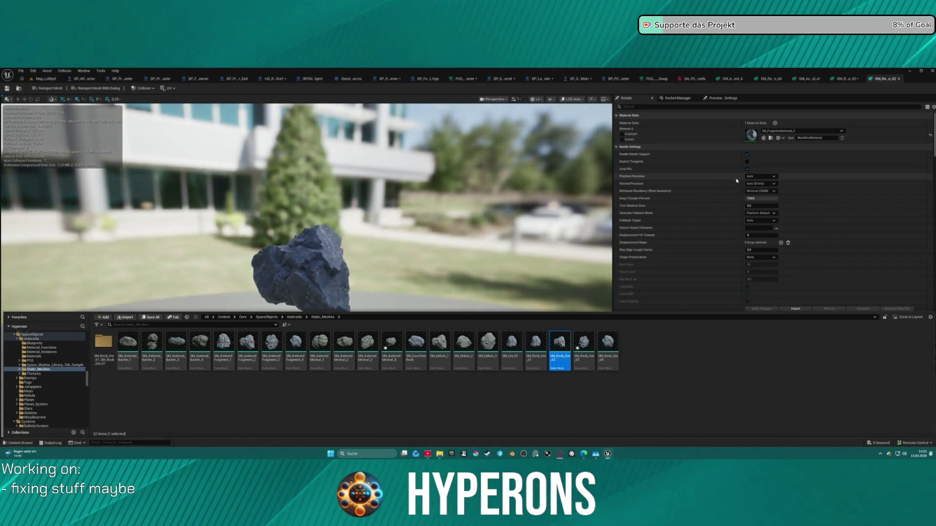
pyautogui.scroll(-10, 779, 224)
pyautogui.scroll(-8, 780, 229)
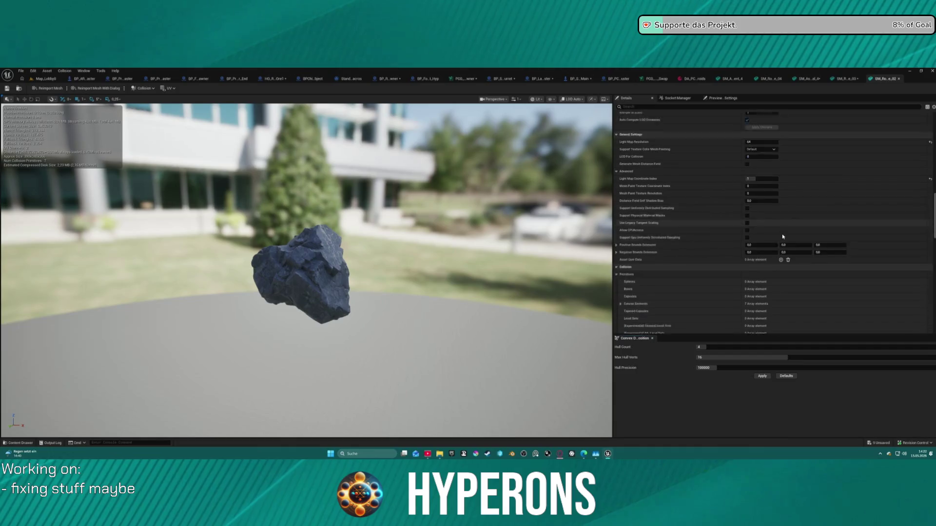
pyautogui.scroll(-6, 774, 233)
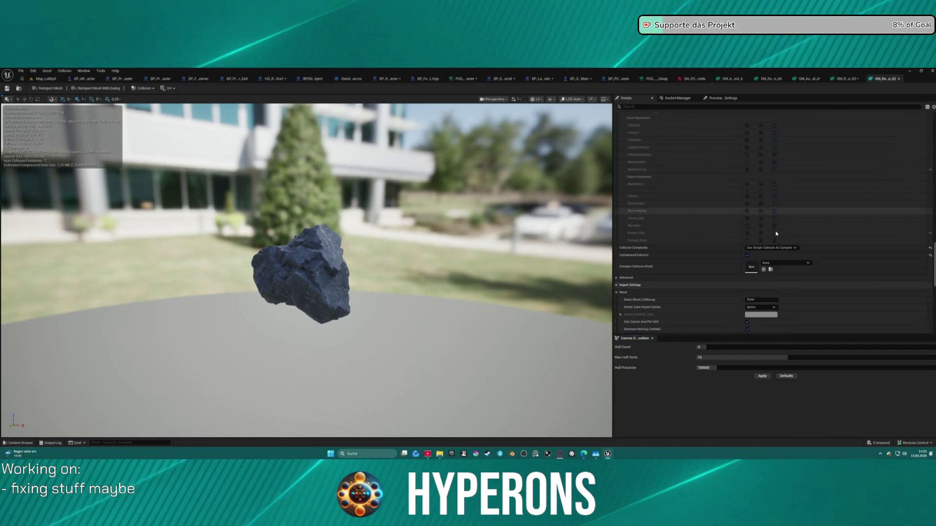
pyautogui.hotkey('ctrl', 'space')
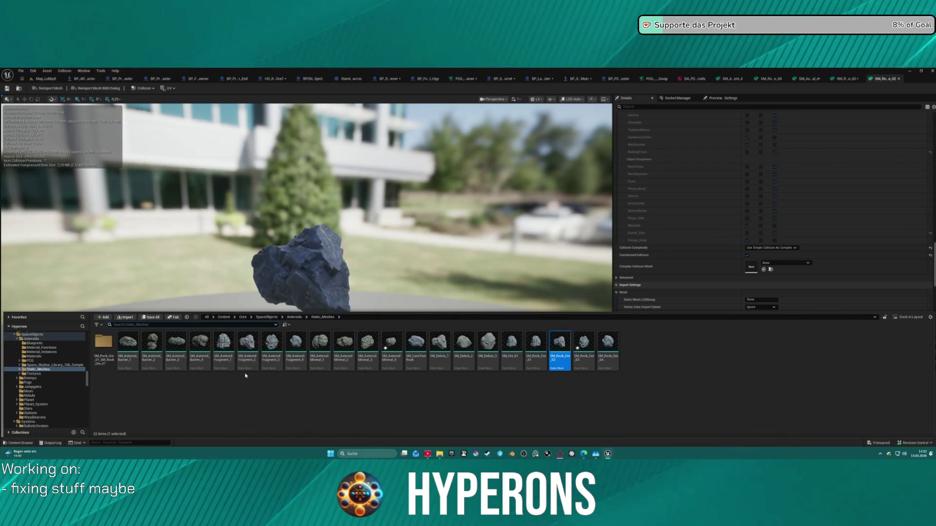
# Open SM_Asteroid_Fragment_4 and compare collision settings across the open rock mesh tabs
pyautogui.doubleClick(299, 347)
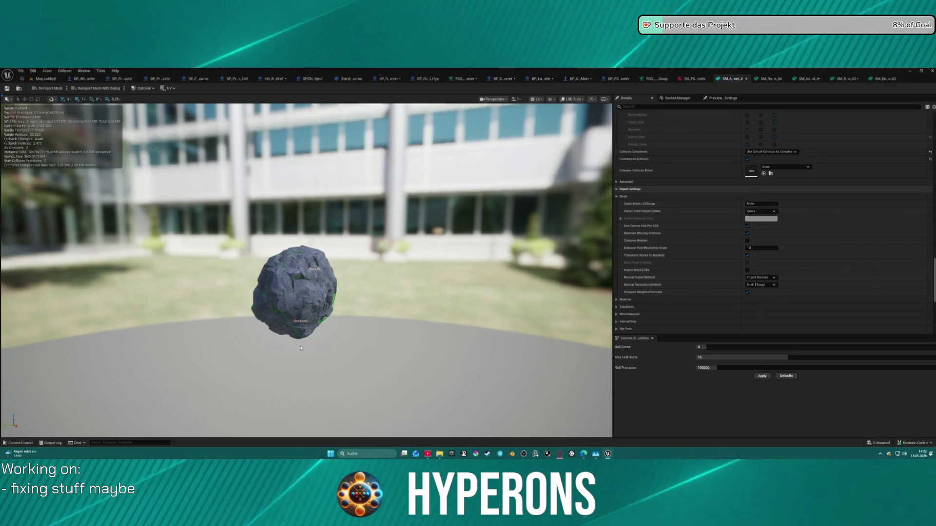
pyautogui.scroll(10, 801, 180)
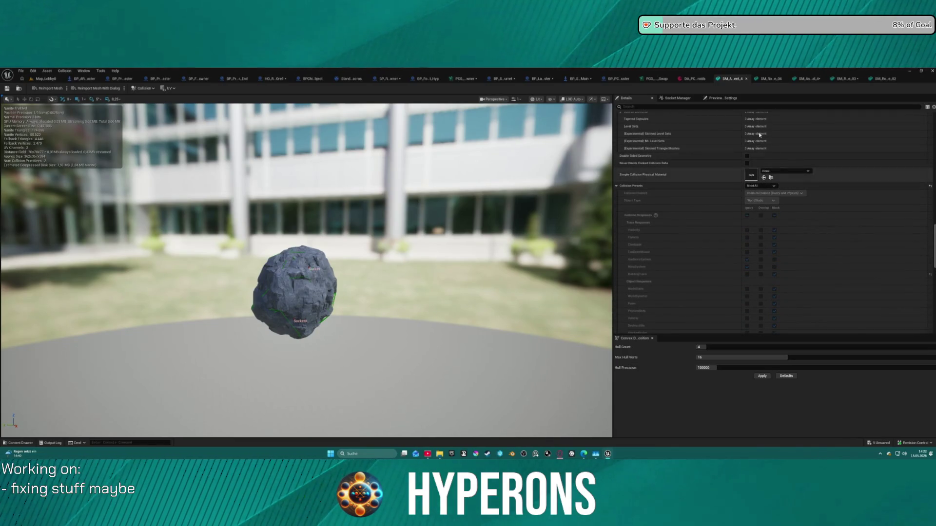
pyautogui.click(765, 80)
pyautogui.scroll(5, 800, 192)
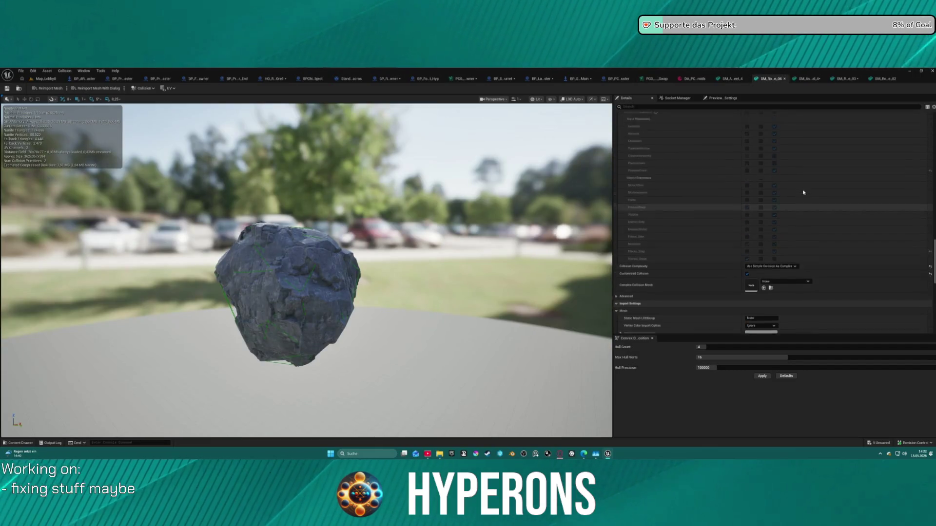
pyautogui.click(809, 79)
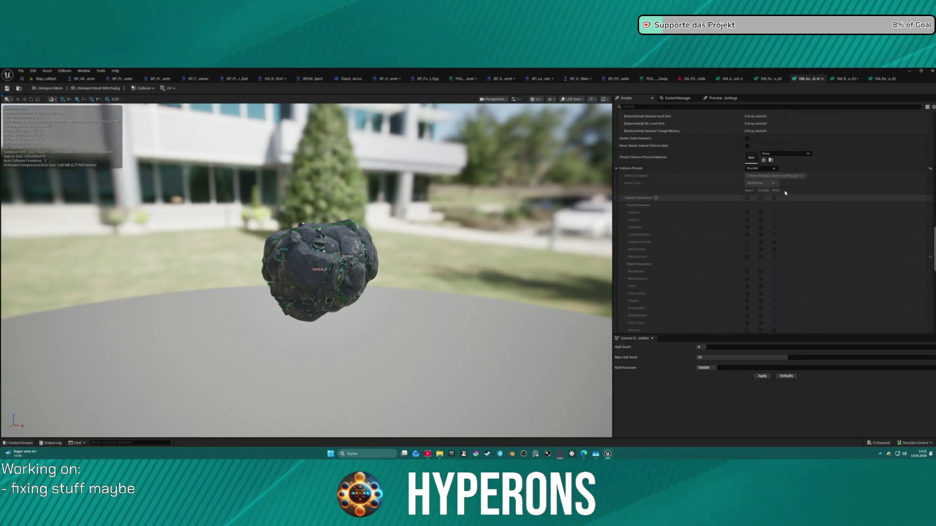
pyautogui.scroll(2, 829, 200)
pyautogui.click(883, 78)
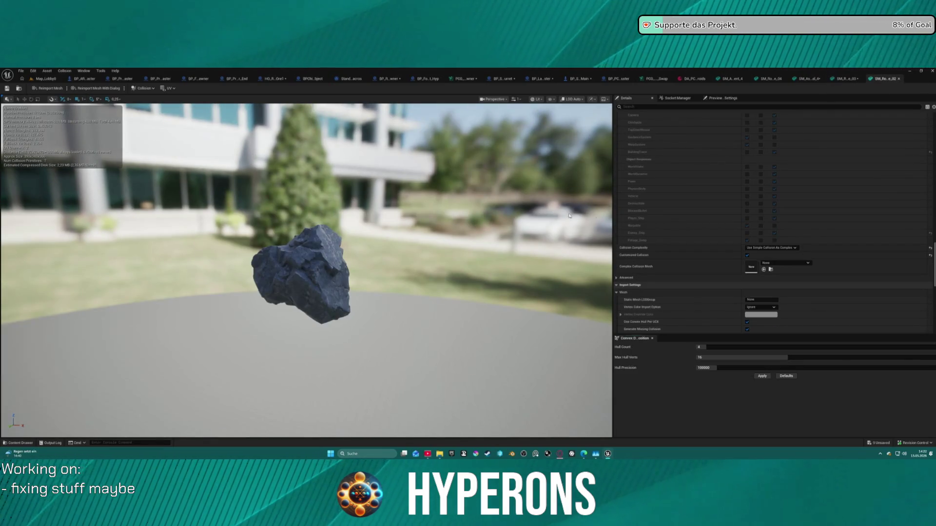
pyautogui.scroll(5, 752, 224)
pyautogui.hotkey('ctrl', 'space')
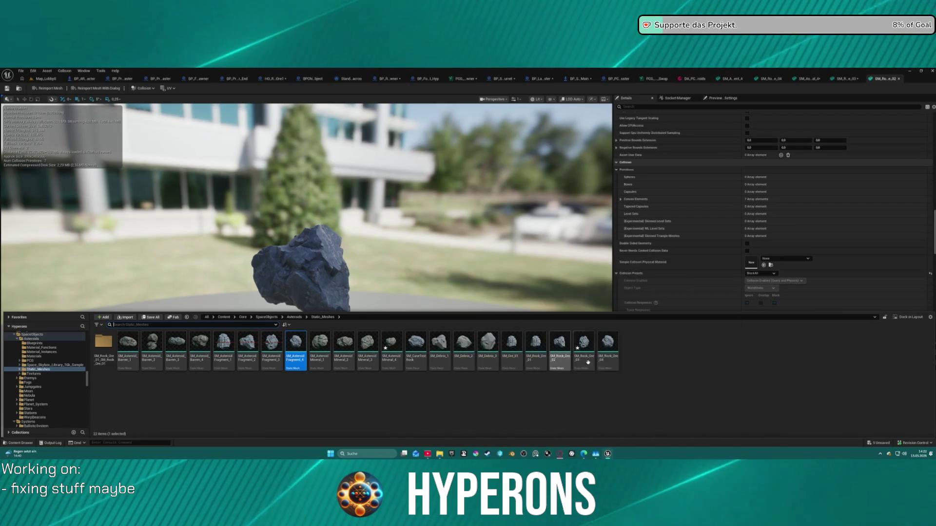
# Return to the PCG data asset and open SM_AsteroidMineral_3 from its mesh list
pyautogui.click(690, 79)
pyautogui.scroll(6, 492, 235)
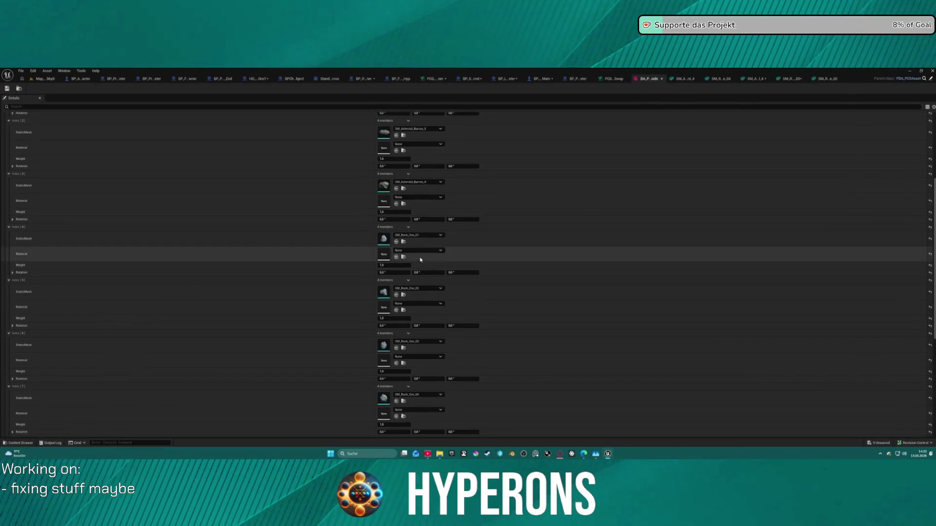
pyautogui.scroll(-5, 421, 260)
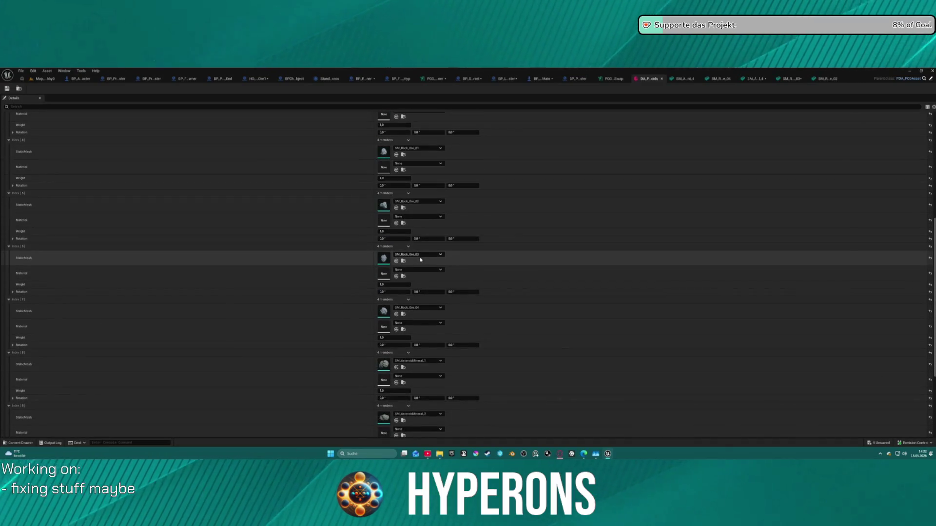
pyautogui.scroll(-2, 421, 259)
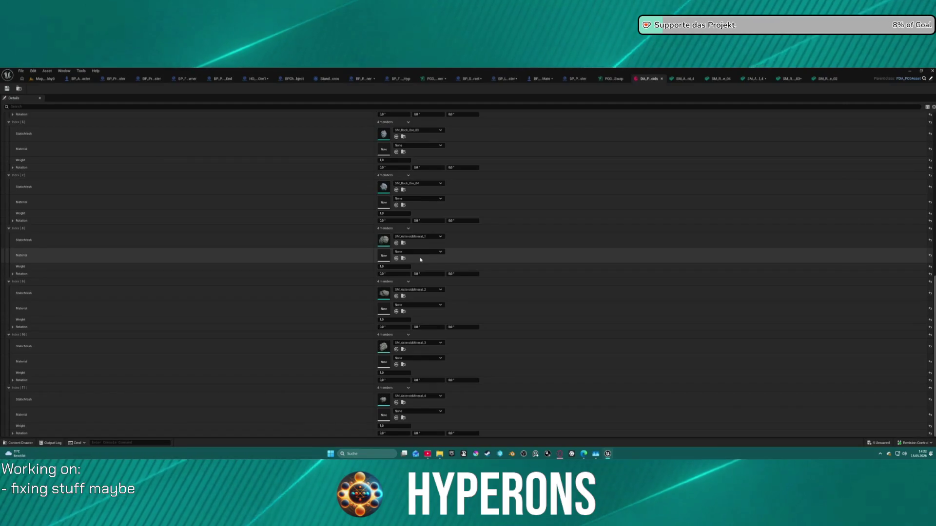
pyautogui.scroll(-1, 420, 260)
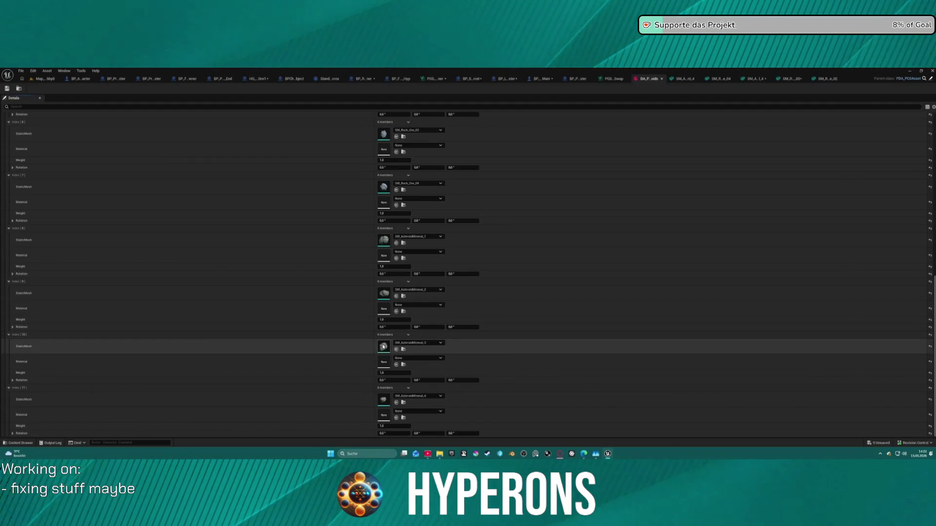
pyautogui.doubleClick(383, 347)
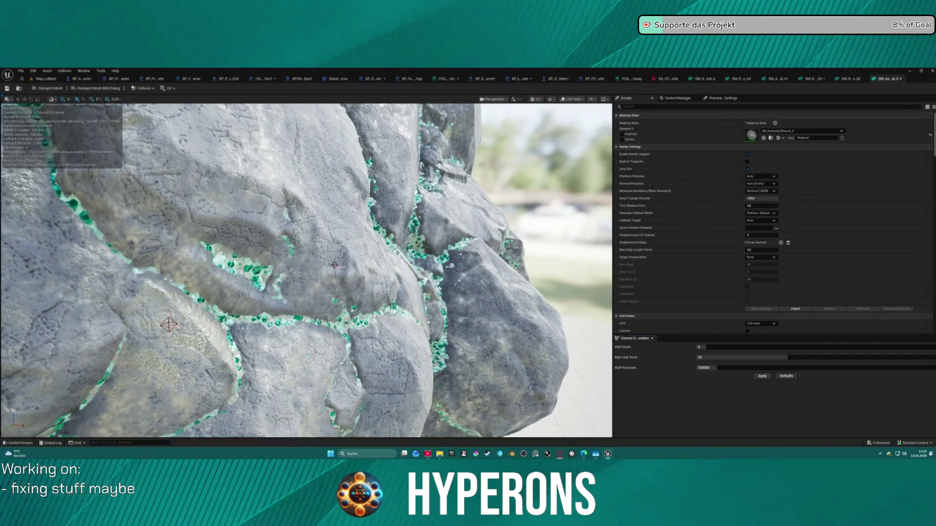
# Set the rock's Collision Complexity to Use Simple Collision As Complex
pyautogui.scroll(-10, 712, 244)
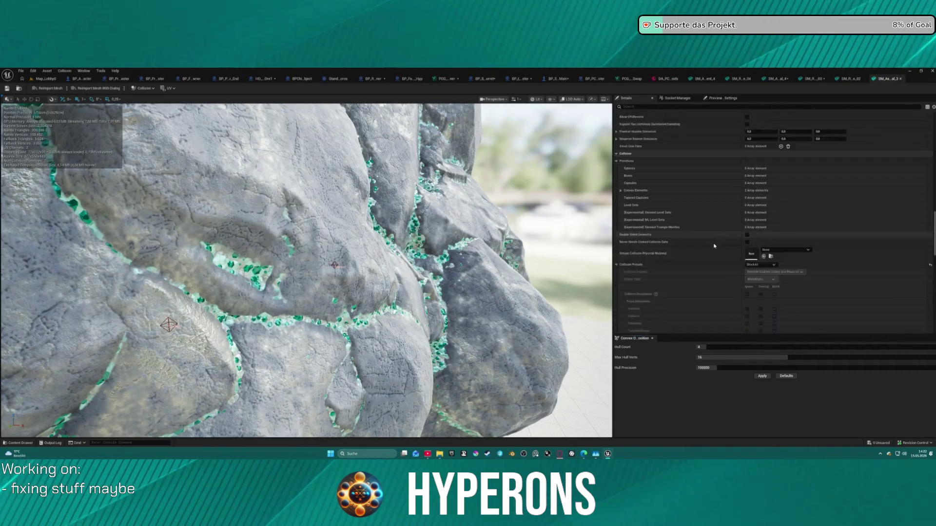
pyautogui.scroll(-8, 714, 246)
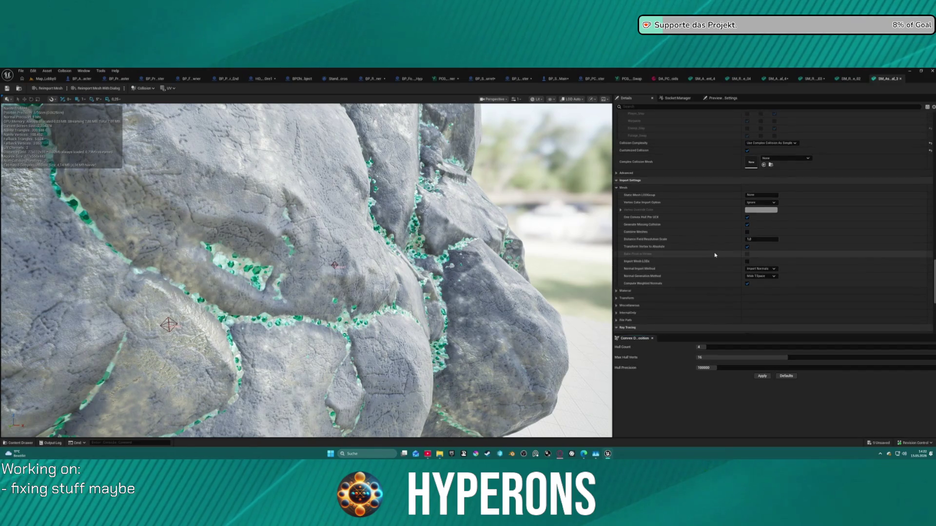
pyautogui.scroll(1, 874, 152)
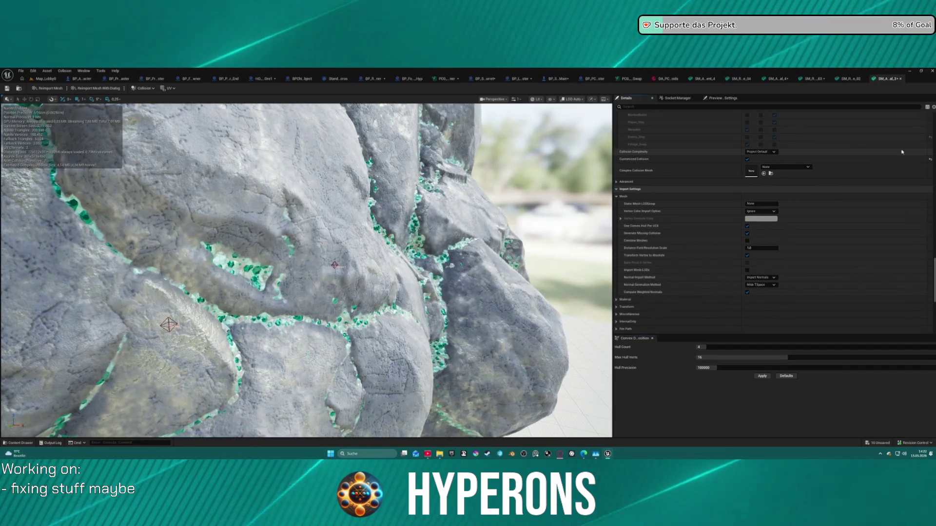
pyautogui.click(931, 152)
pyautogui.click(759, 152)
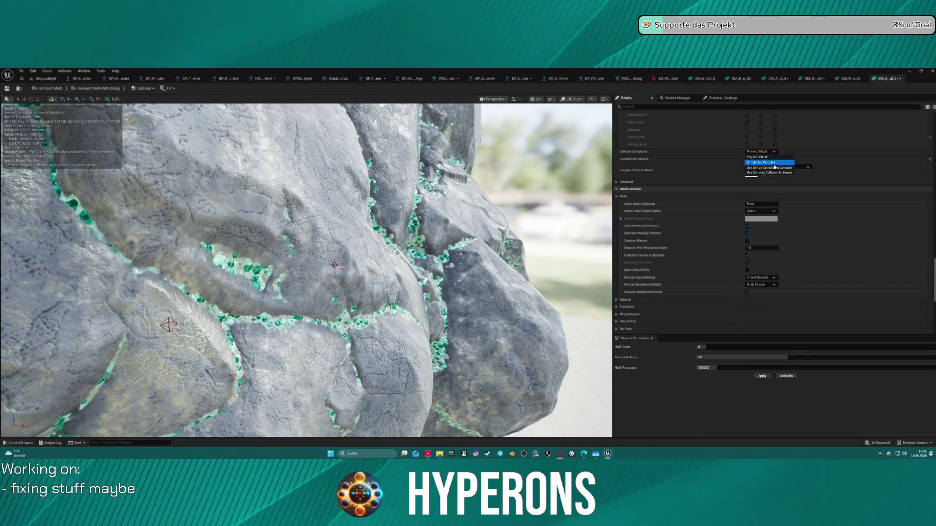
pyautogui.click(775, 167)
pyautogui.click(770, 152)
pyautogui.click(769, 169)
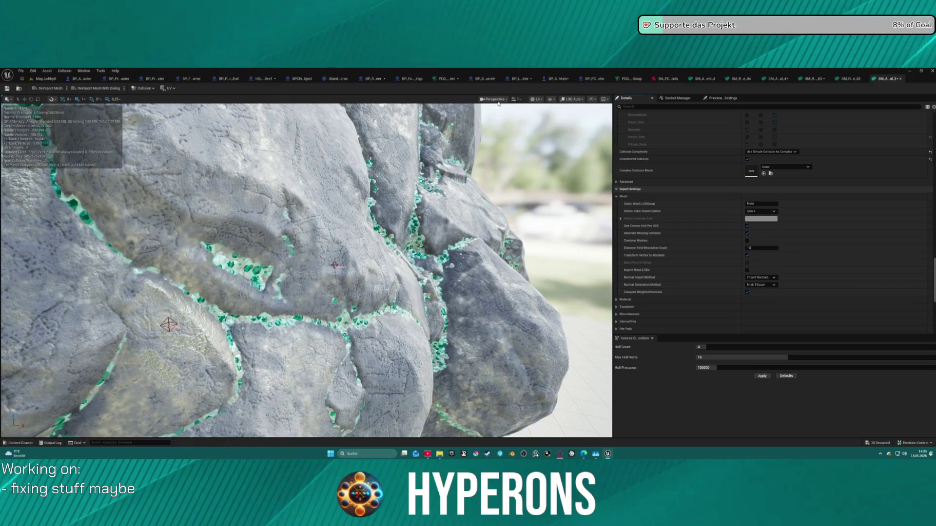
# Display the simple collision, save the mesh, and return to the PCG graph
pyautogui.click(551, 98)
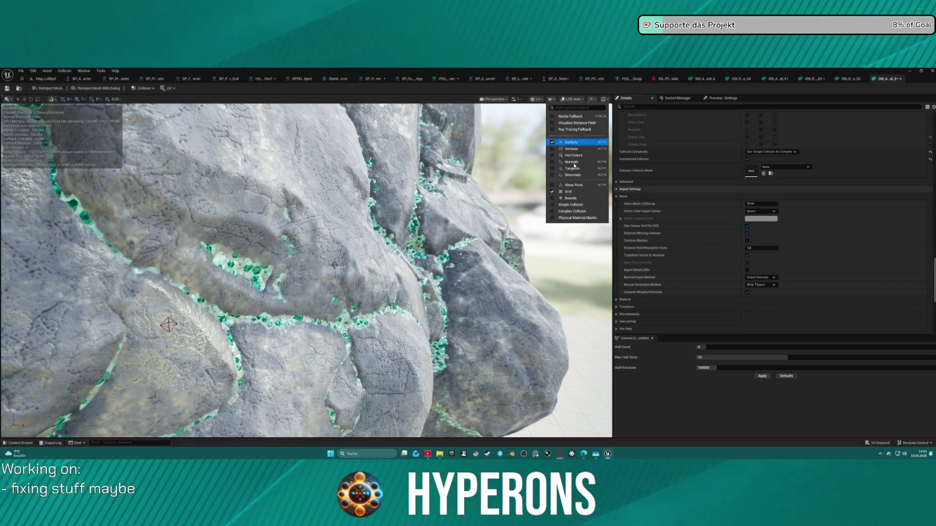
pyautogui.click(569, 206)
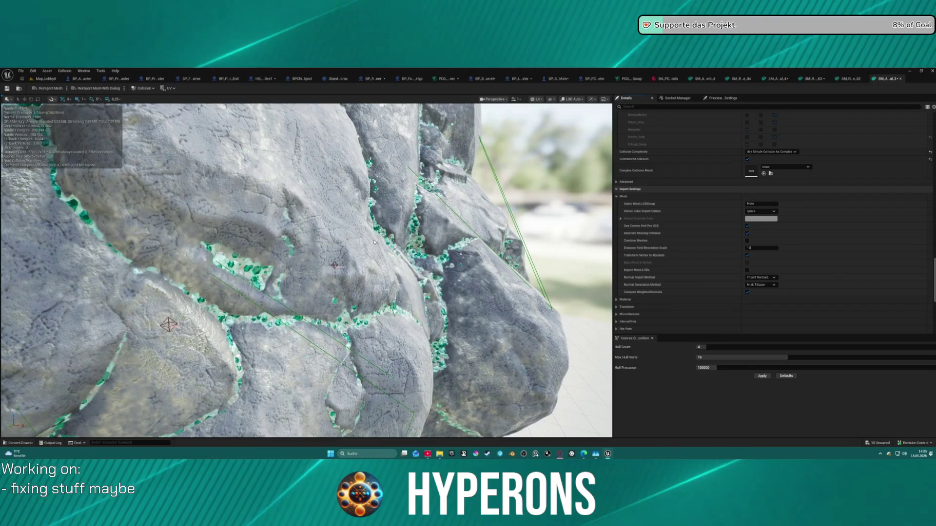
pyautogui.scroll(-5, 377, 248)
pyautogui.scroll(5, 377, 248)
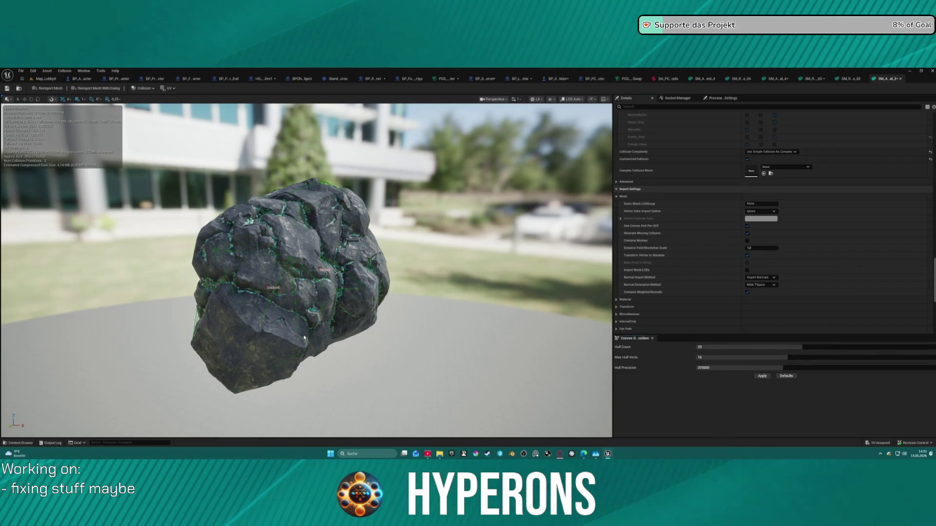
pyautogui.hotkey('ctrl', 's')
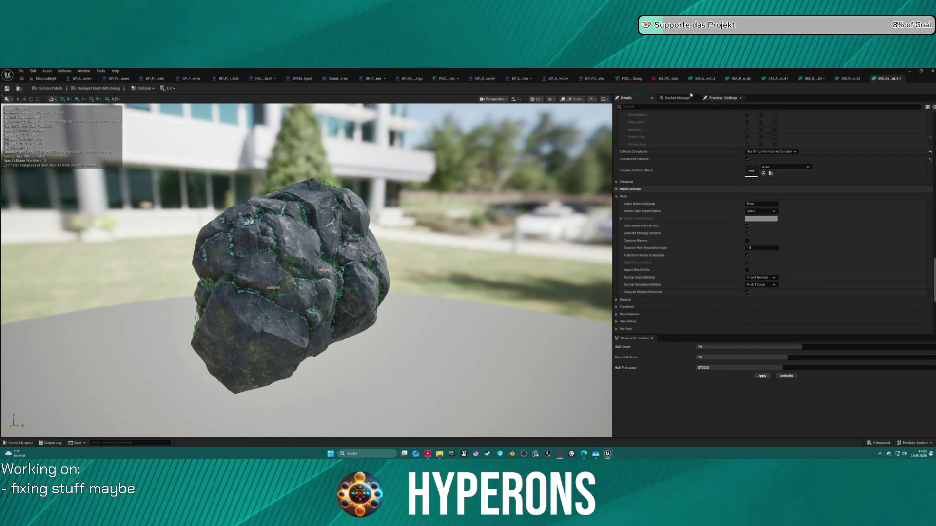
pyautogui.click(634, 81)
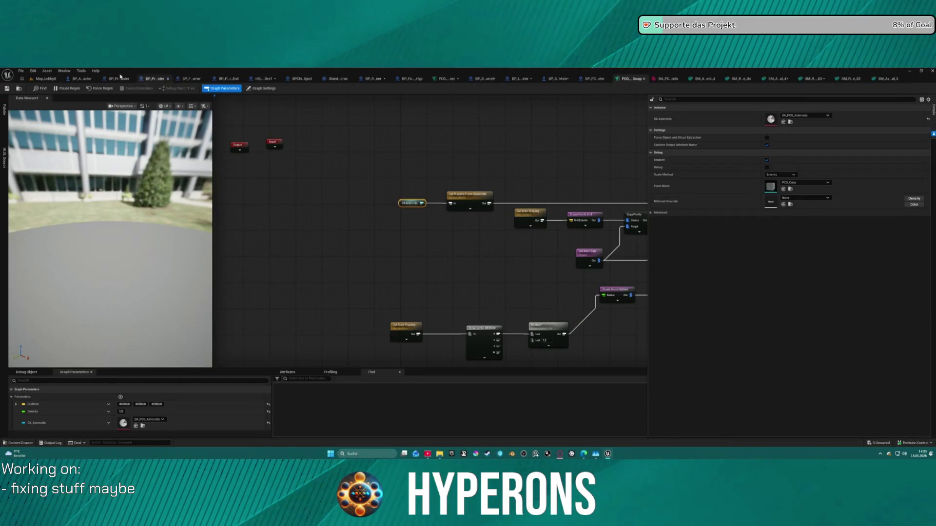
# Load Star_System_NewEden from Recent Levels via the lobby map, then collapse Planet_Babek
pyautogui.click(45, 79)
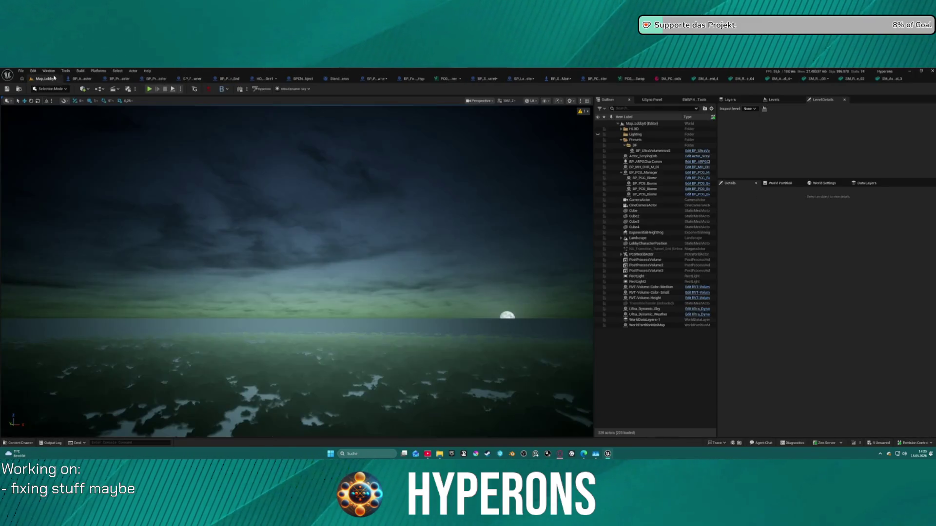
pyautogui.click(29, 70)
pyautogui.click(21, 71)
pyautogui.click(21, 70)
pyautogui.moveTo(46, 110)
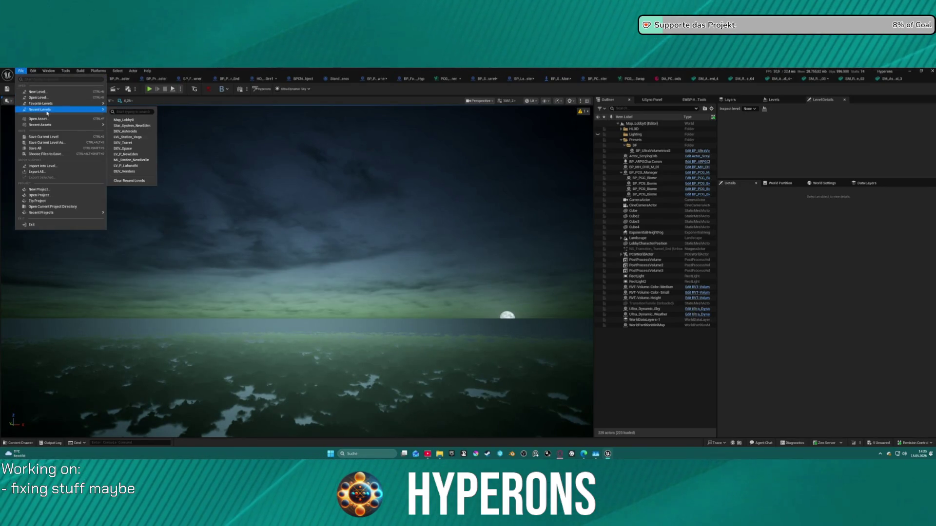
pyautogui.click(135, 126)
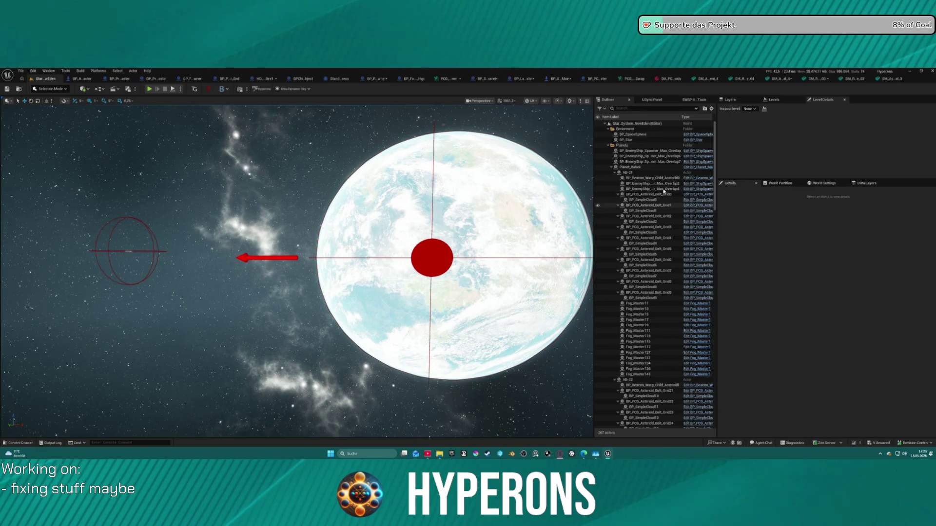
pyautogui.click(612, 167)
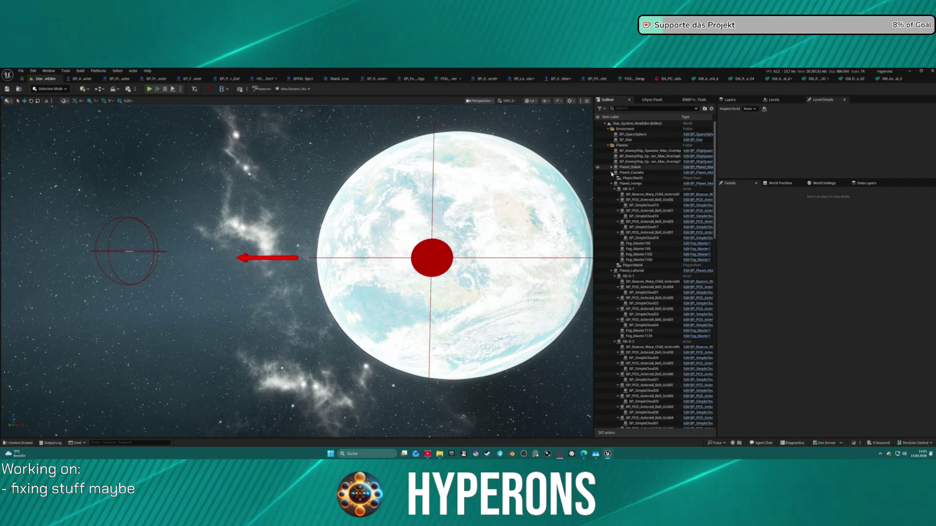
# Locate and frame BP_PCG_AsteroidSpline2_PCGStamp under Planet_Laharati in the Outliner
pyautogui.click(611, 178)
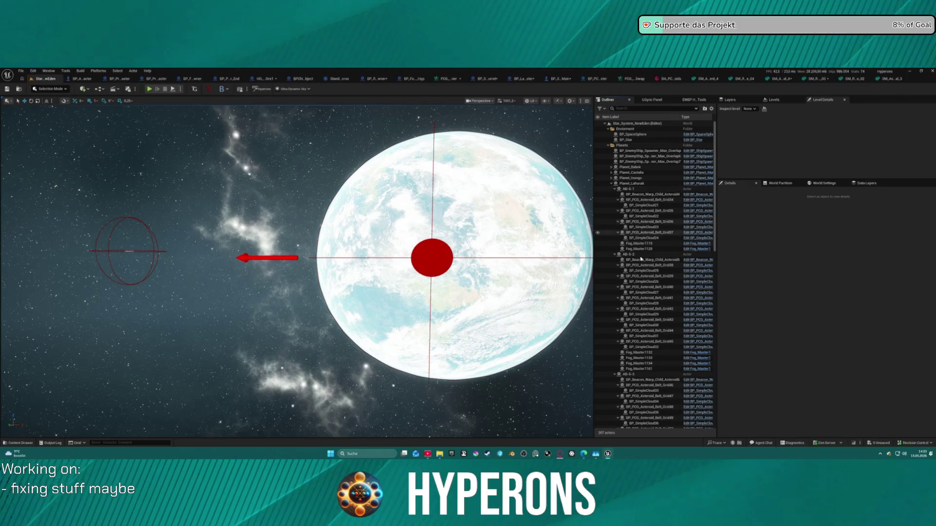
pyautogui.scroll(-5, 641, 259)
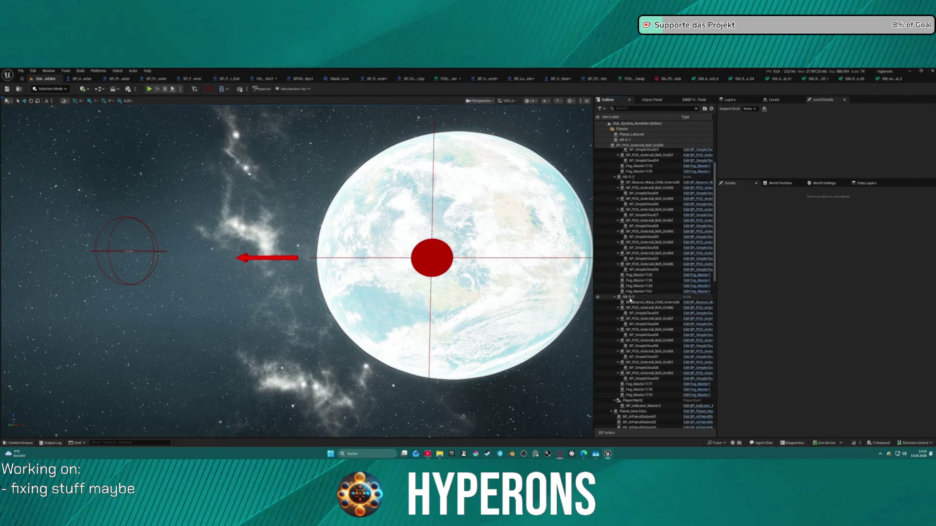
pyautogui.scroll(-15, 634, 318)
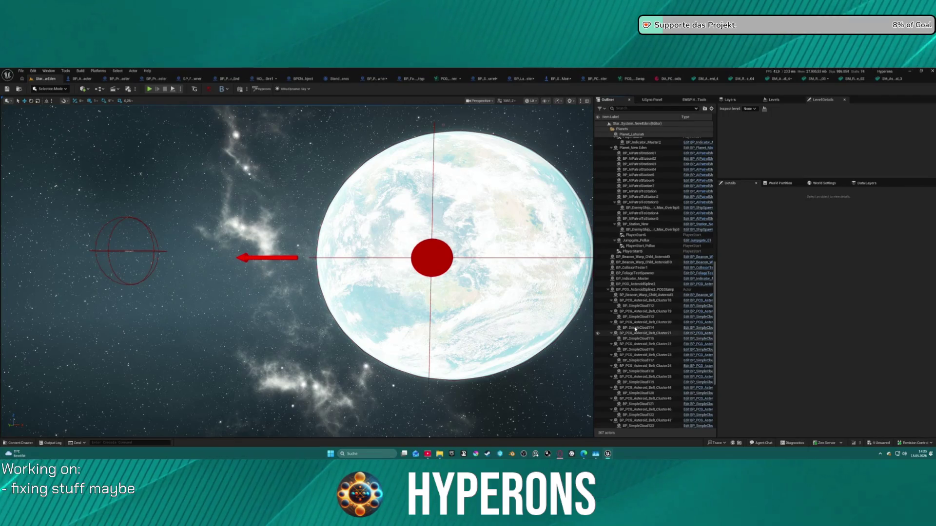
pyautogui.click(637, 291)
pyautogui.press('f')
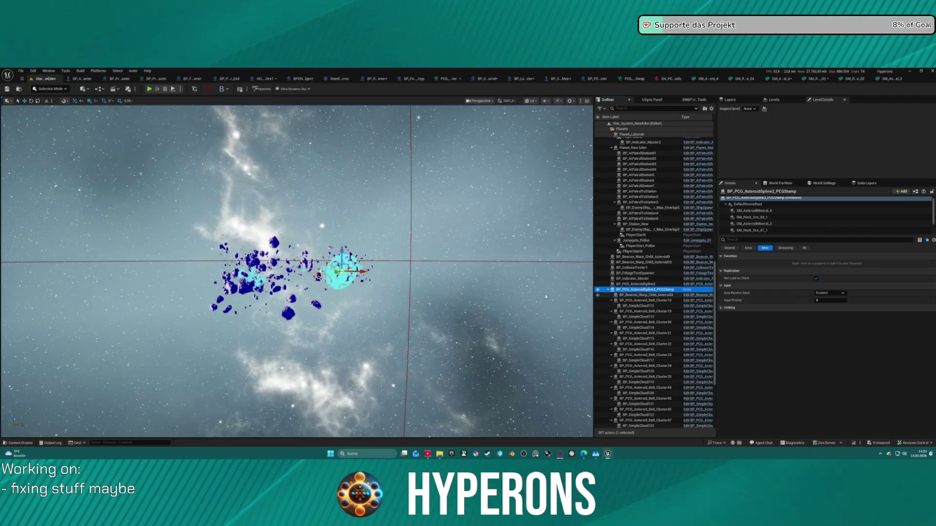
# Delete the stamp actor, confirm, then undo the deletion
pyautogui.press('Delete')
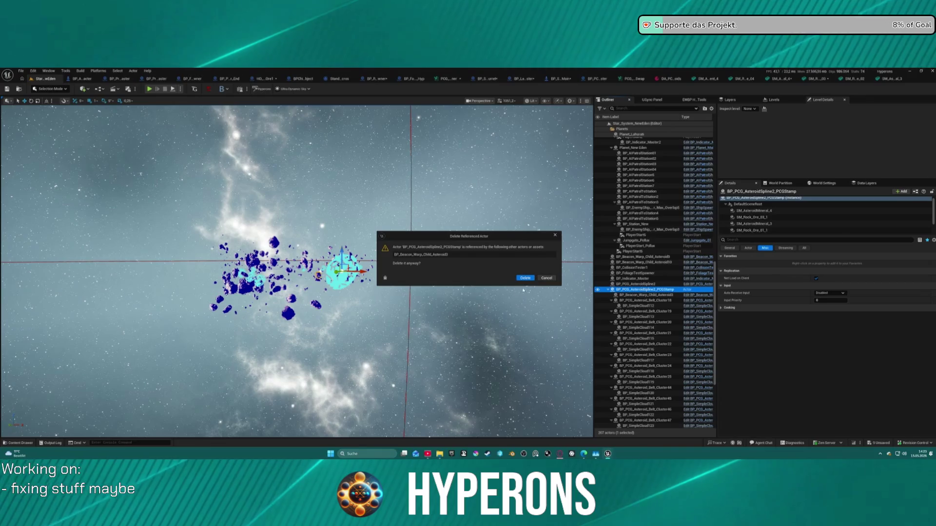
pyautogui.click(525, 278)
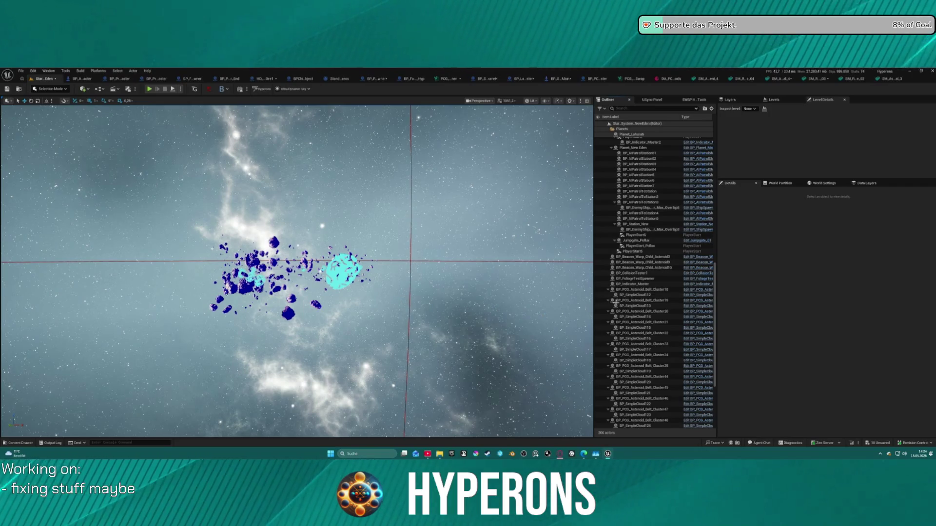
pyautogui.hotkey('ctrl', 'z')
# Run 04_CleanUpPCG and 01_Generate PCG on BP_PCG_AsteroidSpline2, then frame the belt and select Cluster9
pyautogui.click(629, 284)
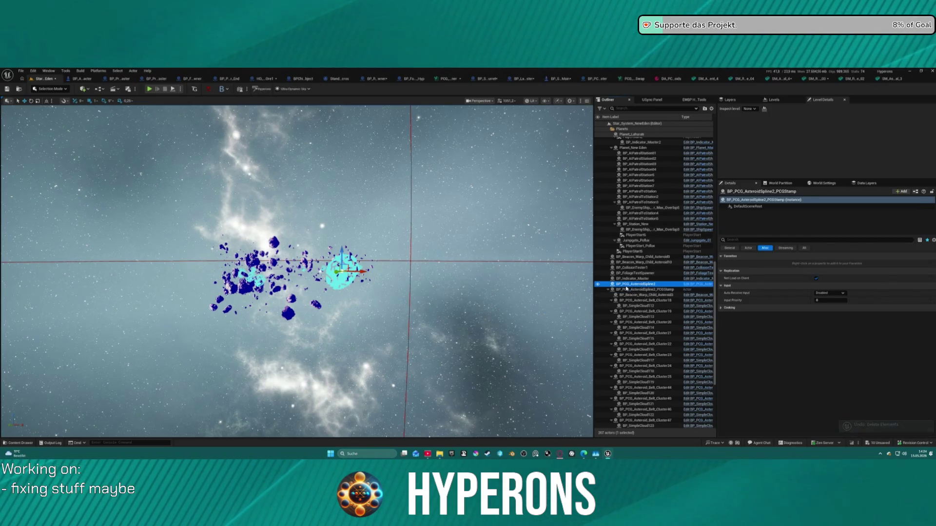
pyautogui.click(854, 361)
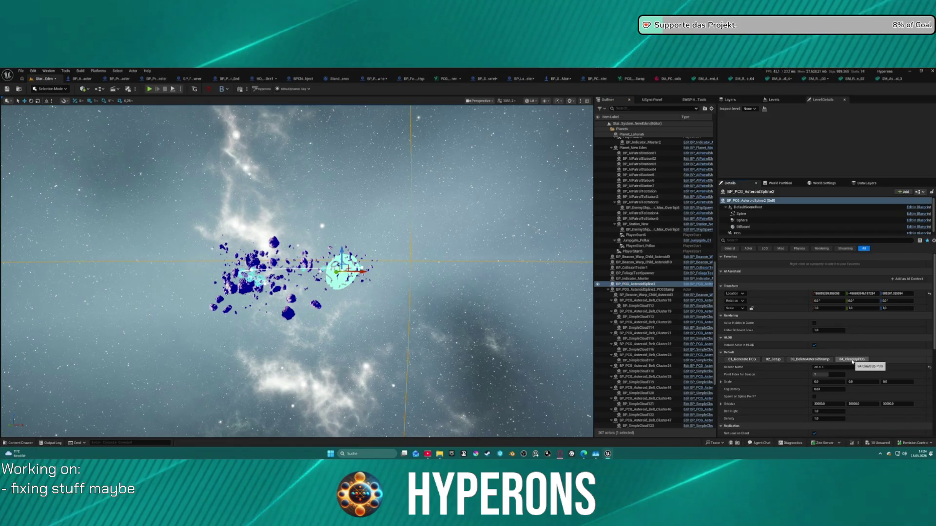
pyautogui.click(806, 359)
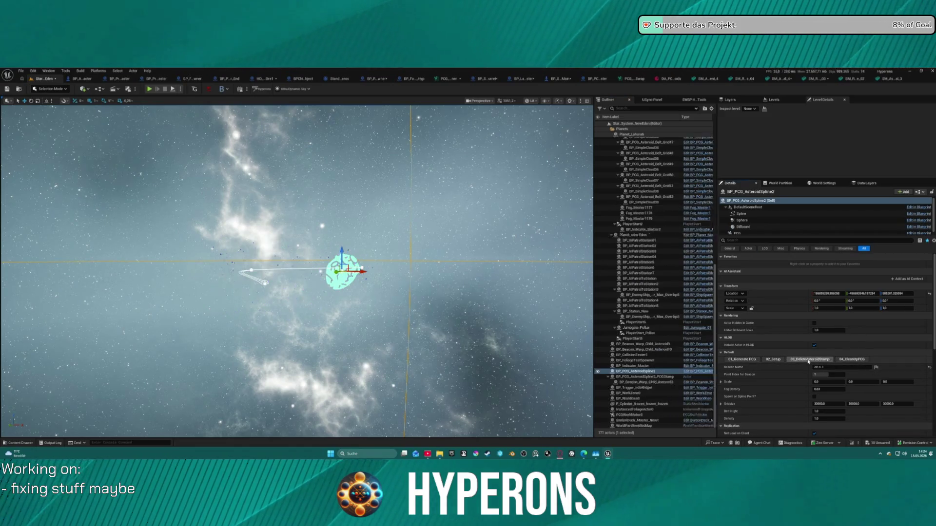
pyautogui.click(745, 359)
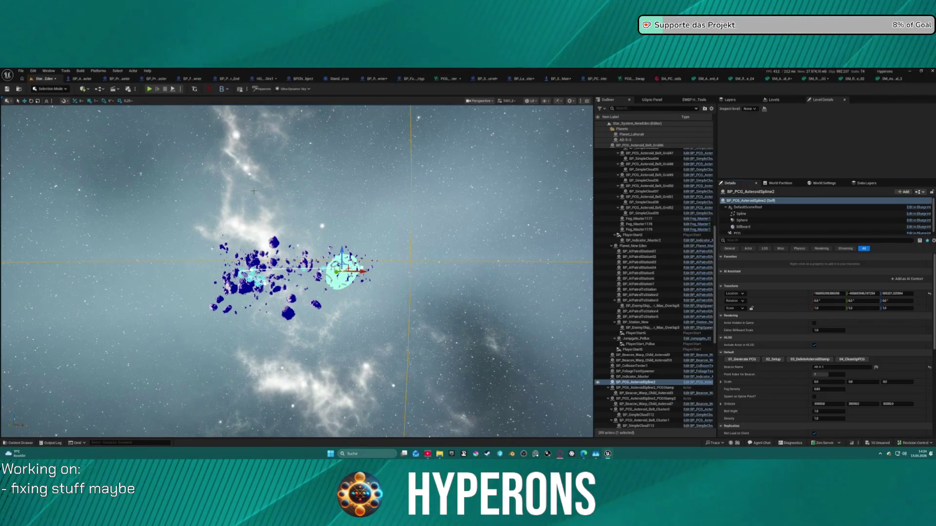
pyautogui.press('f')
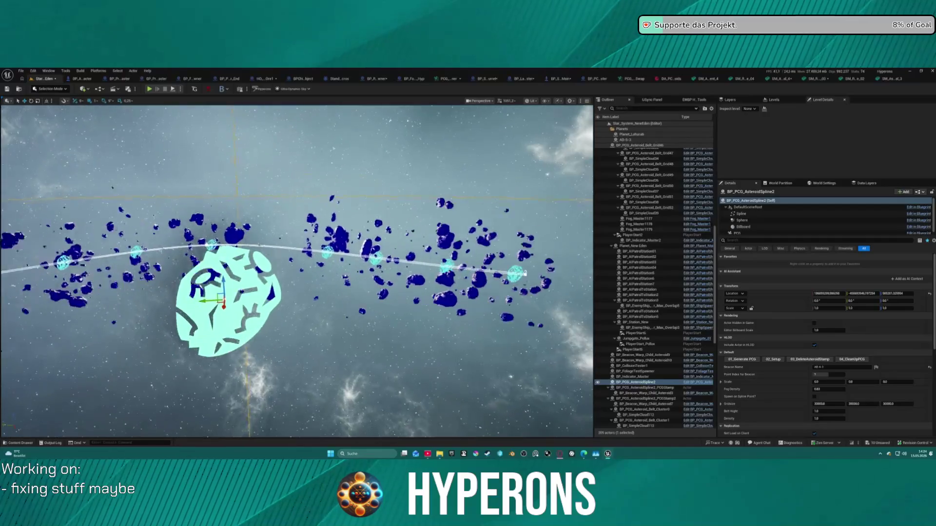
pyautogui.press('f')
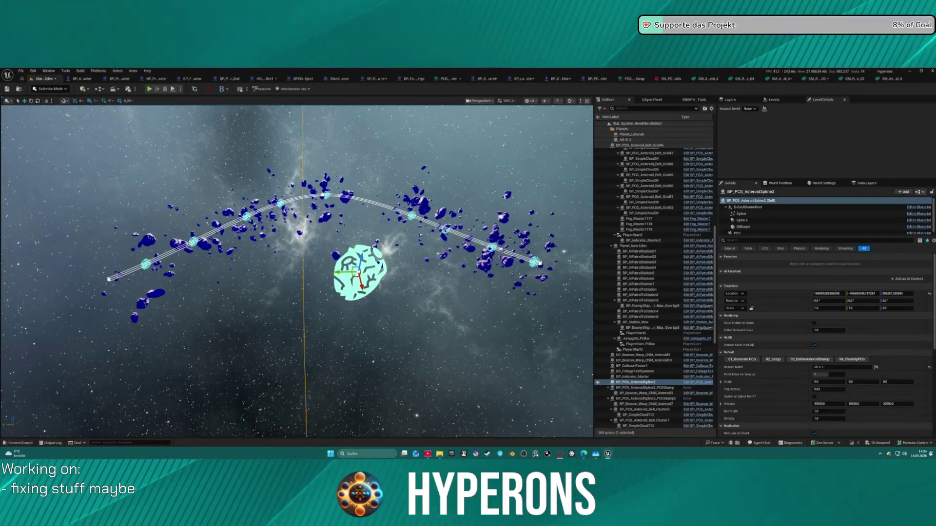
pyautogui.click(192, 242)
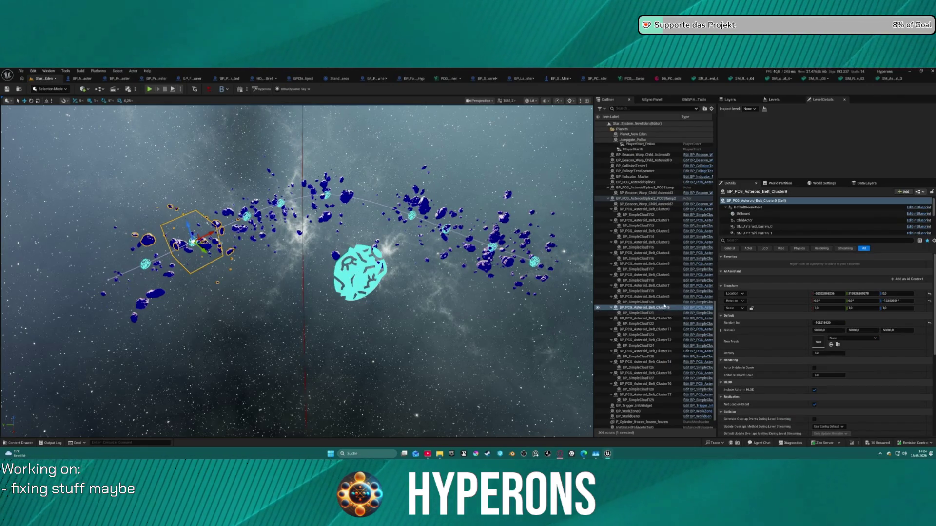
# Select BP_PCG_Asteroid_Belt_Cluster8 and inspect its SM_AsteroidMineral_3 component's collision responses
pyautogui.click(654, 297)
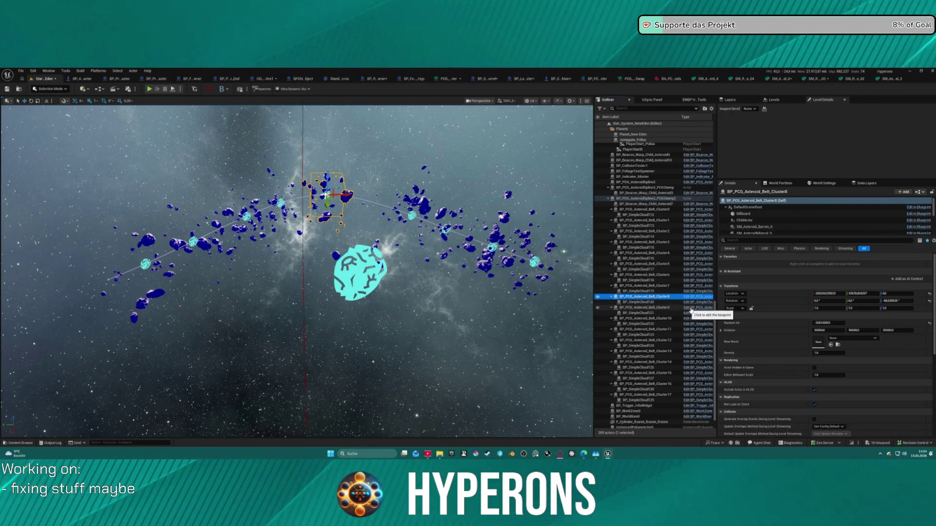
pyautogui.scroll(-5, 759, 229)
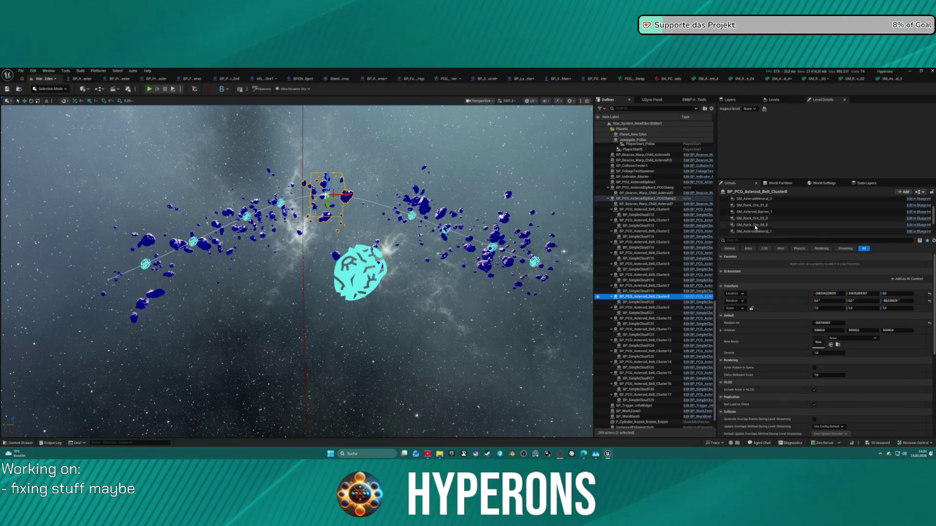
pyautogui.click(760, 234)
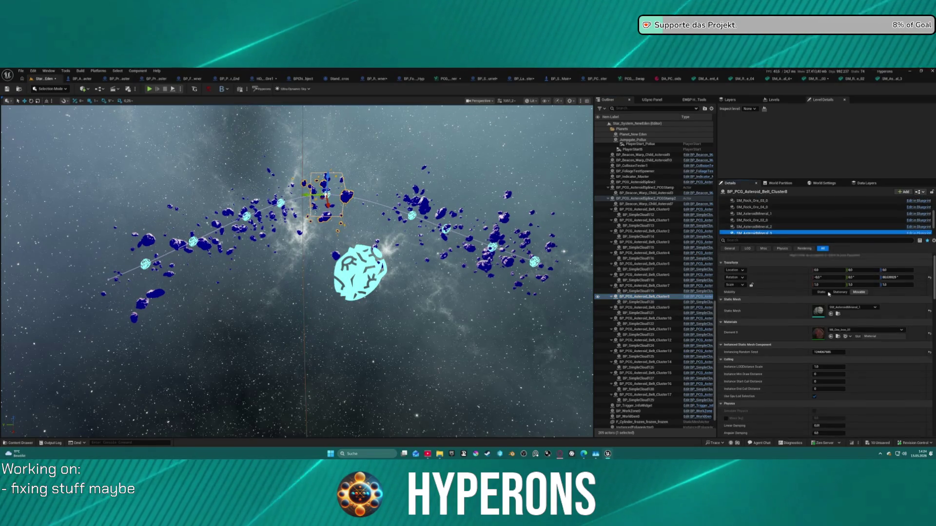
pyautogui.scroll(-1, 791, 234)
pyautogui.scroll(-8, 887, 349)
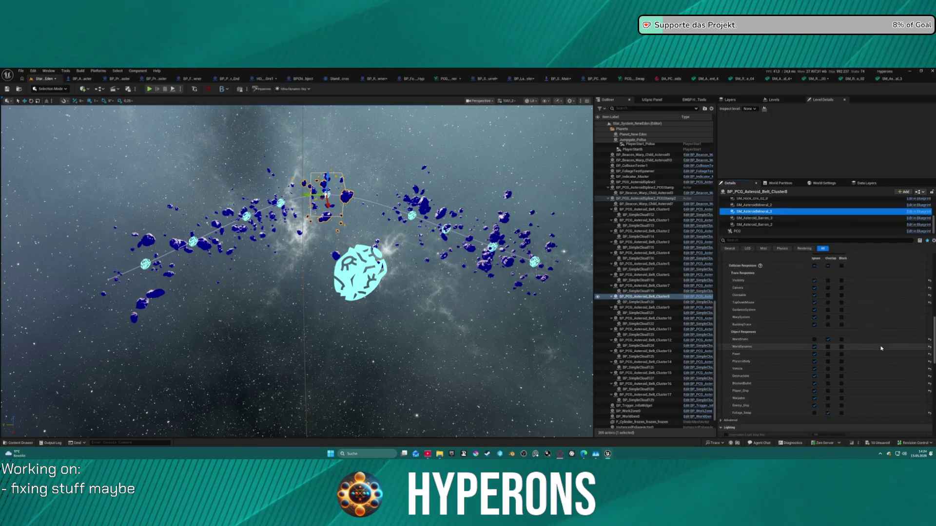
pyautogui.scroll(2, 882, 344)
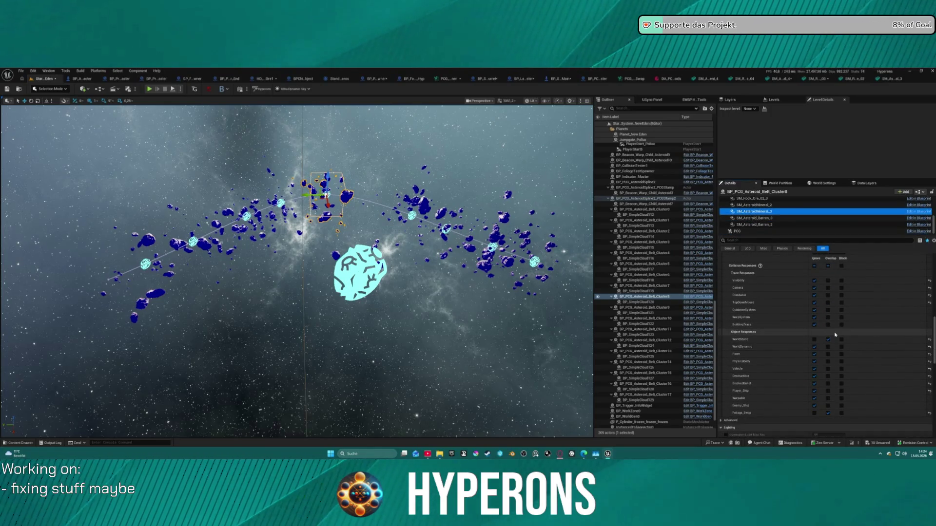
# Check the SM_Asteroid_Barren_3, SM_Asteroid_Barren_1 and ChildActor components' settings
pyautogui.click(755, 217)
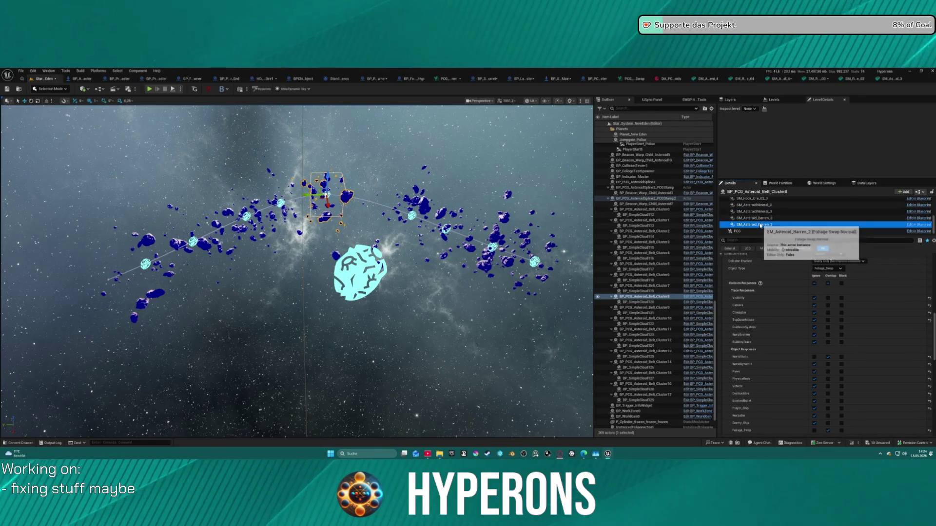
pyautogui.press('Up')
pyautogui.press('Up')
pyautogui.press('Up')
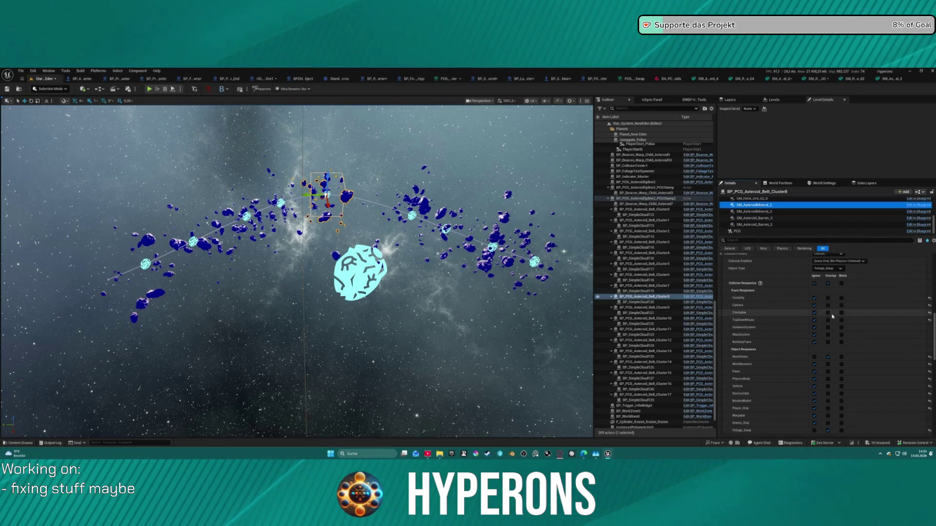
pyautogui.press('Up')
pyautogui.press('Up')
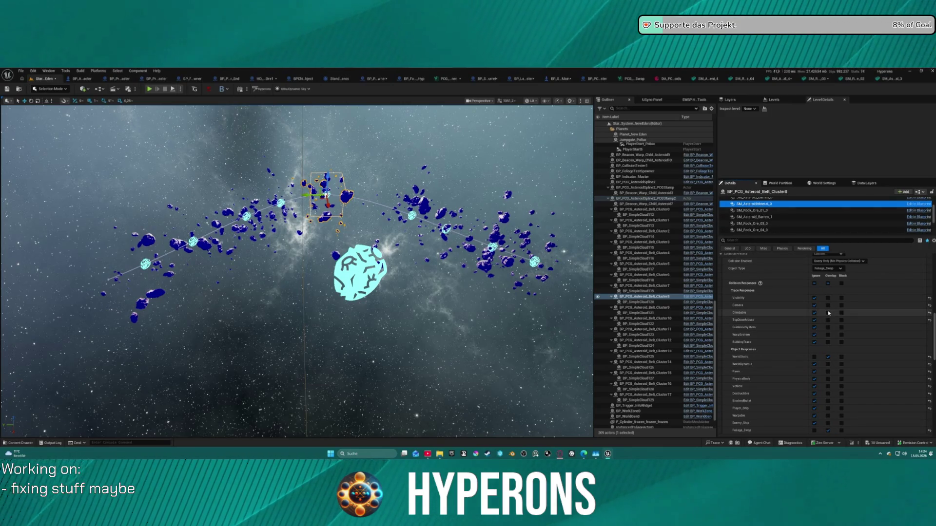
pyautogui.press('Up')
pyautogui.press('Up')
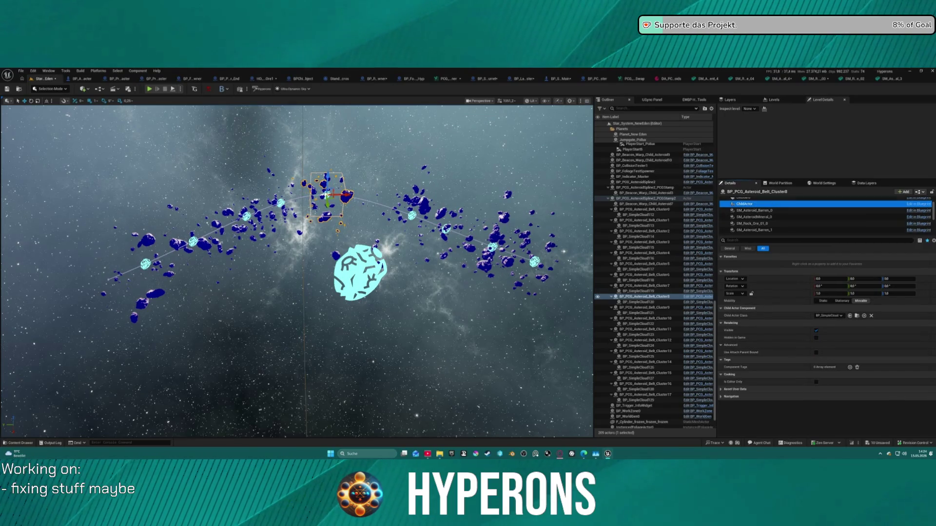
pyautogui.hotkey('ctrl', 'space')
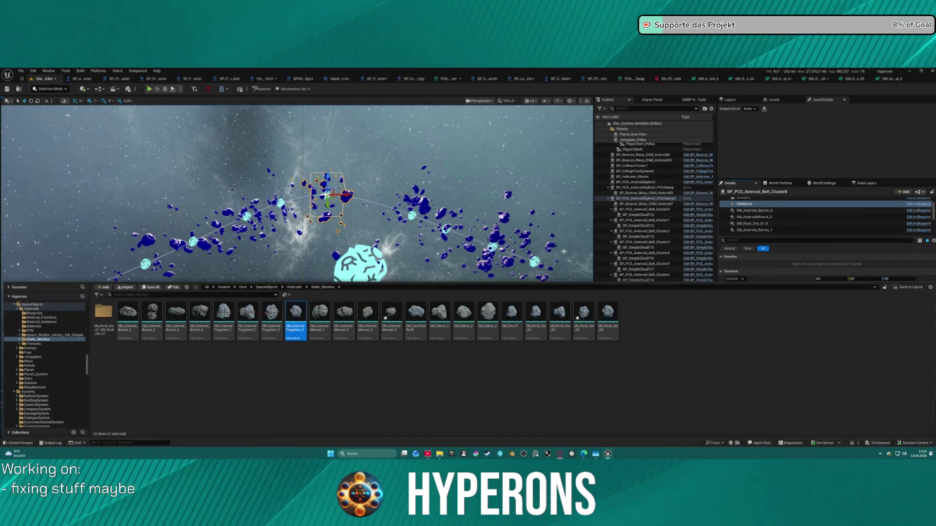
# Open the DT_Foliage_Swap data table from the Core > Data folder
pyautogui.scroll(5, 30, 350)
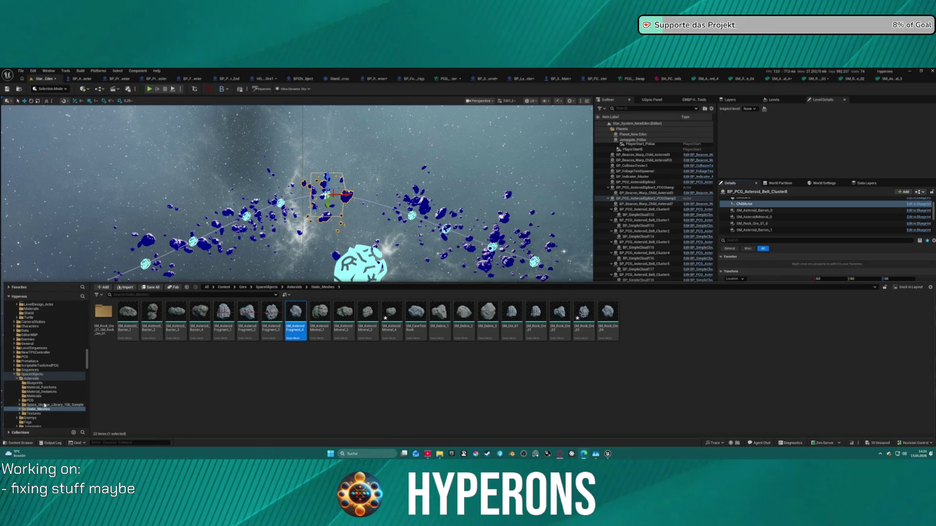
pyautogui.scroll(-10, 45, 405)
pyautogui.moveTo(87, 347)
pyautogui.mouseDown()
pyautogui.moveTo(84, 396)
pyautogui.moveTo(87, 345)
pyautogui.moveTo(89, 353)
pyautogui.mouseUp()
pyautogui.click(24, 378)
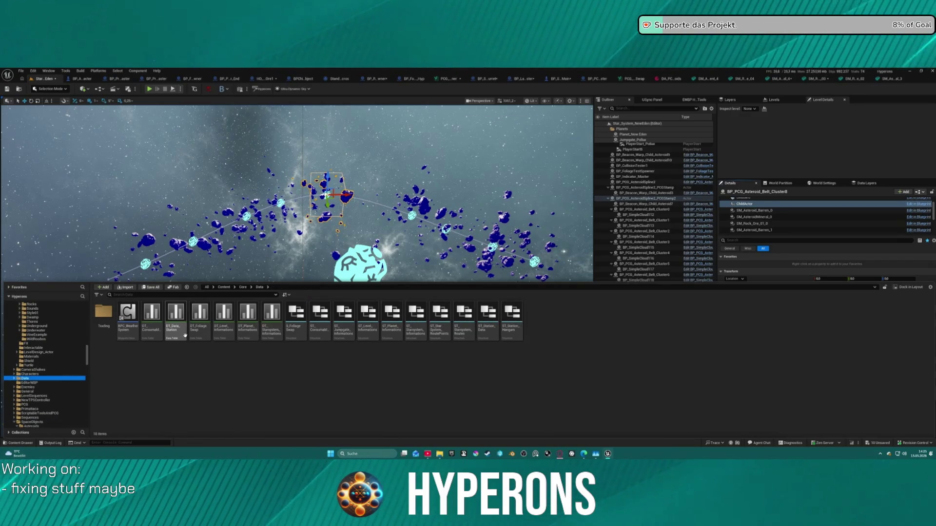
pyautogui.doubleClick(199, 317)
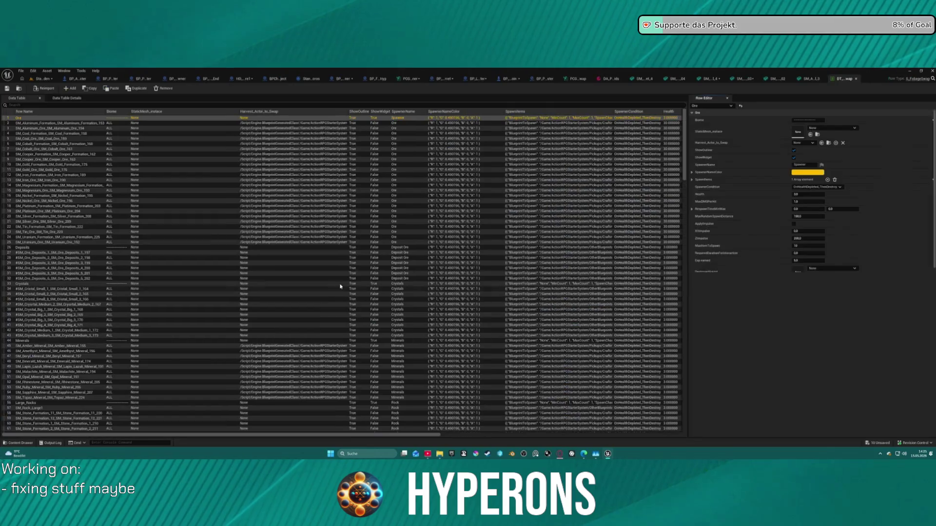
pyautogui.scroll(-15, 294, 280)
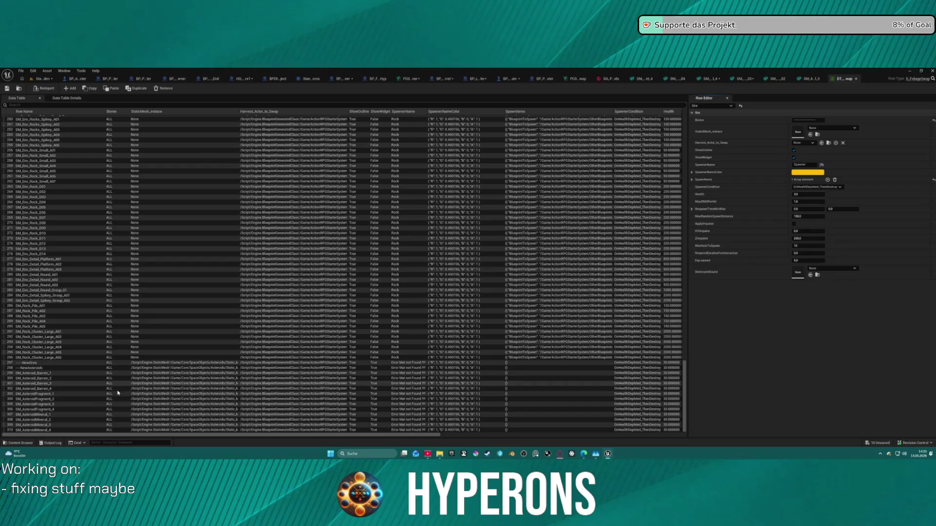
pyautogui.click(213, 431)
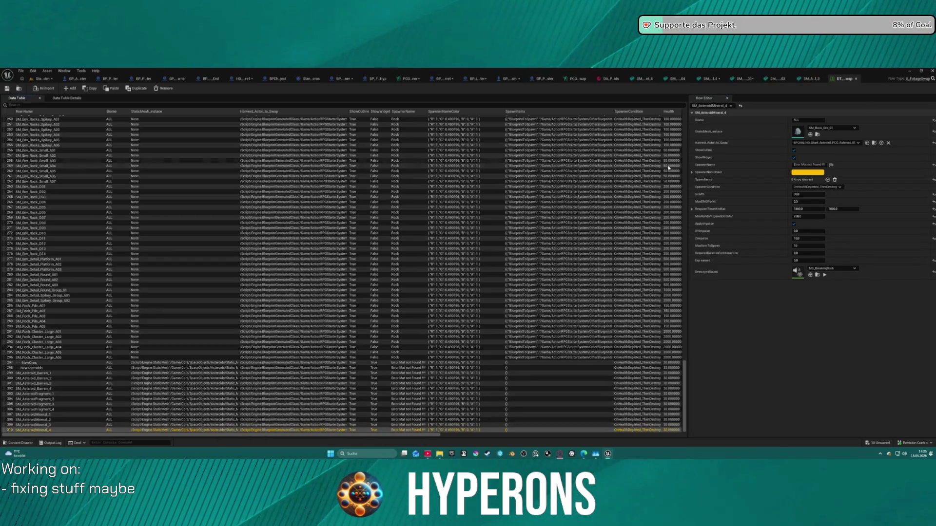
pyautogui.press('Up')
pyautogui.press('Up')
pyautogui.press('Up')
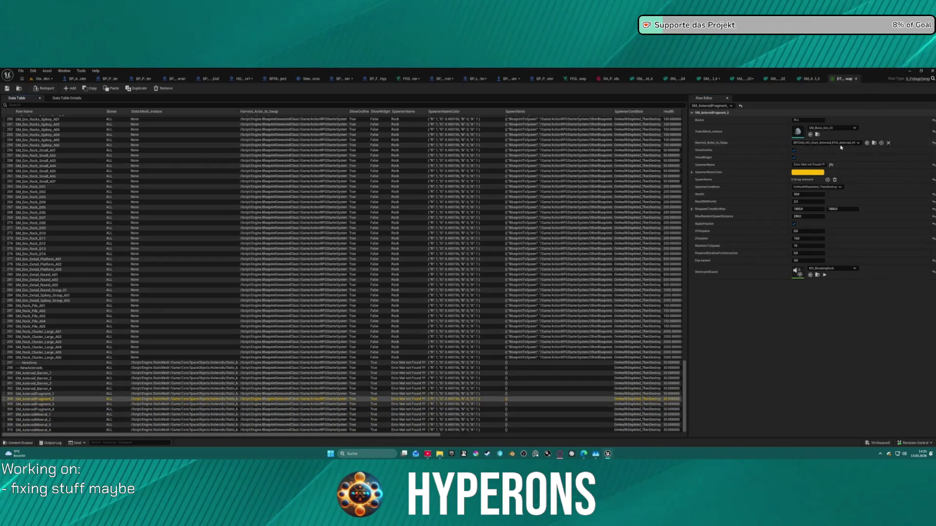
pyautogui.press('Up')
pyautogui.press('Up')
pyautogui.press('Up')
pyautogui.press('Up')
pyautogui.press('Up')
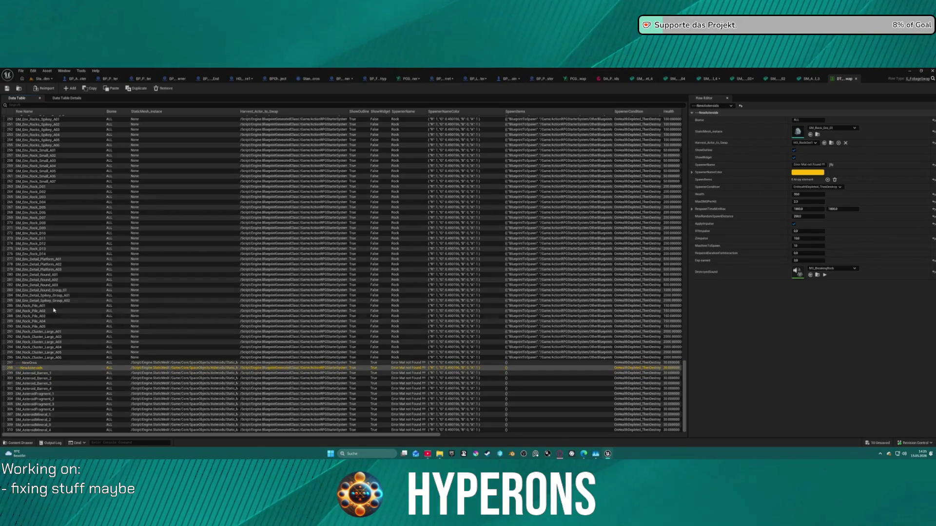
pyautogui.scroll(5, 71, 253)
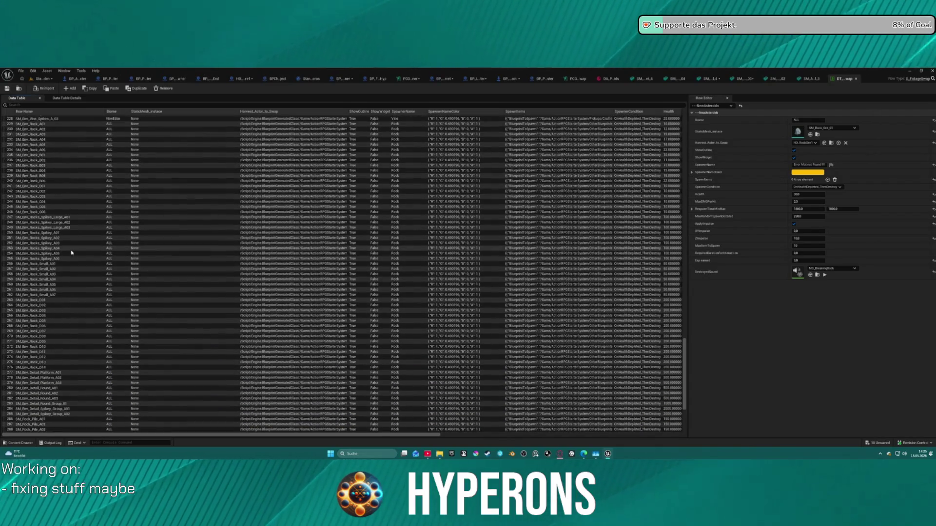
pyautogui.scroll(10, 80, 244)
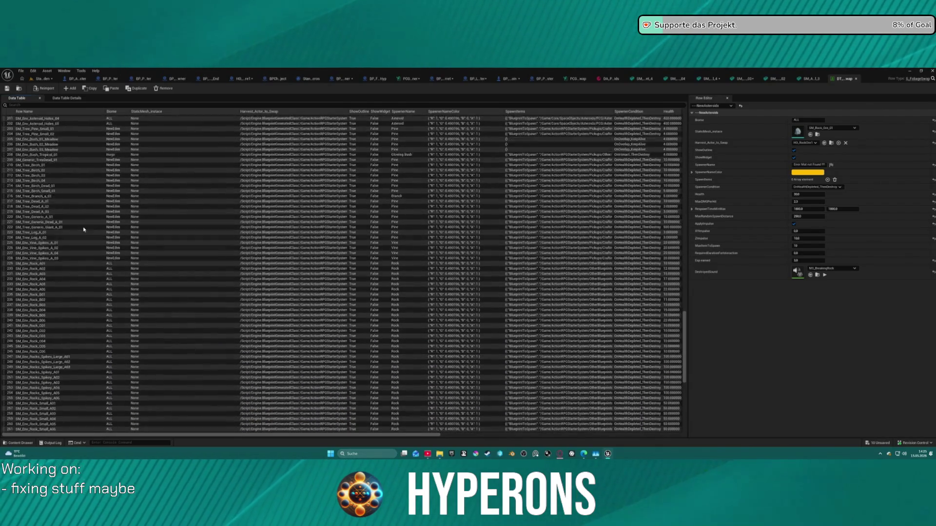
pyautogui.scroll(20, 84, 229)
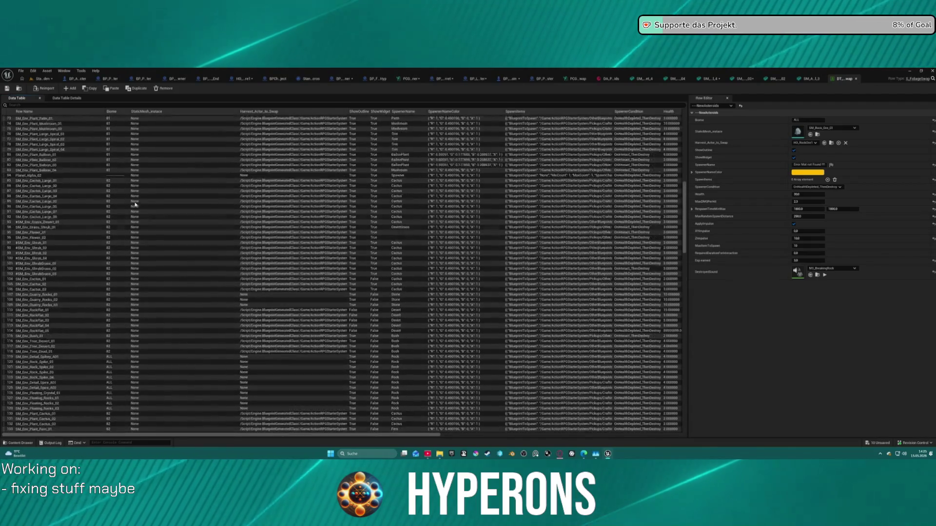
pyautogui.scroll(5, 130, 211)
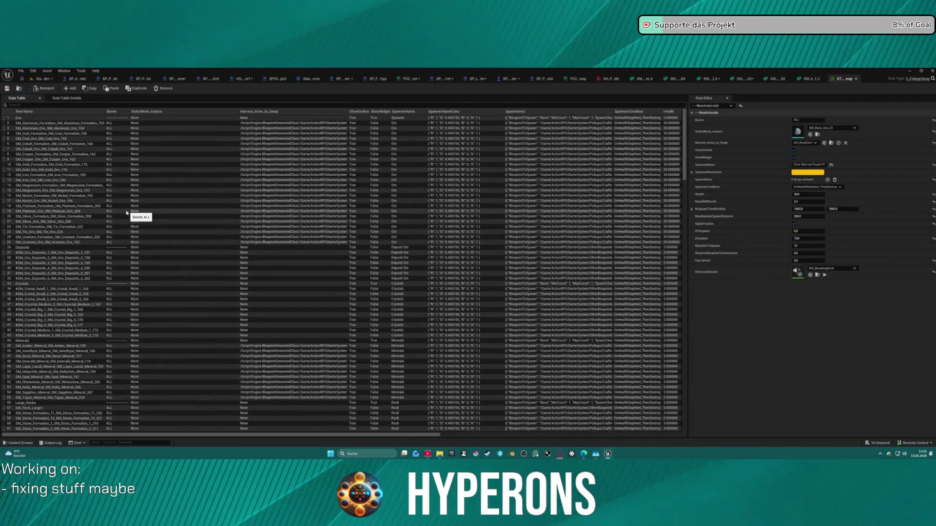
pyautogui.scroll(-15, 127, 214)
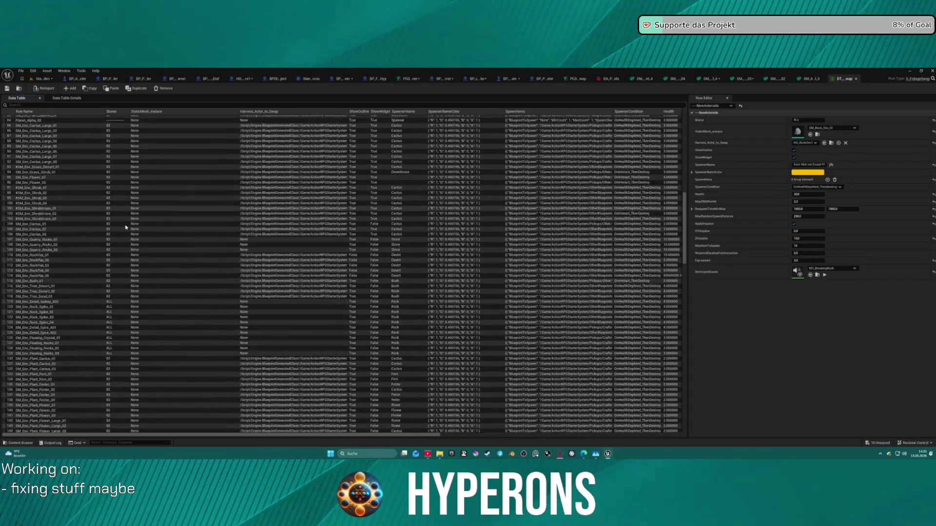
pyautogui.scroll(-20, 125, 227)
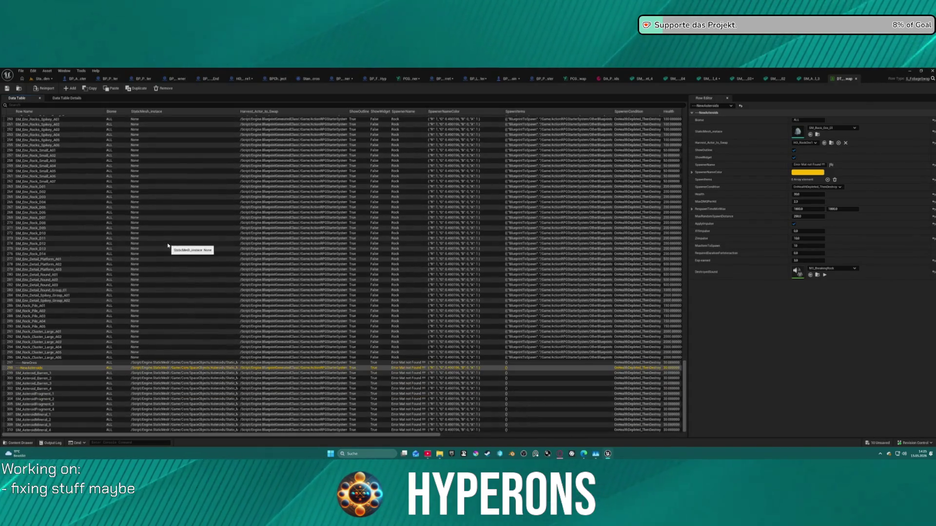
pyautogui.click(79, 374)
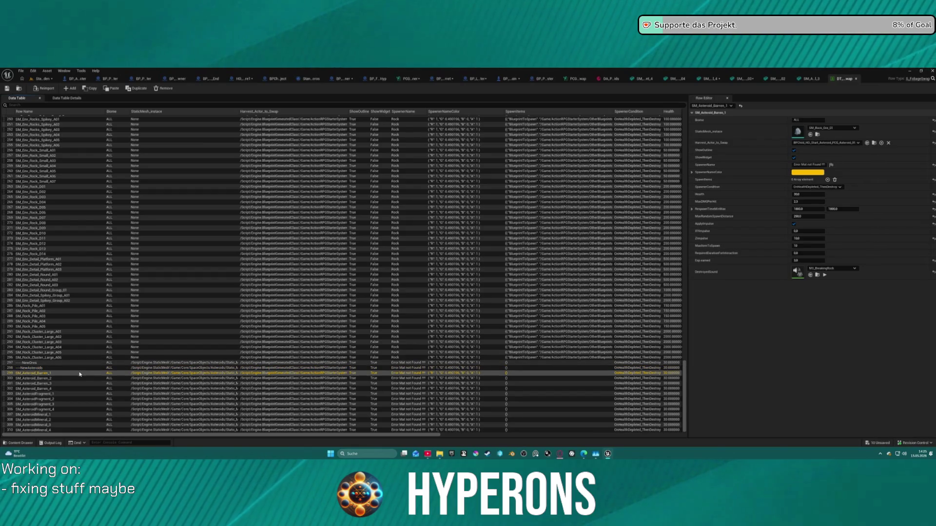
pyautogui.click(818, 135)
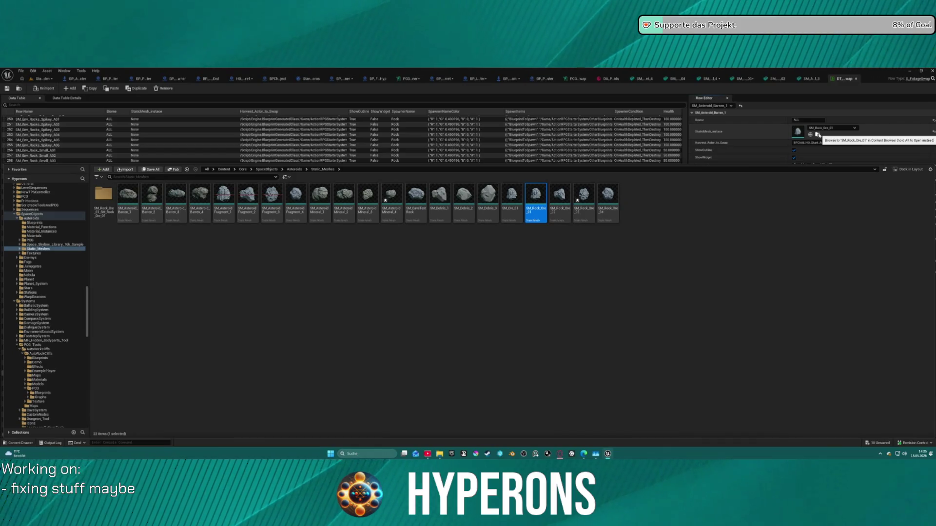
pyautogui.hotkey('ctrl', 'space')
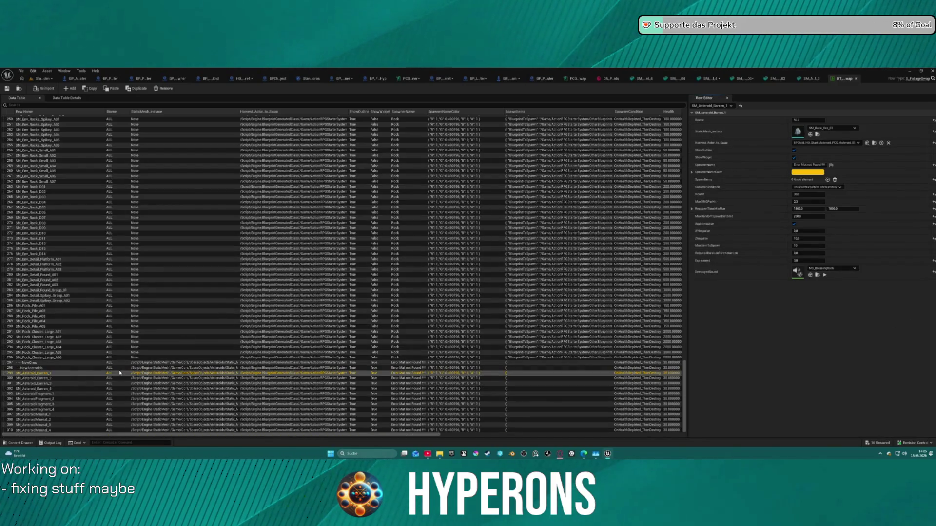
pyautogui.click(50, 379)
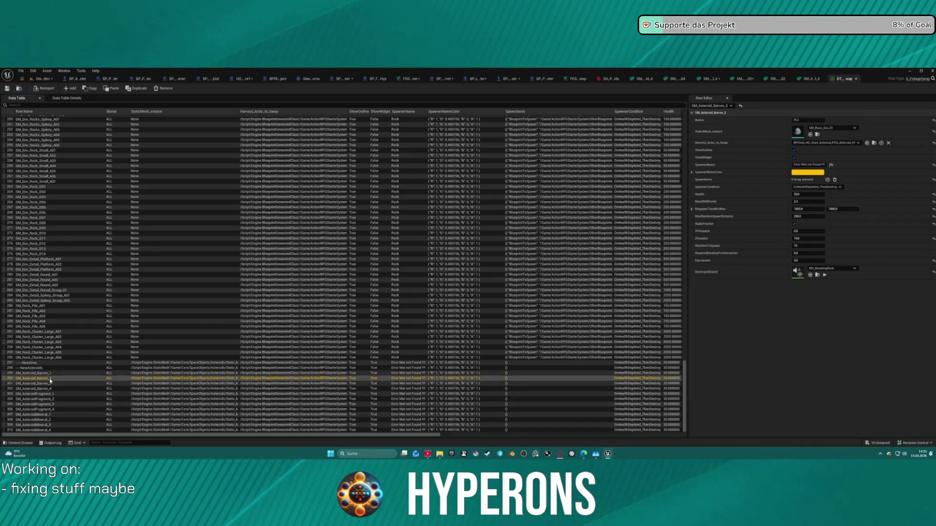
pyautogui.press('Down')
pyautogui.press('Down')
pyautogui.press('Down')
pyautogui.press('Down')
pyautogui.press('Down')
pyautogui.press('Down')
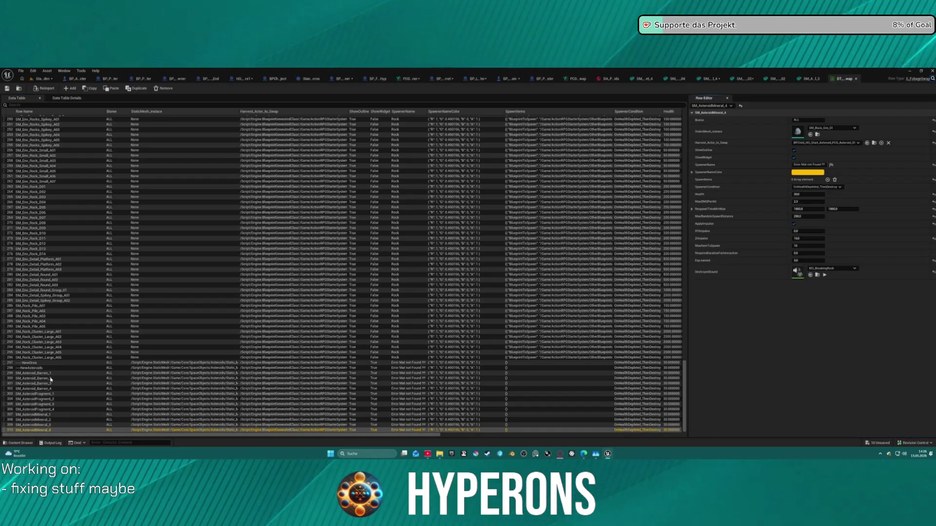
pyautogui.press('Up')
pyautogui.press('Up')
pyautogui.press('Up')
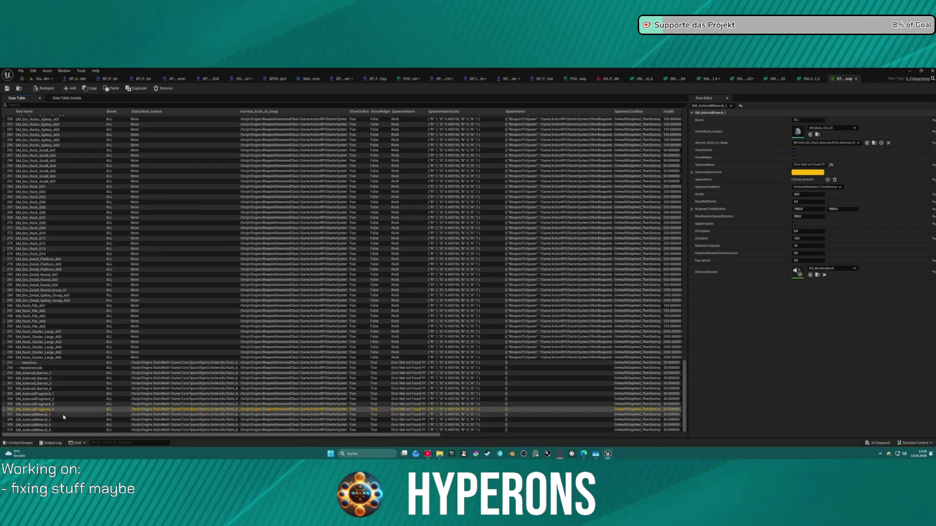
pyautogui.press('Up')
pyautogui.press('Up')
pyautogui.press('Up')
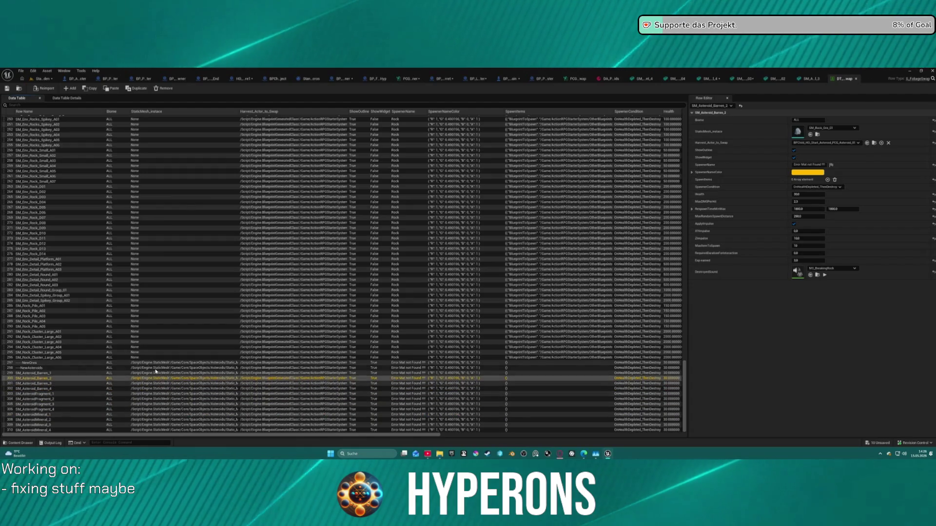
pyautogui.click(874, 143)
# Open the asteroid harvest Blueprint's Construction Script and inspect the ISMComp REF variable
pyautogui.doubleClick(128, 202)
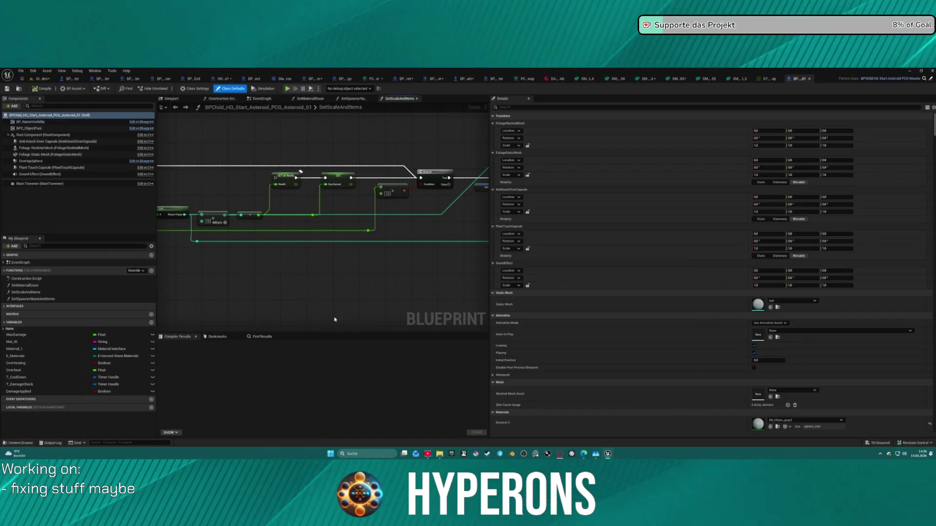
pyautogui.scroll(-10, 339, 329)
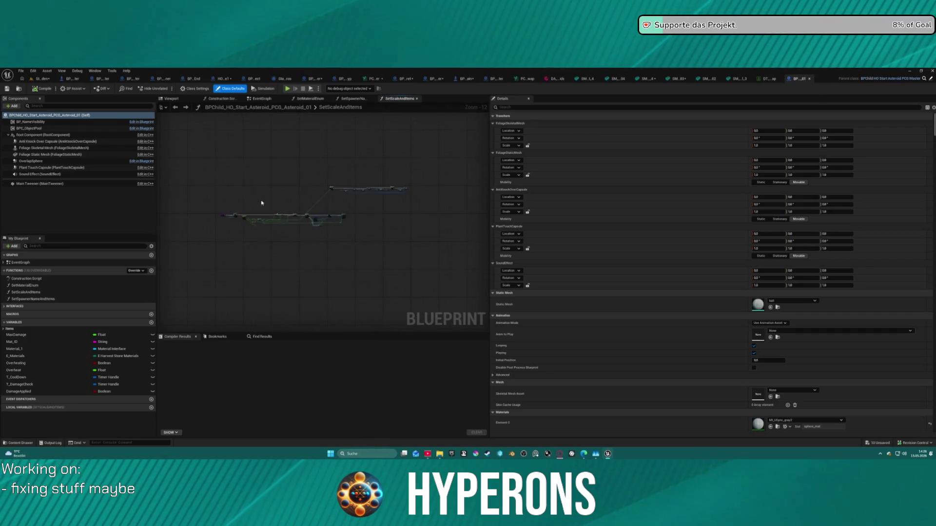
pyautogui.scroll(7, 263, 202)
pyautogui.click(222, 98)
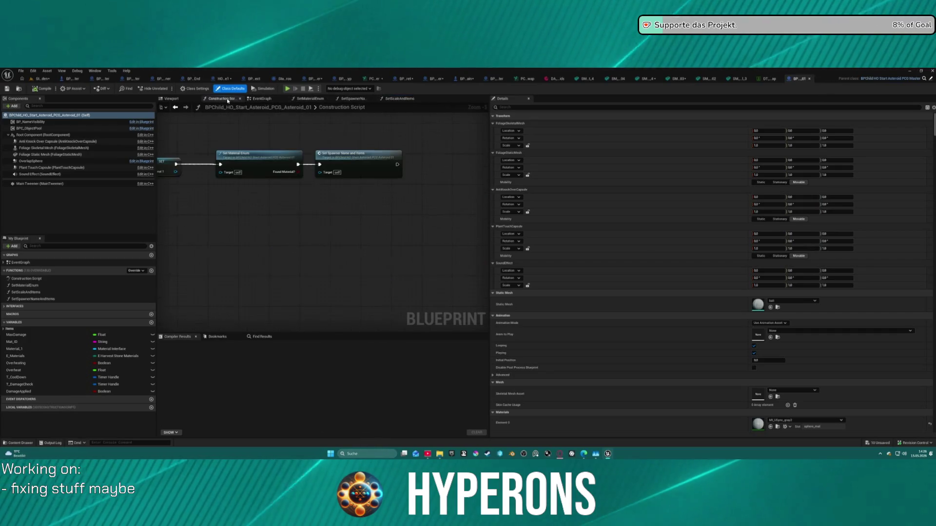
pyautogui.scroll(-4, 335, 219)
pyautogui.scroll(5, 273, 240)
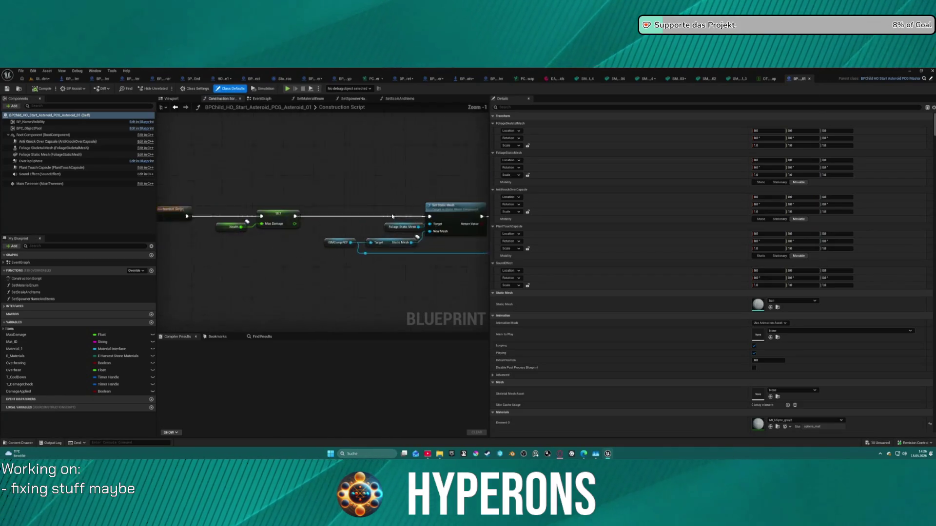
pyautogui.moveTo(273, 240); pyautogui.dragTo(377, 250)
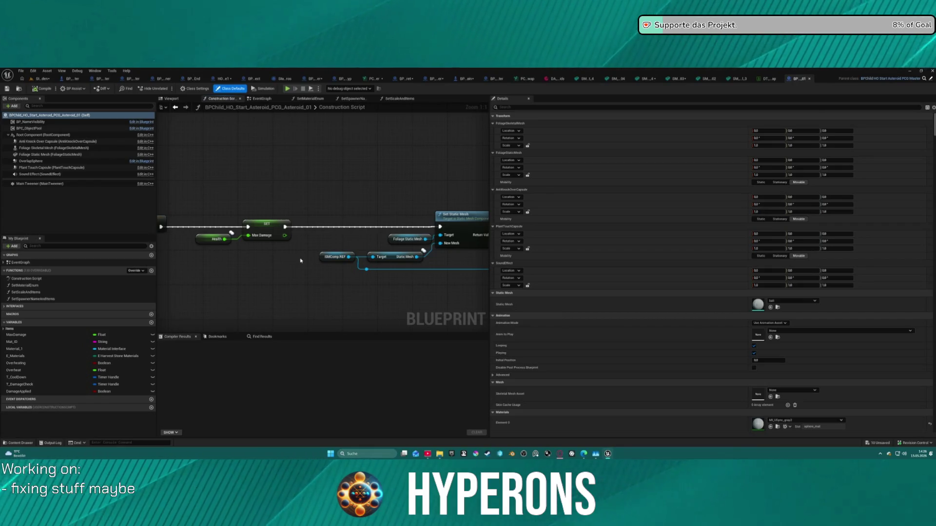
pyautogui.click(338, 253)
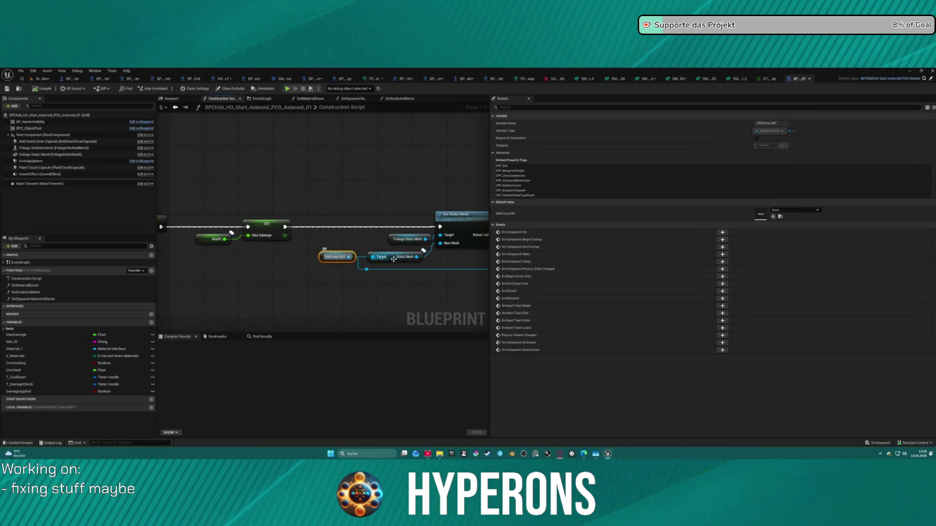
# Trace the script back to Set Static Mesh and check the Foliage Static Mesh collision settings
pyautogui.moveTo(431, 263); pyautogui.dragTo(99, 268)
pyautogui.moveTo(342, 263); pyautogui.dragTo(185, 263)
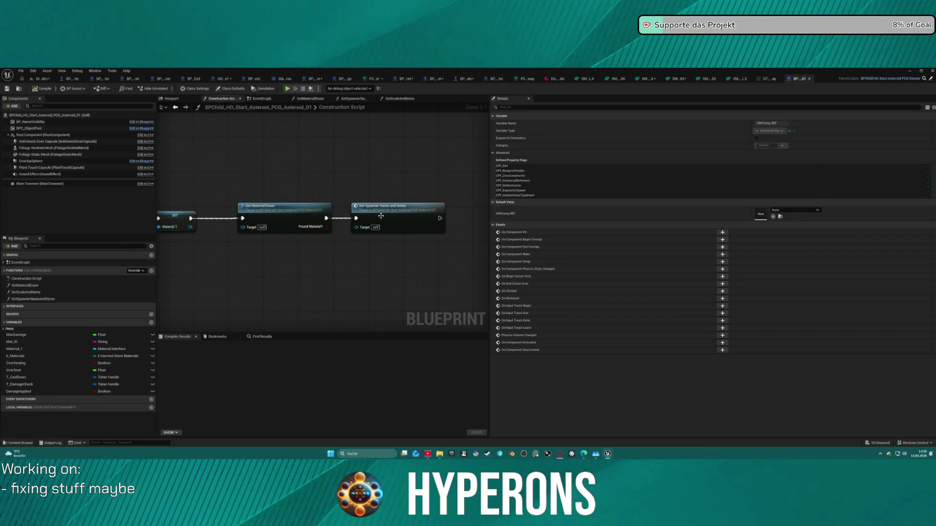
pyautogui.moveTo(308, 215); pyautogui.dragTo(357, 226)
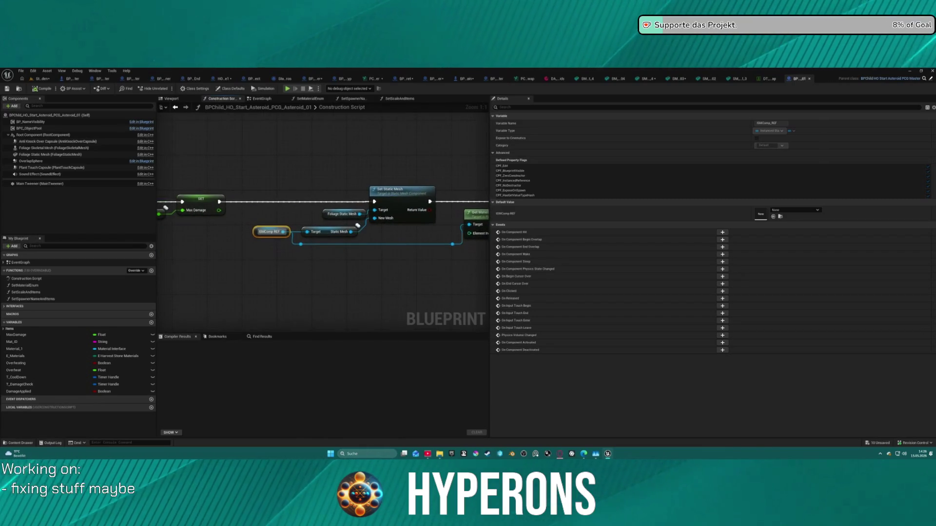
pyautogui.moveTo(338, 196); pyautogui.dragTo(333, 194)
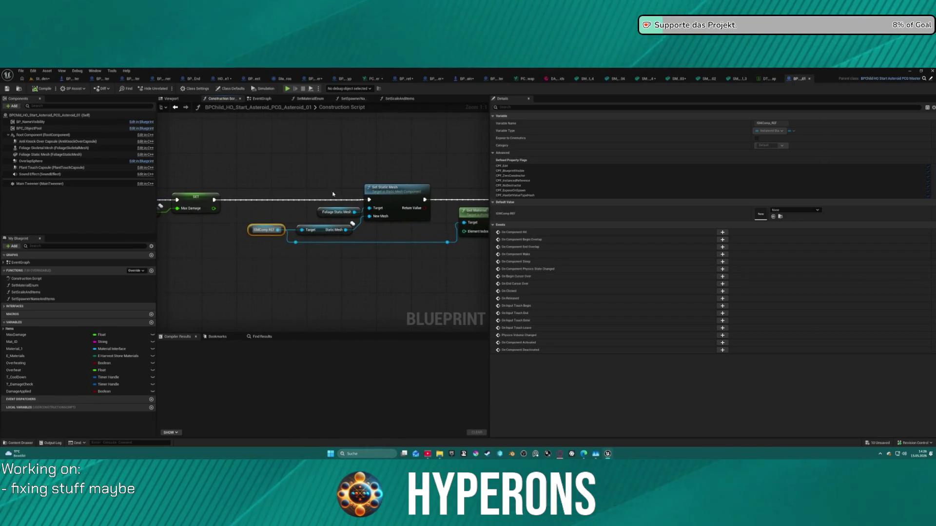
pyautogui.click(34, 155)
pyautogui.scroll(-10, 681, 234)
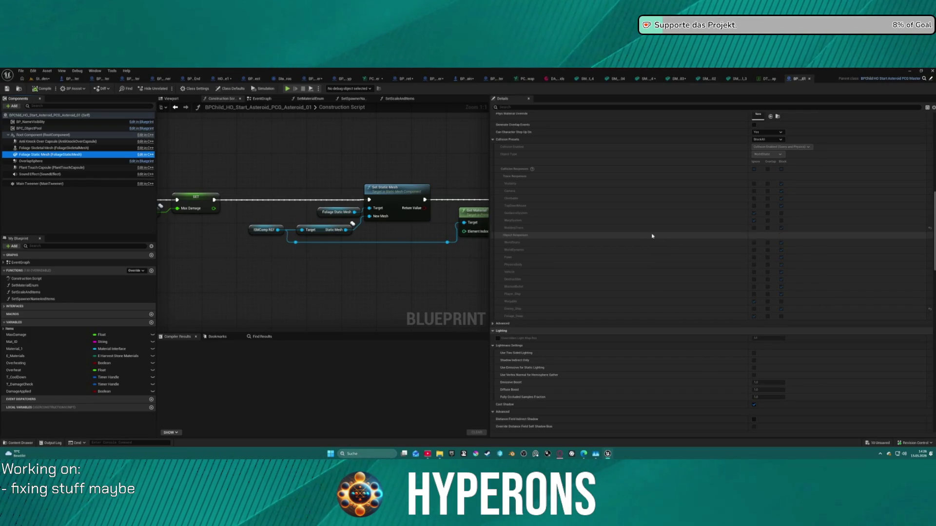
# Open the SetMaterialEnum function graph from the Set Material Enum node
pyautogui.moveTo(424, 264); pyautogui.dragTo(209, 280)
pyautogui.moveTo(390, 234); pyautogui.dragTo(215, 244)
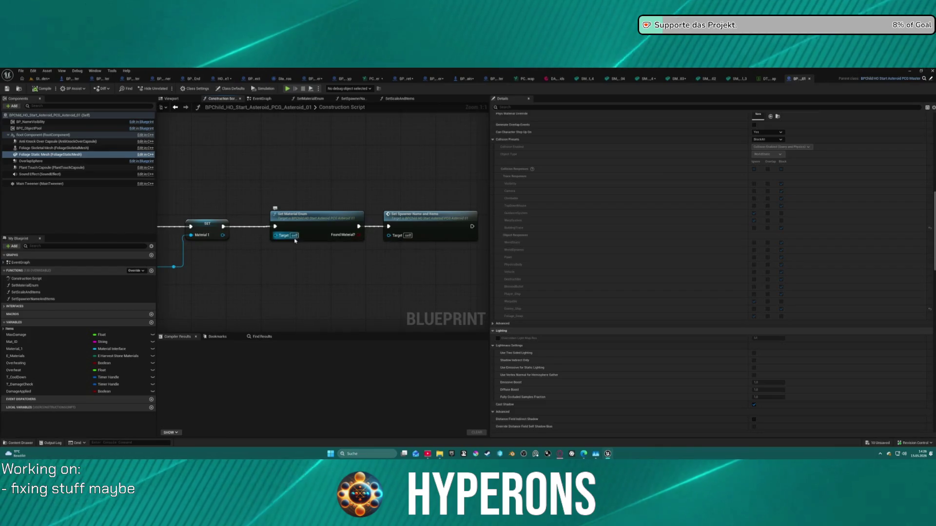
pyautogui.doubleClick(342, 226)
pyautogui.scroll(-5, 360, 235)
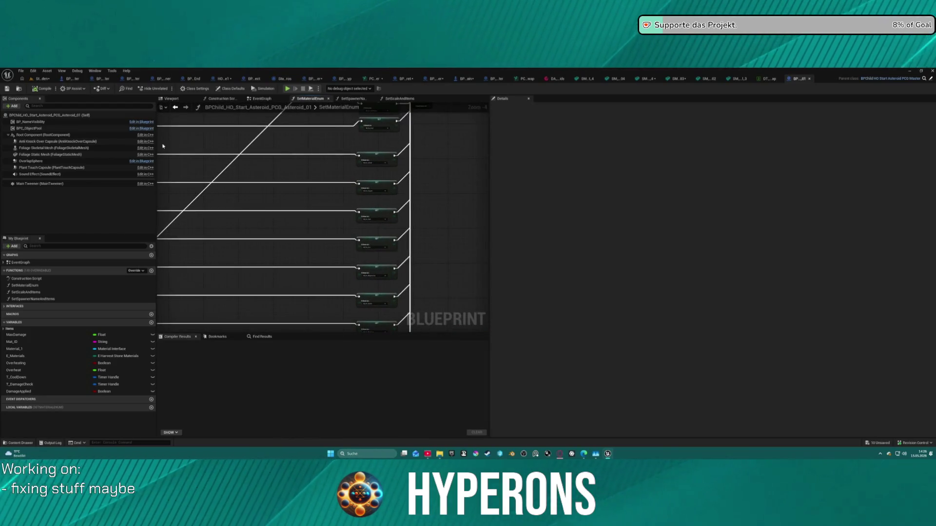
# Close the asteroid Blueprint and locate its asset, then begin renaming SetSpawnerNameAndItems with F2
pyautogui.click(809, 79)
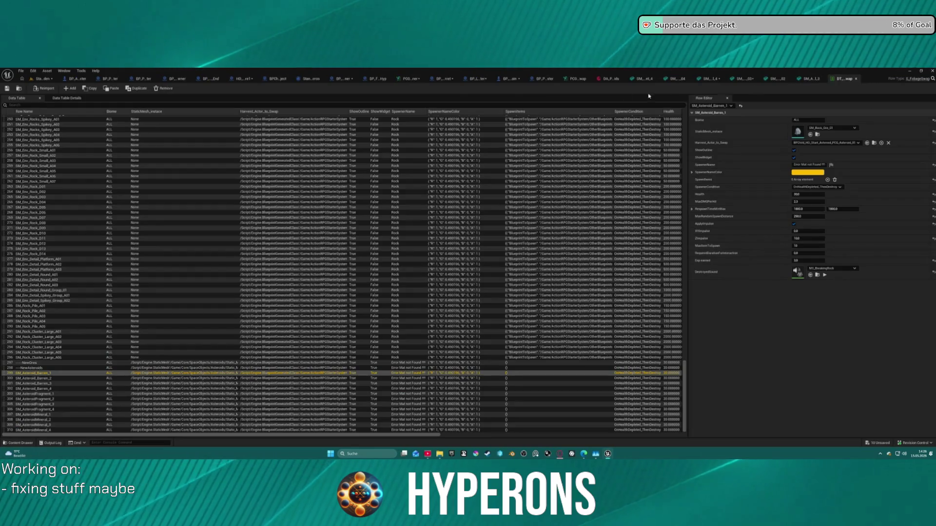
pyautogui.click(874, 143)
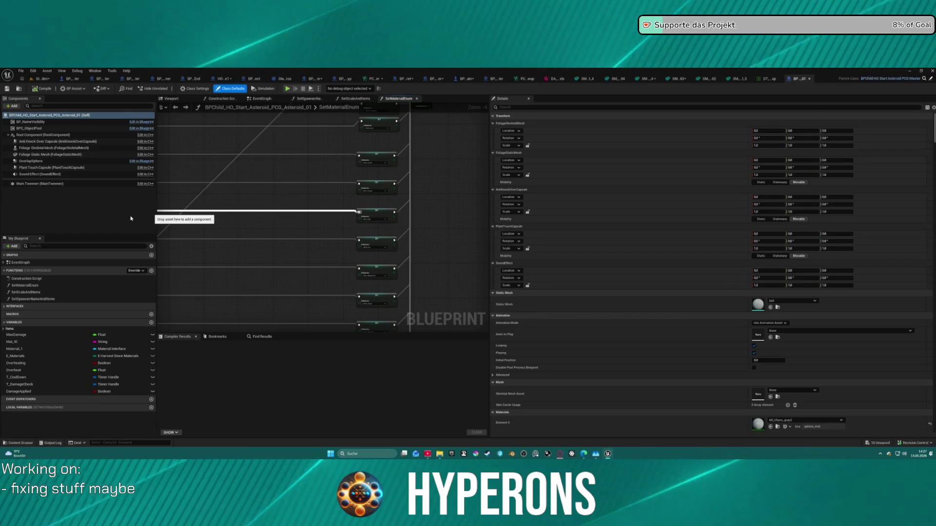
pyautogui.click(44, 299)
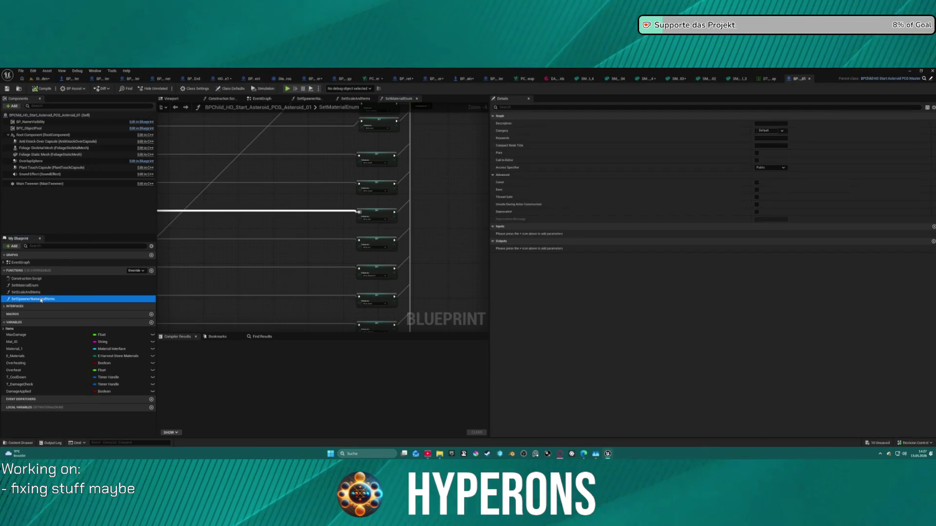
pyautogui.press('F2')
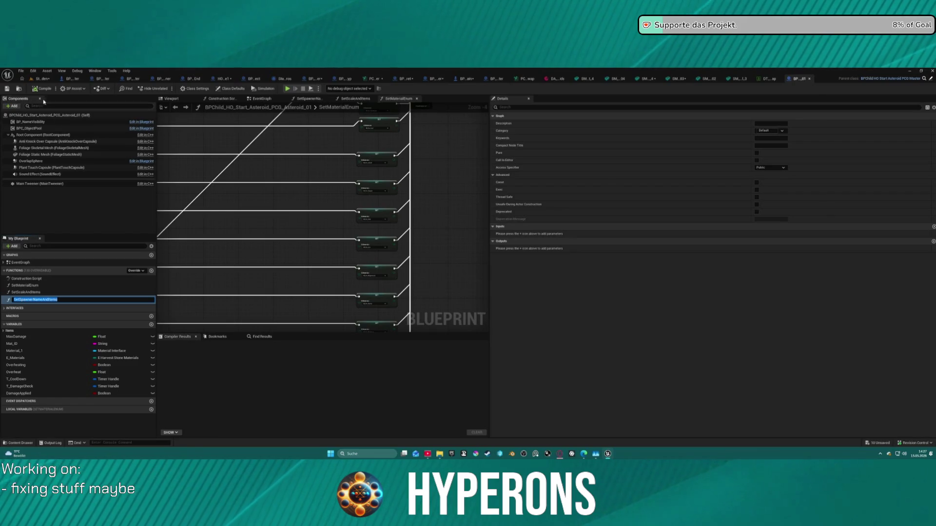
pyautogui.click(39, 79)
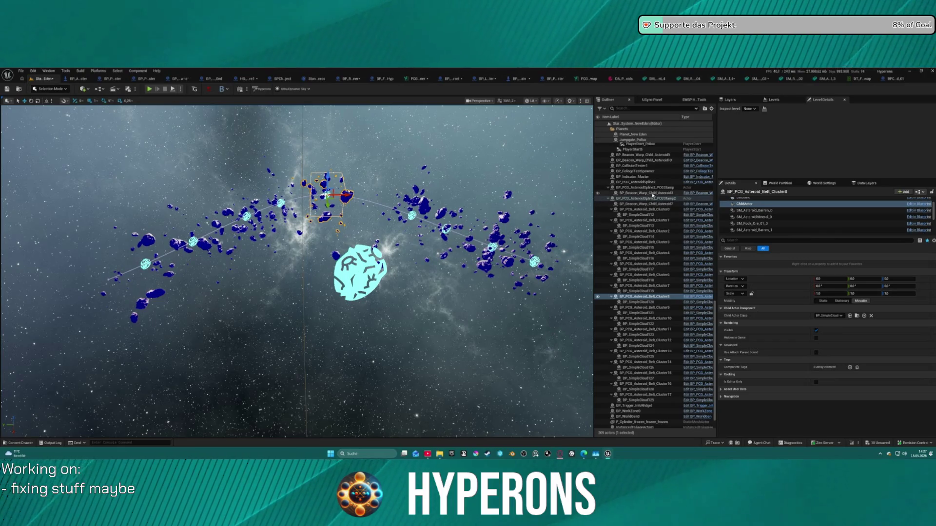
# Rebuild BP_PCG_AsteroidSpline2's asteroid clusters with 04_CleanUpPCG and then 02_Setup
pyautogui.click(639, 183)
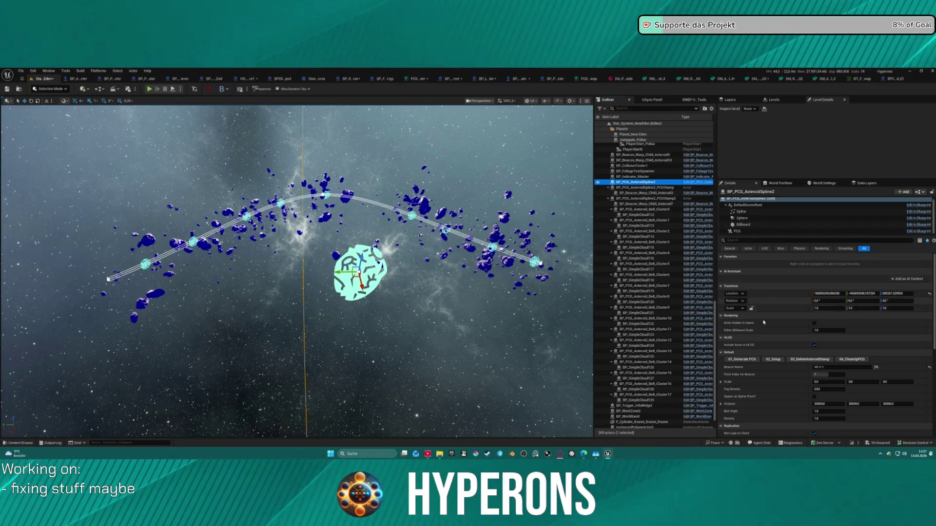
pyautogui.click(841, 362)
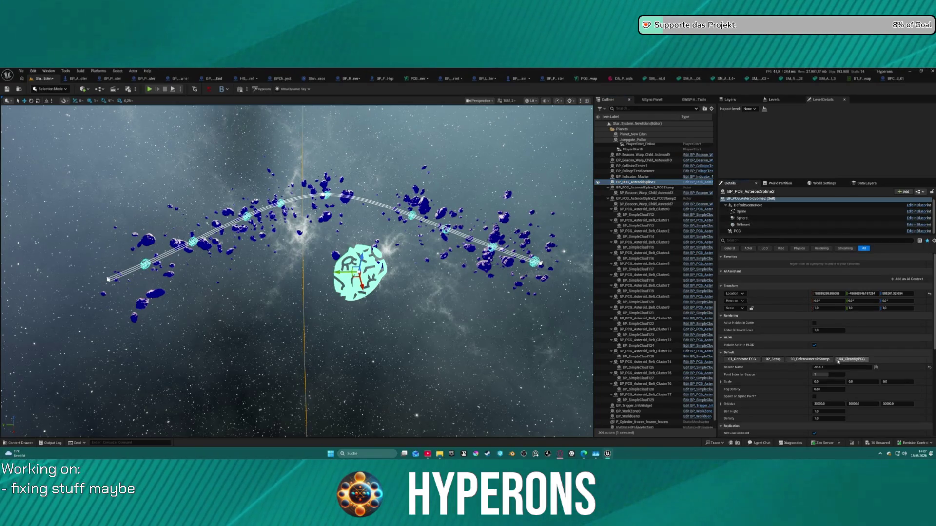
pyautogui.click(761, 360)
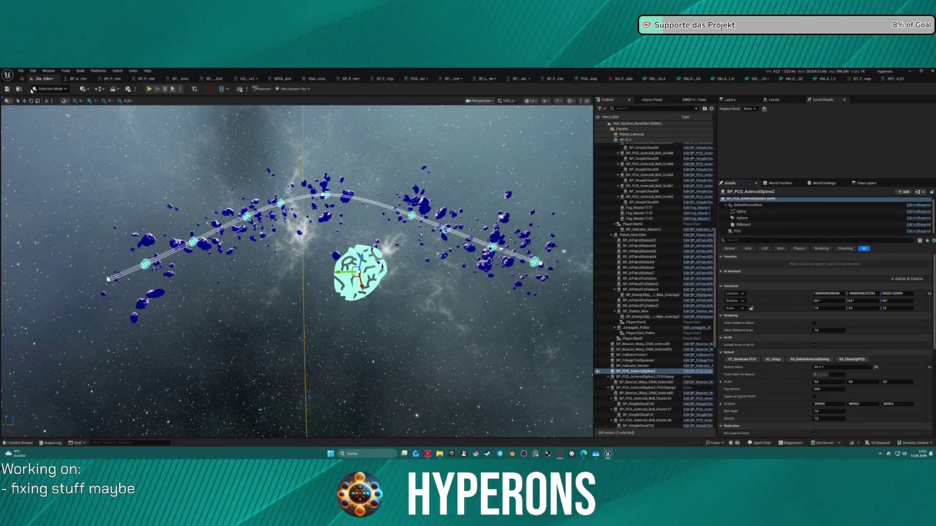
# Load the lobby map from Recent Levels, saving Star_System_NewEden when prompted
pyautogui.click(21, 71)
pyautogui.moveTo(81, 128)
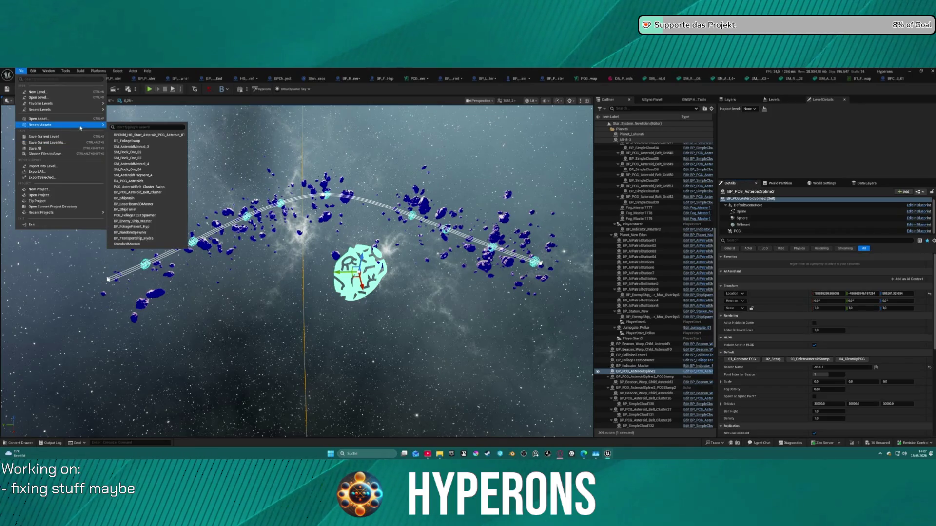
pyautogui.moveTo(89, 110)
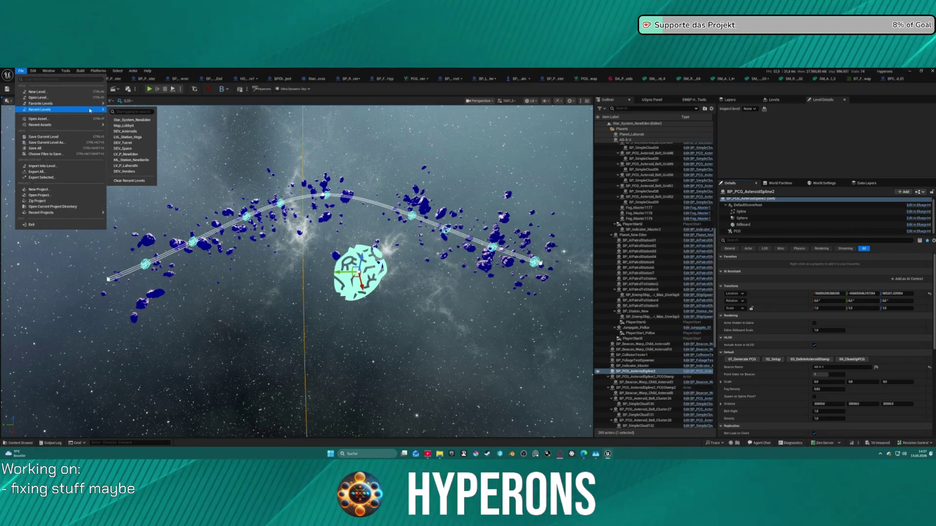
pyautogui.click(138, 126)
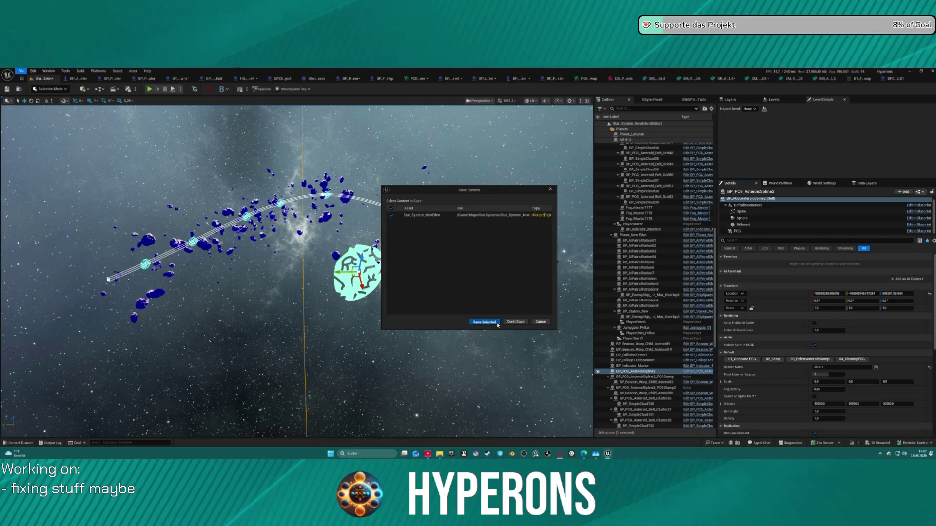
pyautogui.click(484, 322)
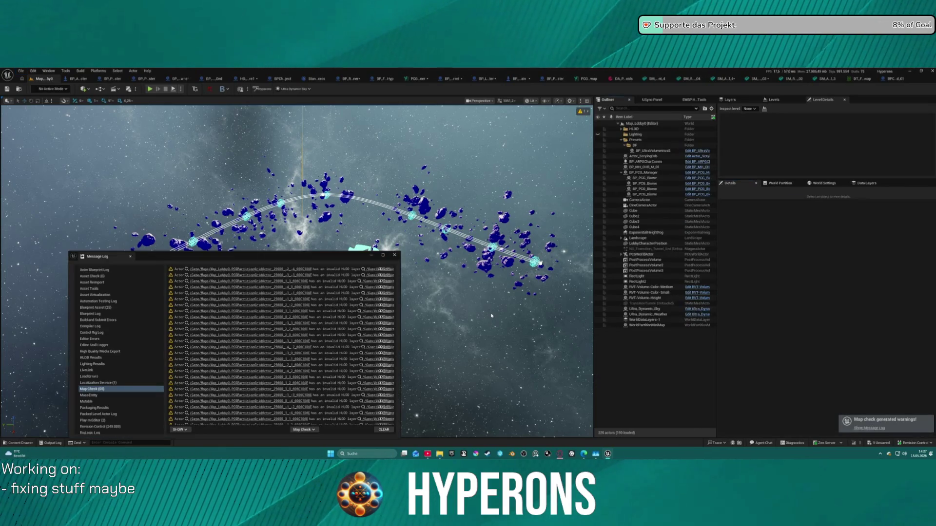
# Dismiss the Message Log and start PIE, then PLAY and Start Game; fly around and exit with Esc
pyautogui.click(395, 256)
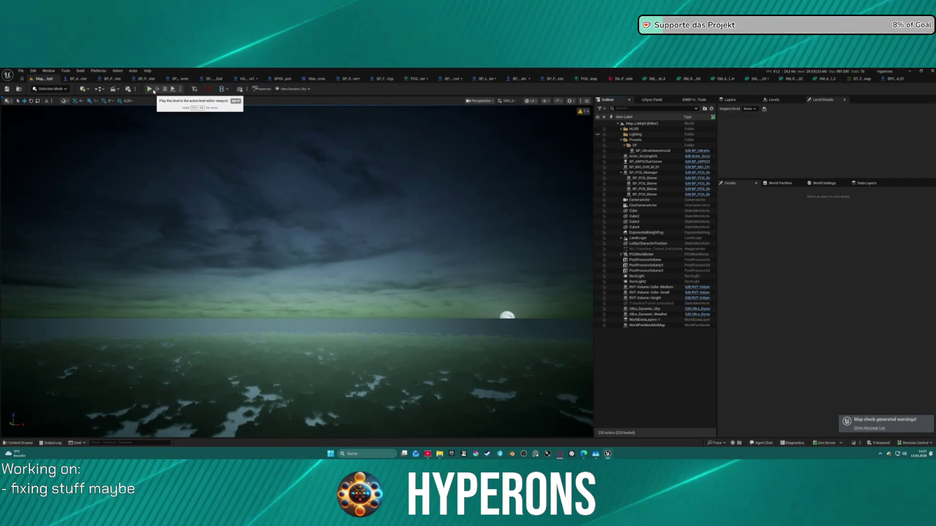
pyautogui.click(150, 90)
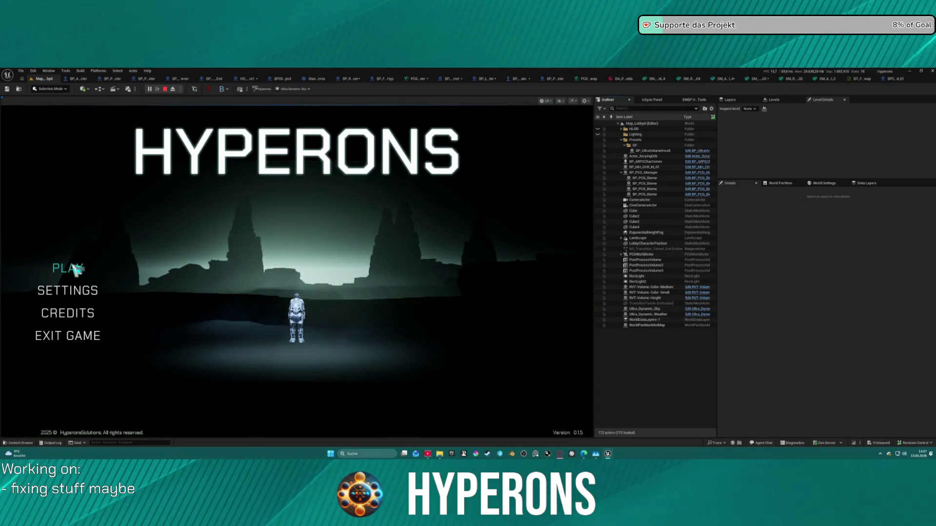
pyautogui.click(73, 268)
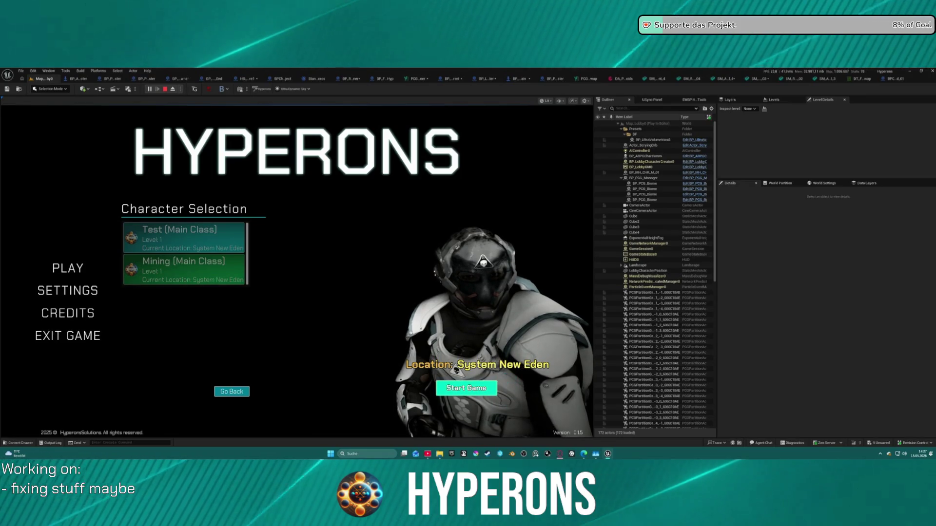
pyautogui.click(490, 388)
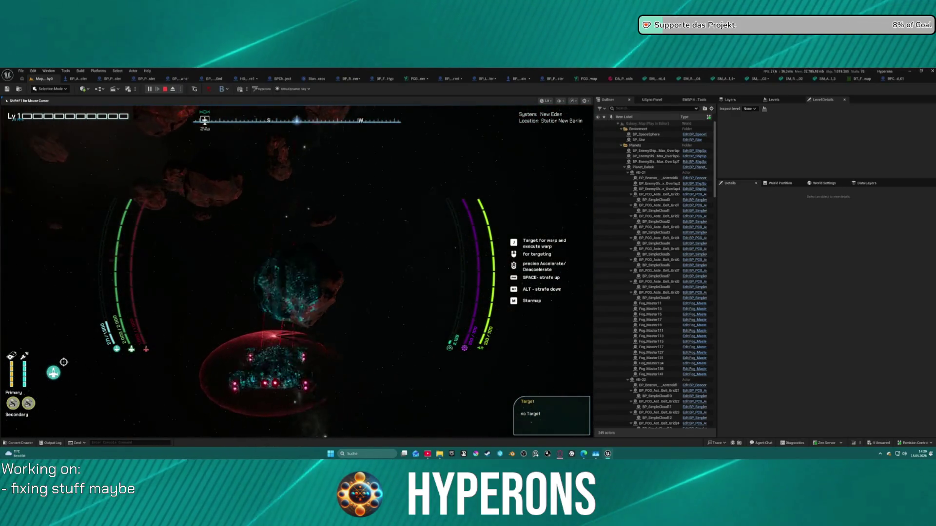
pyautogui.press('Escape')
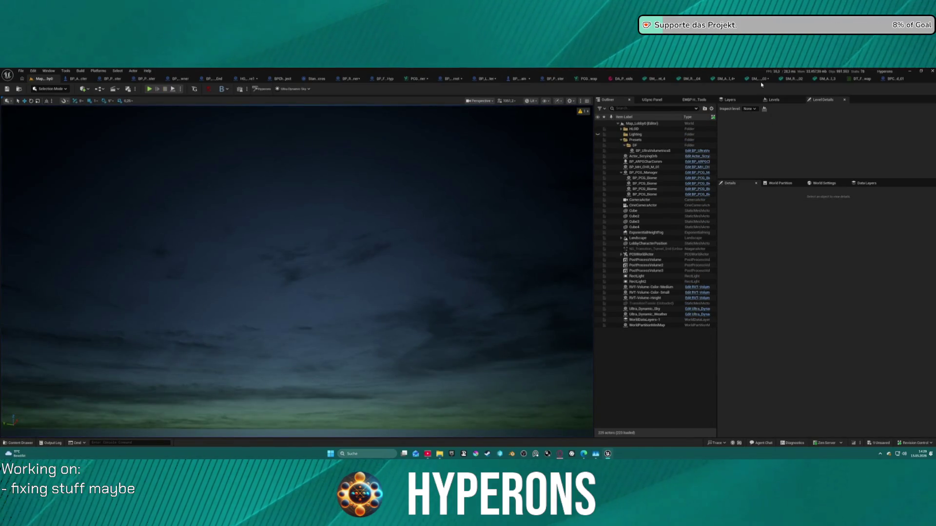
# Open the SM_Rock_One_04 mesh from the PCG data asset and orbit its preview
pyautogui.click(615, 78)
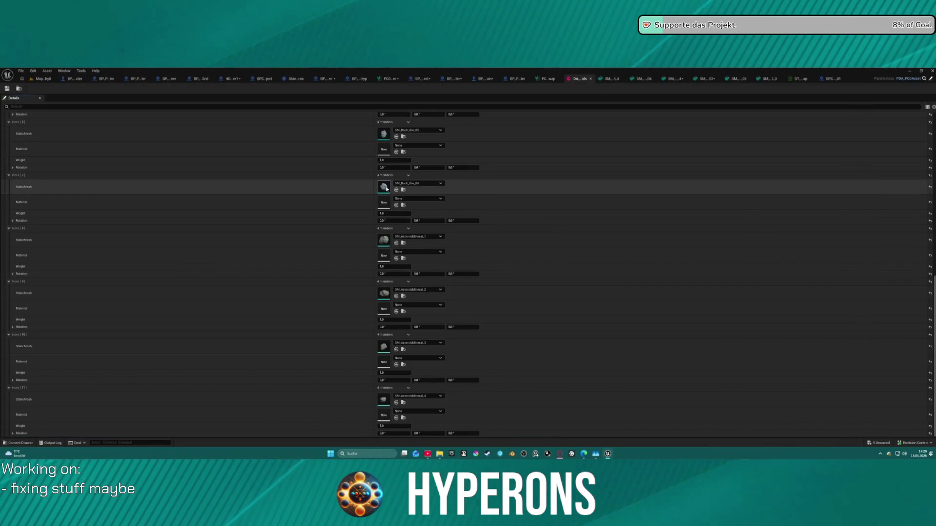
pyautogui.doubleClick(385, 187)
pyautogui.moveTo(207, 297)
pyautogui.mouseDown()
pyautogui.moveTo(365, 298)
pyautogui.moveTo(224, 297)
pyautogui.mouseUp()
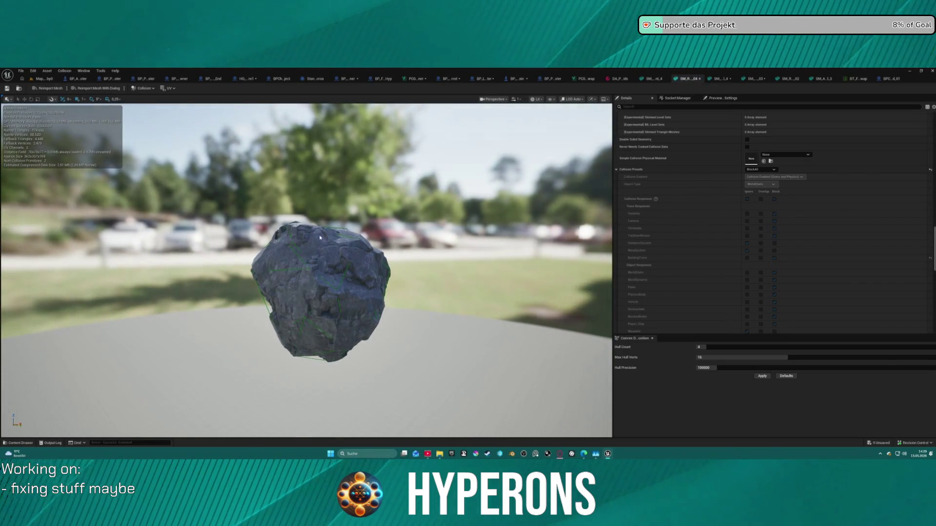
# In the asteroid child Blueprint's EventGraph, inspect the FoliageStaticMesh component's collision settings
pyautogui.click(885, 78)
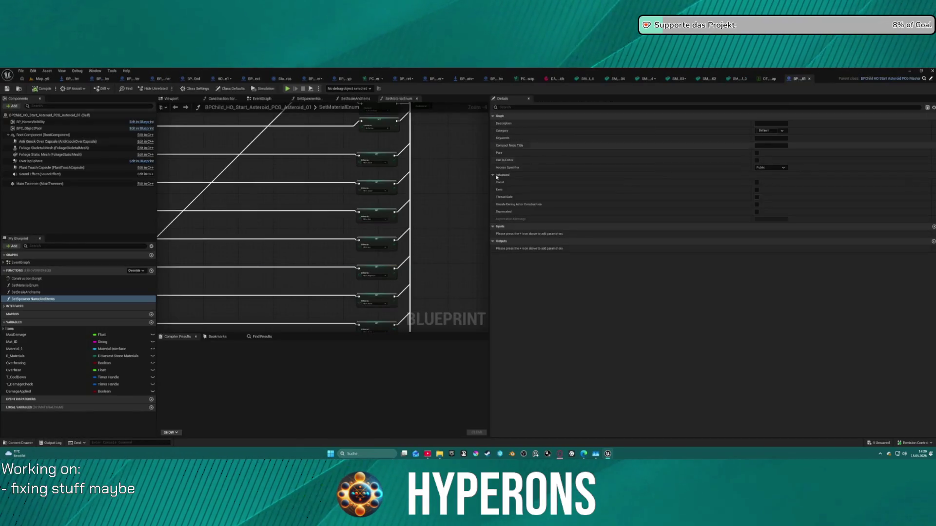
pyautogui.moveTo(488, 181); pyautogui.dragTo(291, 137)
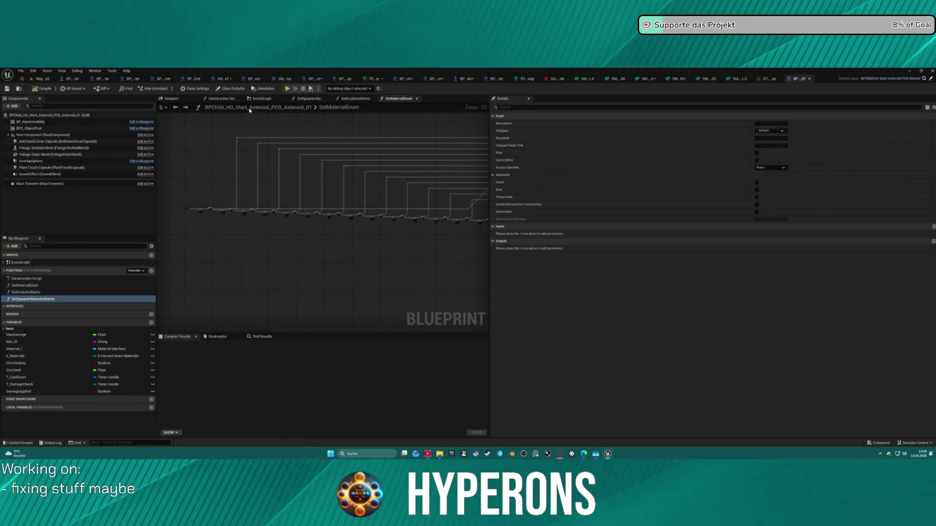
pyautogui.click(262, 98)
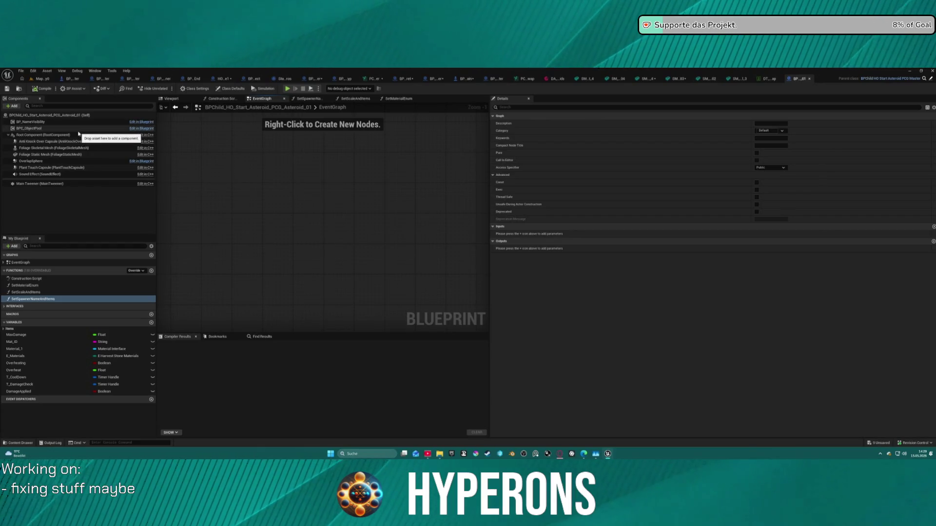
pyautogui.click(90, 155)
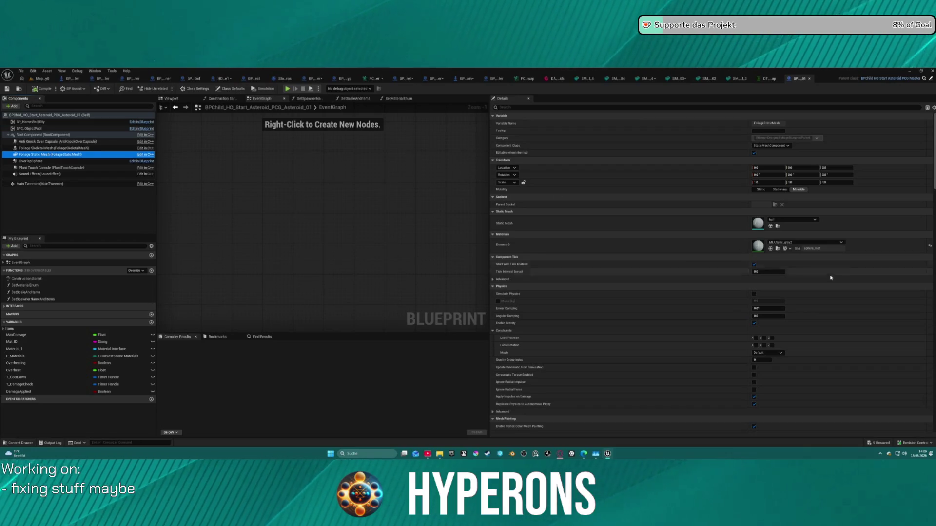
pyautogui.scroll(-10, 593, 203)
pyautogui.click(321, 205)
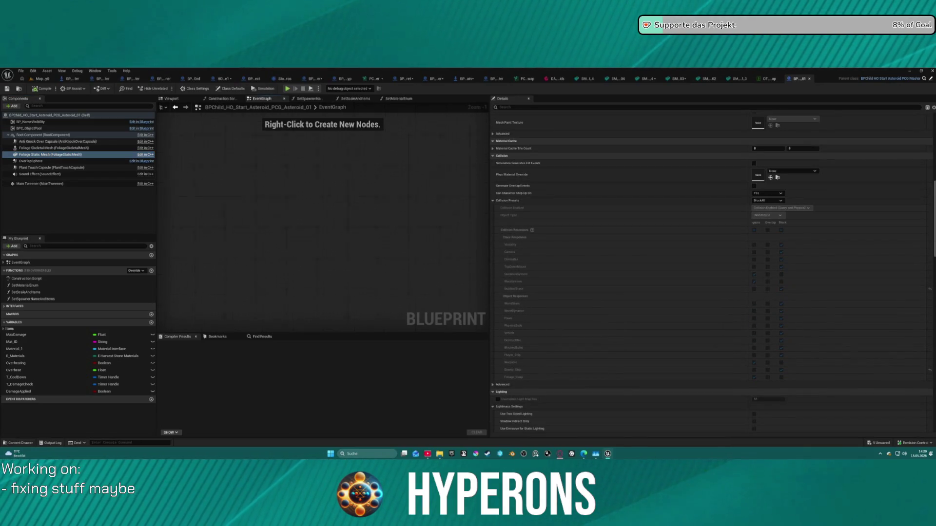
# Review the Construction Script graph, then close the asteroid child Blueprint
pyautogui.click(222, 99)
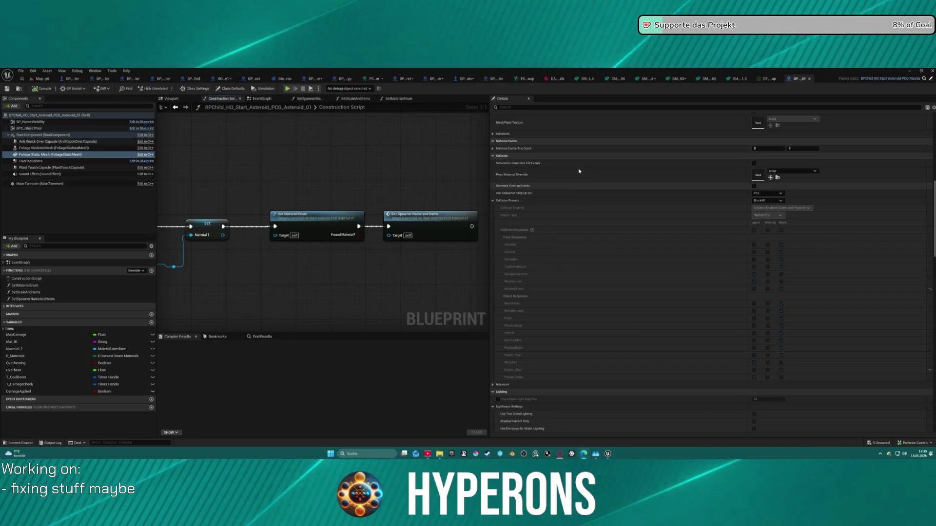
pyautogui.scroll(5, 712, 268)
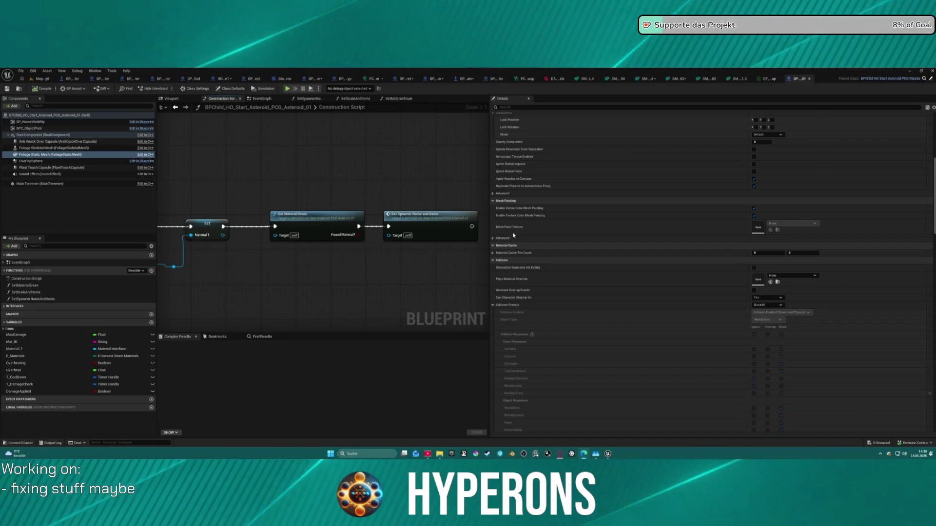
pyautogui.scroll(2, 580, 234)
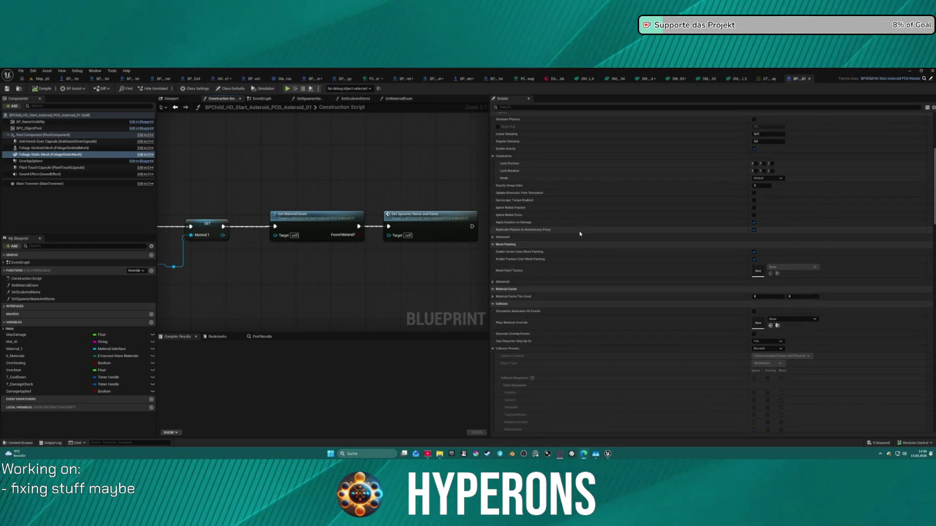
pyautogui.middleClick(787, 78)
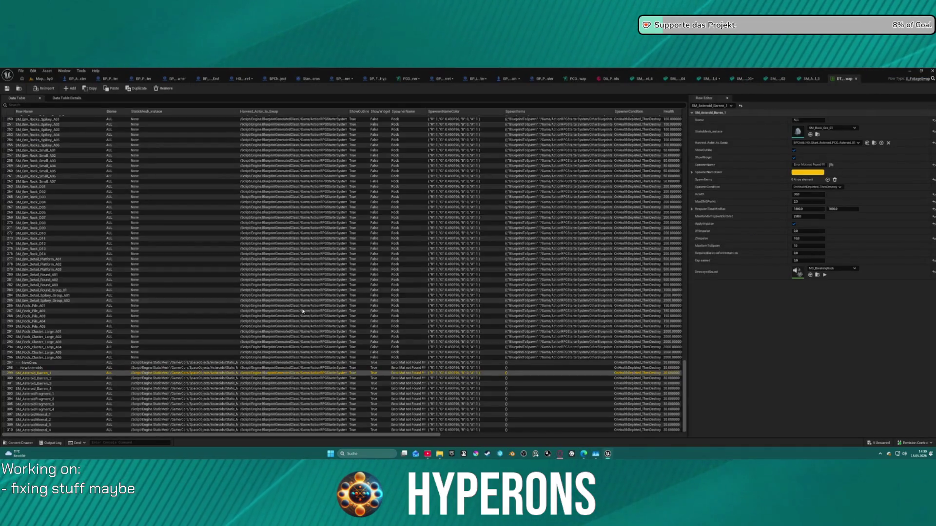
# Inspect the SM_AsteroidMineral_4 and SM_AsteroidMineral_2 rows, then bring up DA_PCG_Asteroids
pyautogui.click(54, 430)
pyautogui.click(60, 420)
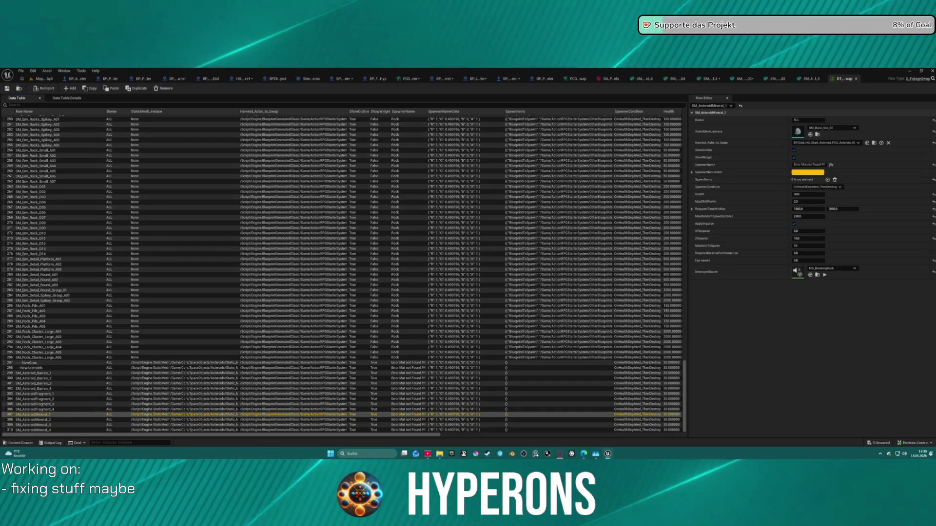
pyautogui.click(609, 78)
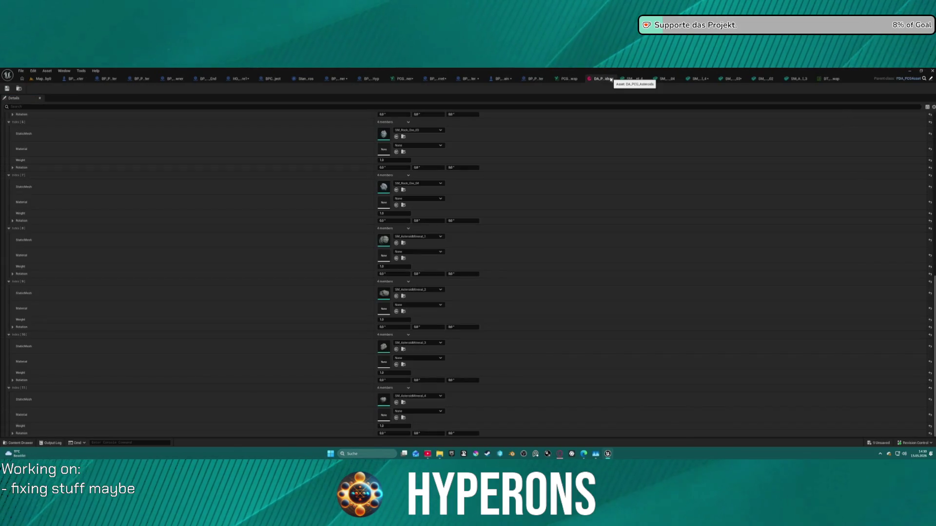
# Review the DA_PCG_Asteroids mesh entries and Index [4]'s actions menu, then return to the PCG graph
pyautogui.scroll(5, 358, 207)
pyautogui.scroll(1, 368, 224)
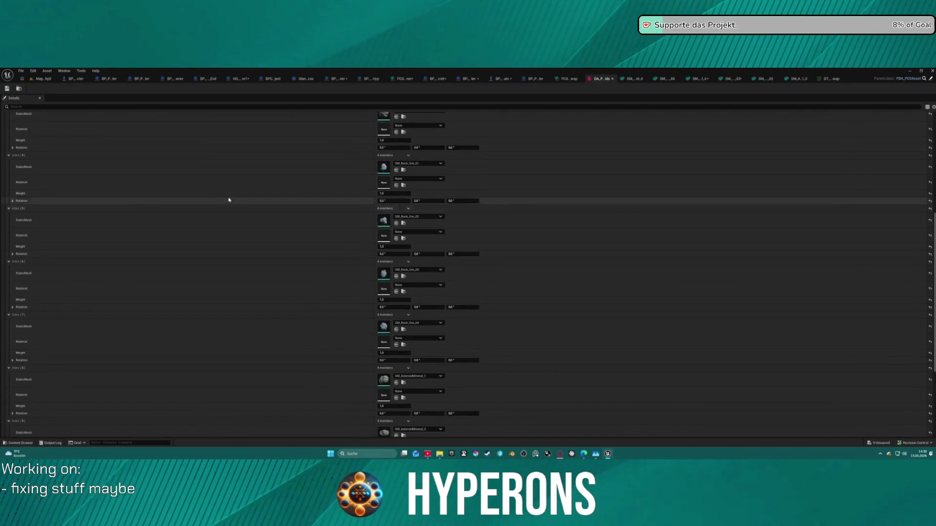
pyautogui.click(408, 155)
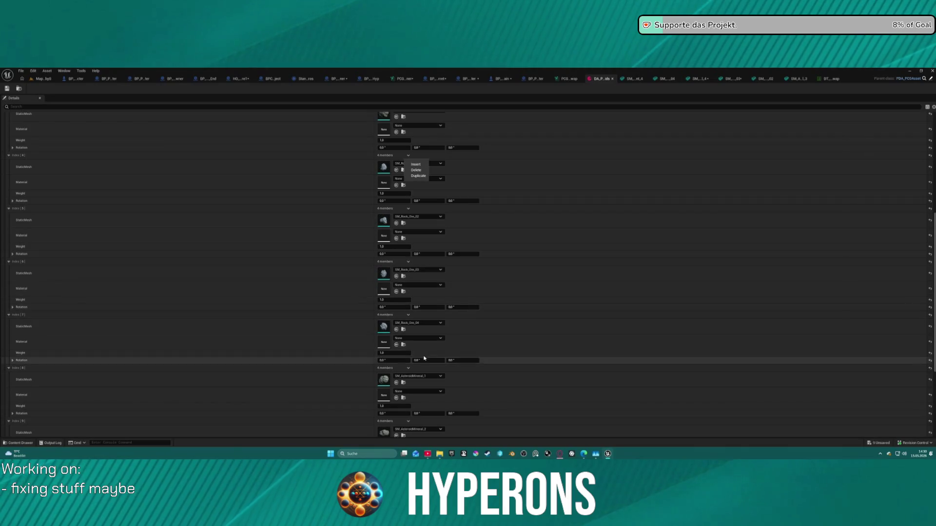
pyautogui.scroll(-4, 437, 346)
pyautogui.scroll(10, 438, 346)
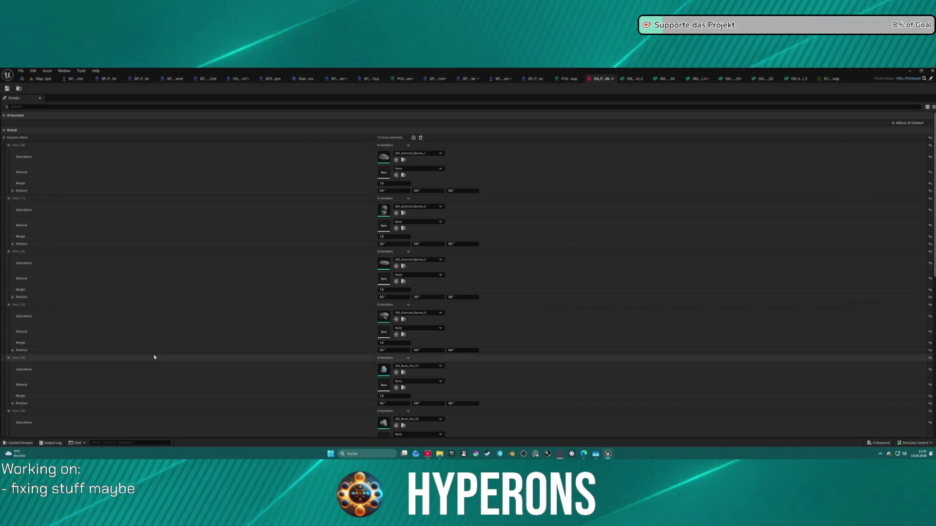
pyautogui.scroll(-10, 30, 342)
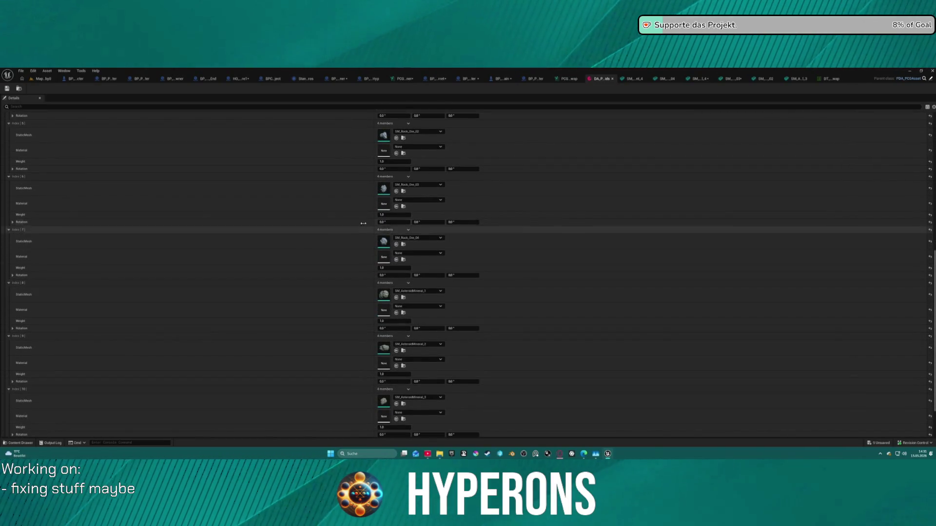
pyautogui.scroll(3, 585, 200)
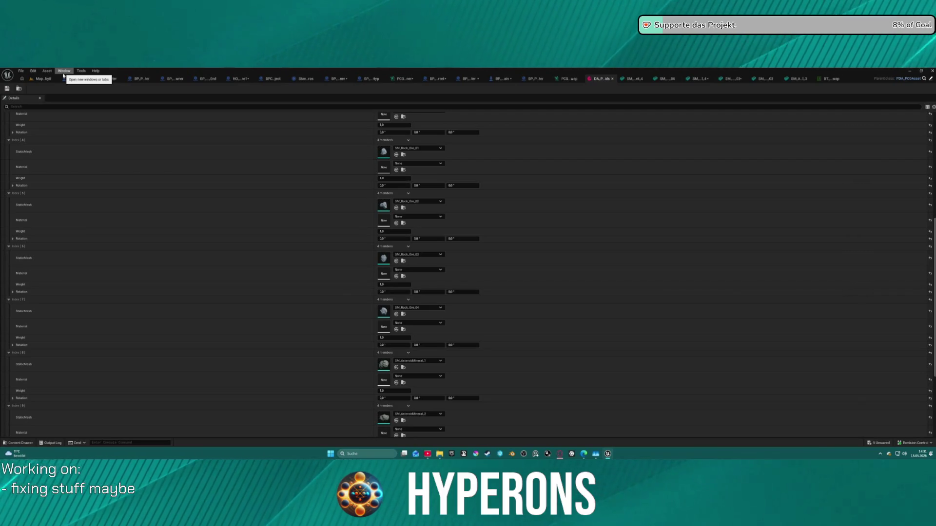
pyautogui.click(397, 78)
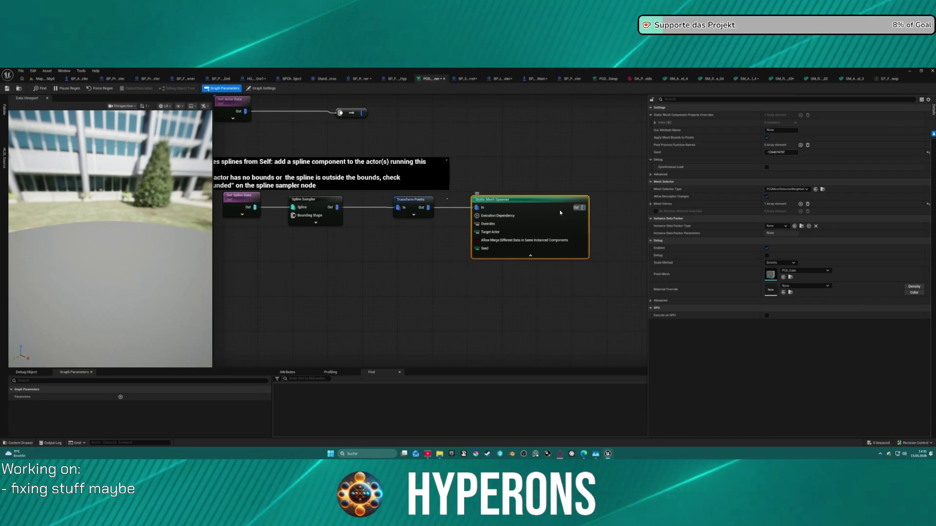
# Expand the Static Mesh Spawner's mesh entries to inspect the first entry's descriptor properties
pyautogui.click(651, 204)
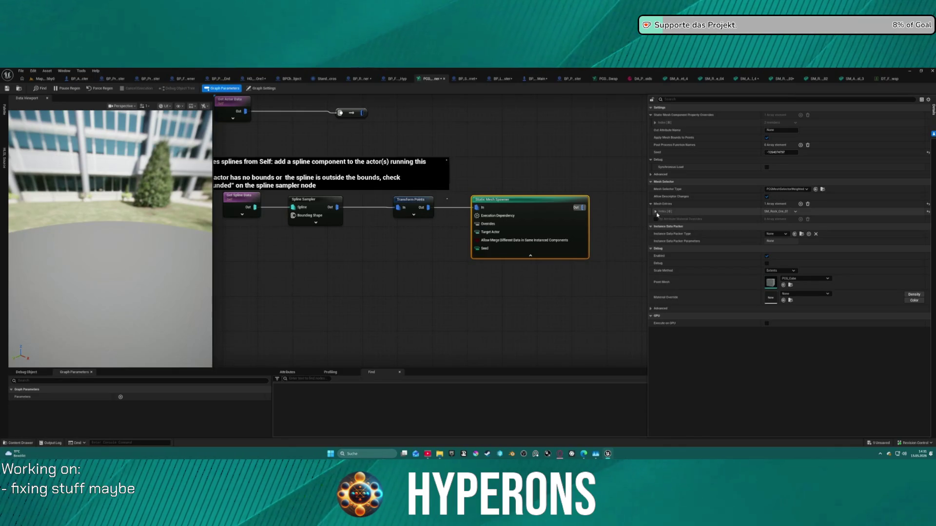
pyautogui.click(655, 212)
pyautogui.click(660, 219)
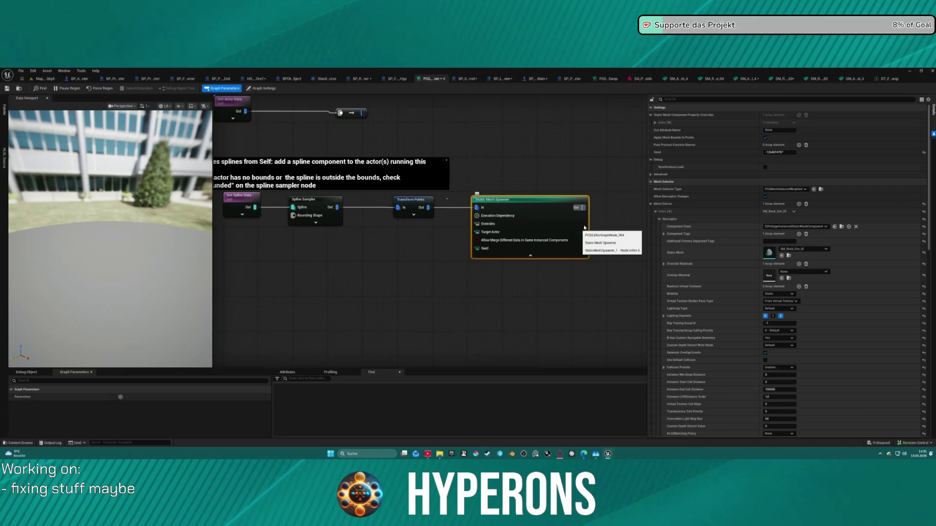
pyautogui.click(558, 206)
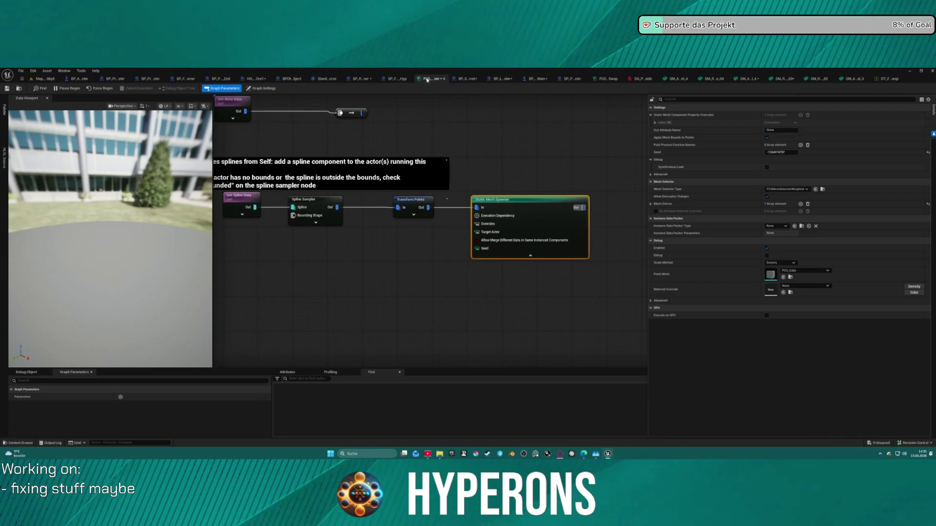
# Close the PCG spline graph, data asset, cluster swap graph and open mesh document tabs
pyautogui.click(443, 79)
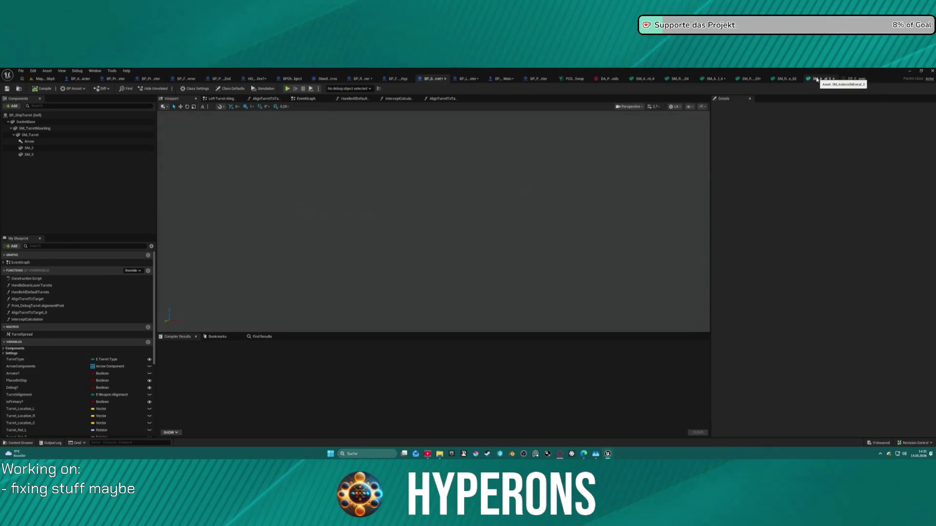
pyautogui.click(689, 79)
pyautogui.click(725, 78)
pyautogui.click(726, 78)
pyautogui.click(736, 79)
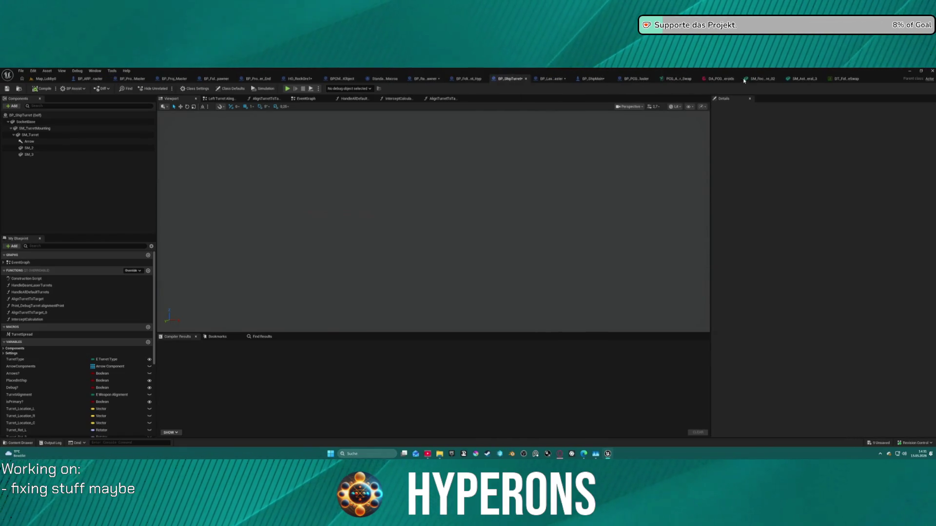
pyautogui.click(751, 79)
pyautogui.click(765, 78)
pyautogui.click(765, 78)
pyautogui.middleClick(777, 79)
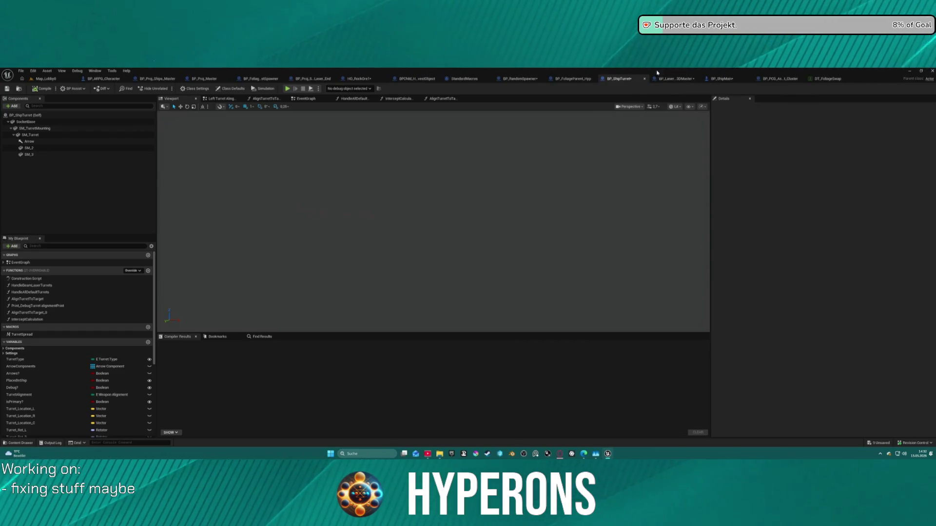
# In PCG_Asteroid_Cluster_Swap, set the spawner's Component Class to EDFoliageInstancedStaticMeshComponent
pyautogui.click(790, 78)
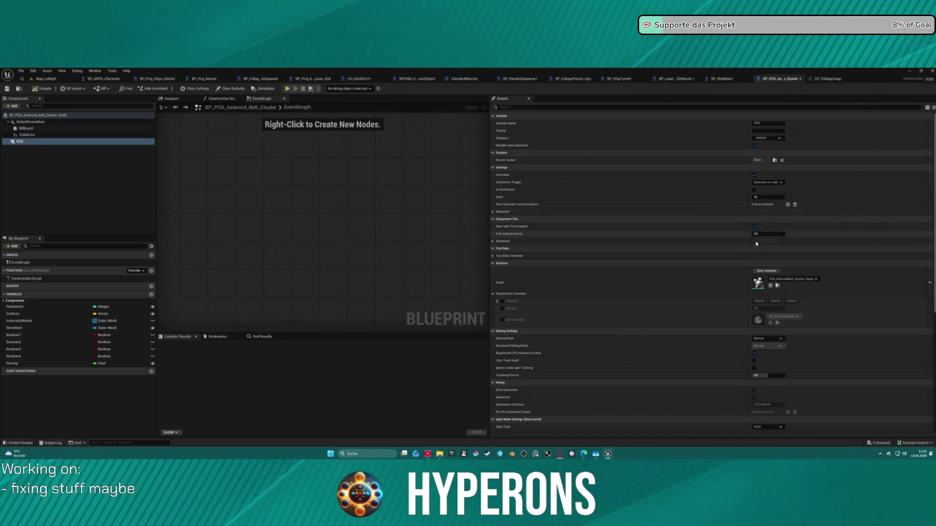
pyautogui.doubleClick(757, 283)
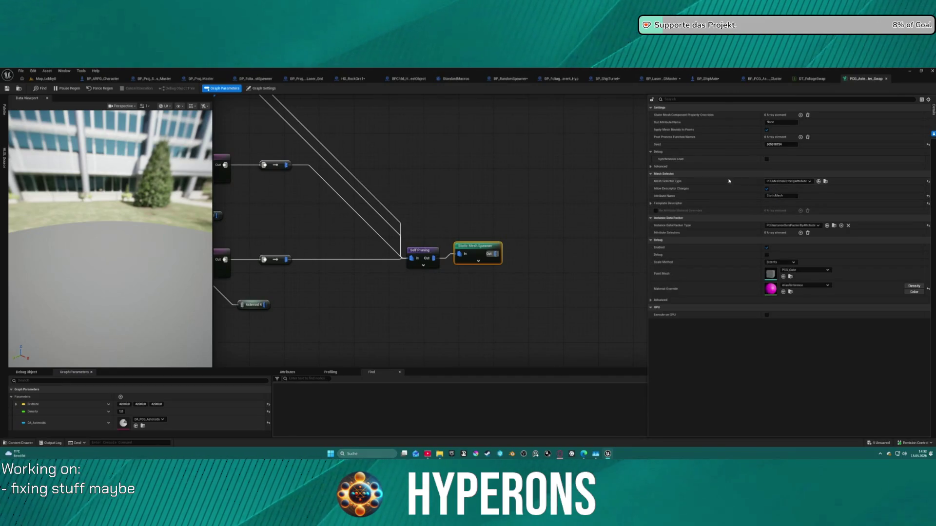
pyautogui.click(746, 203)
pyautogui.click(776, 211)
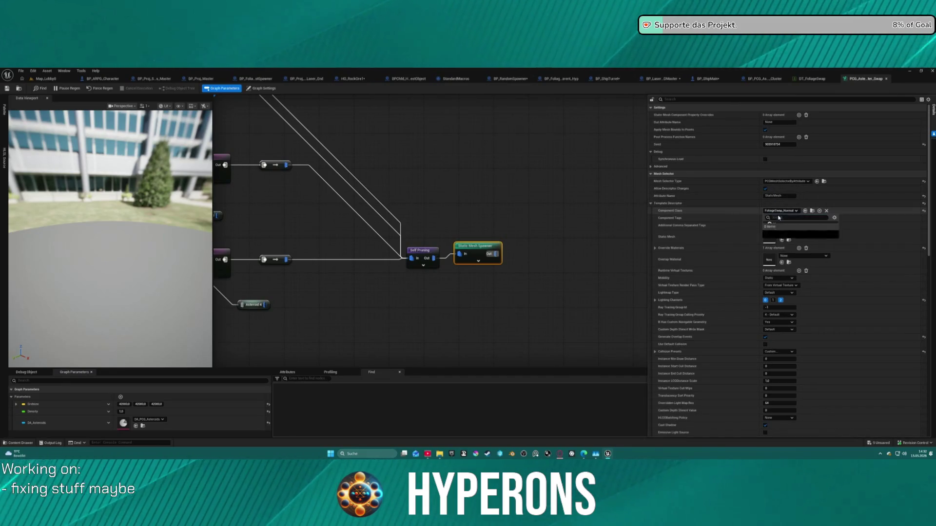
pyautogui.click(794, 236)
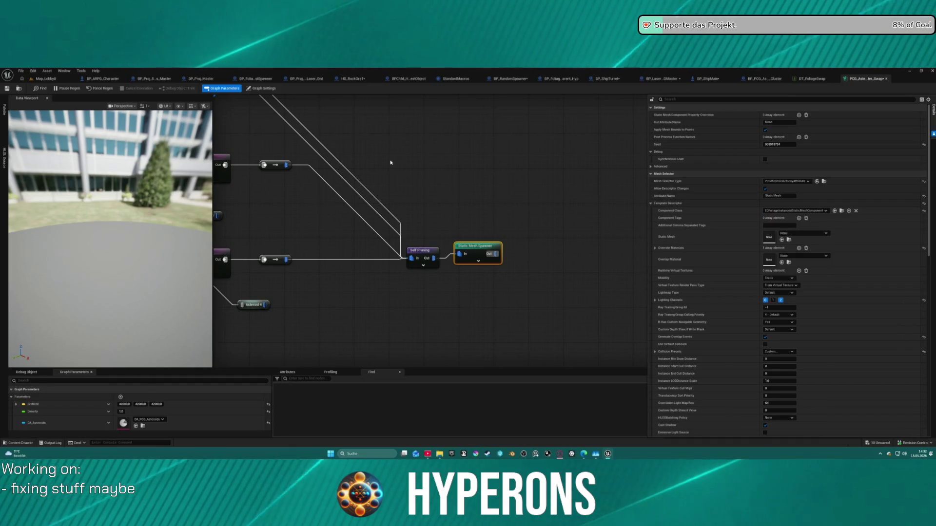
pyautogui.click(49, 80)
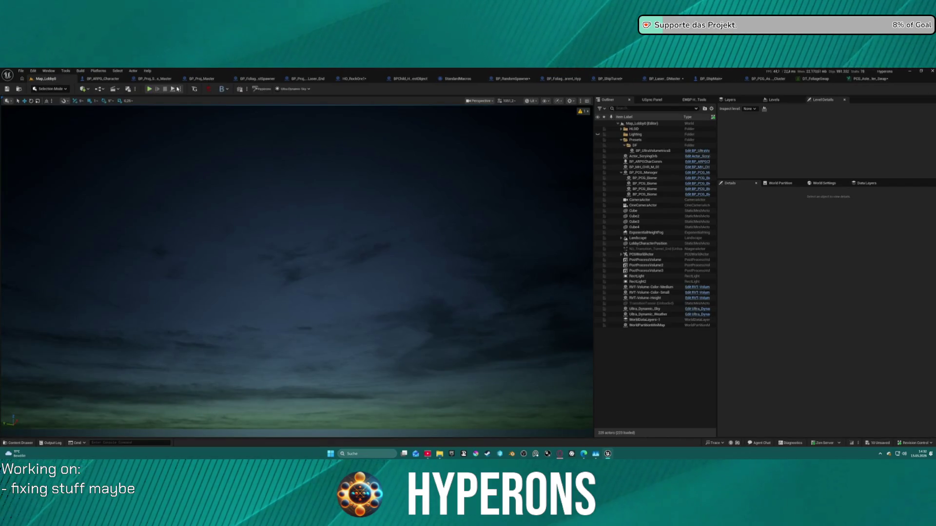
# Select BP_PCG_AsteroidSpline2 and run 04_CleanUpPCG, 01_Generate PCG and 02_Setup
pyautogui.click(21, 70)
pyautogui.moveTo(73, 109)
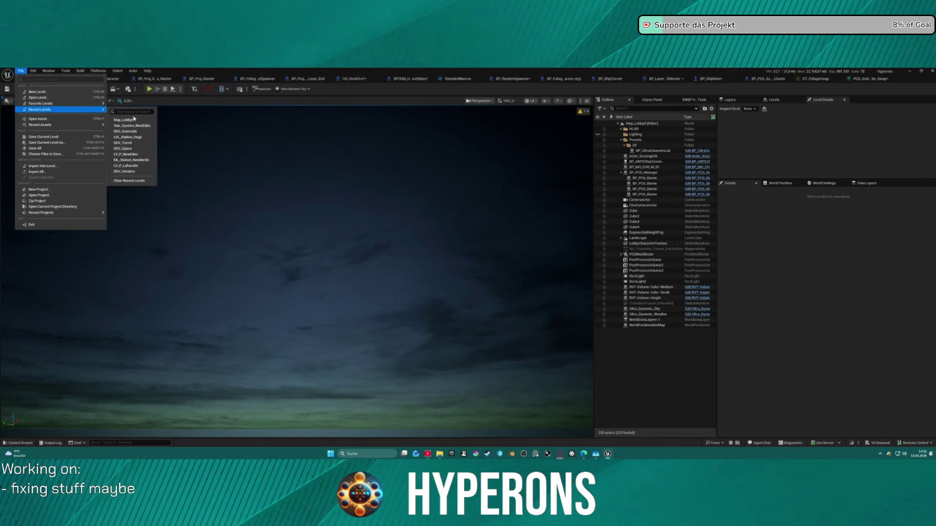
pyautogui.click(447, 184)
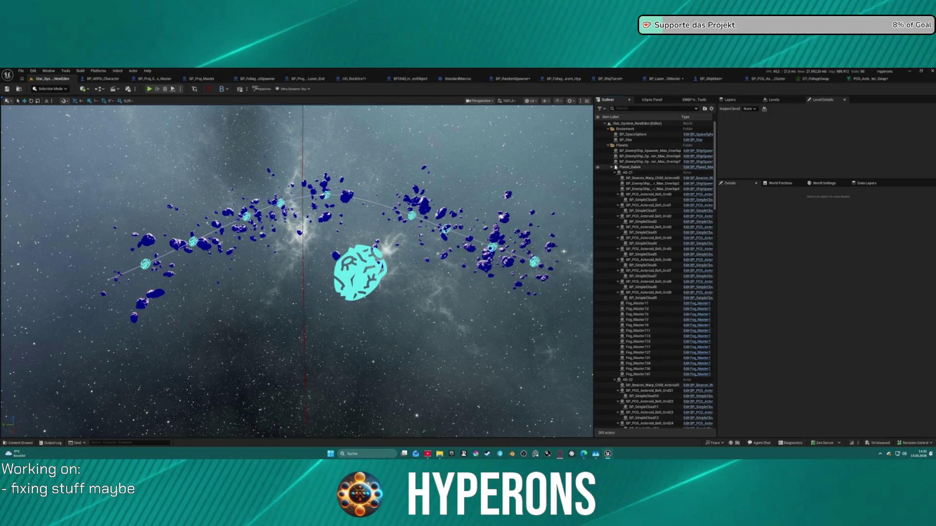
pyautogui.click(608, 145)
pyautogui.scroll(-1, 665, 309)
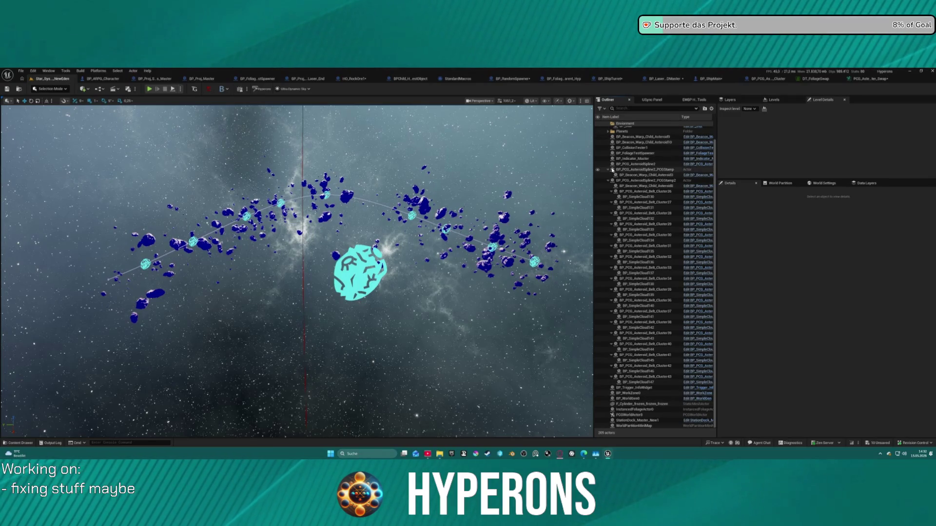
pyautogui.click(635, 164)
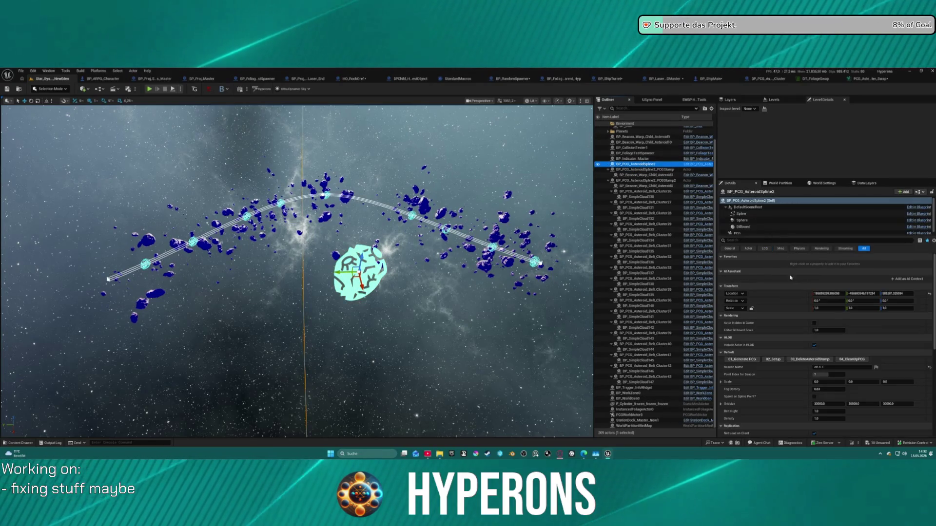
pyautogui.click(844, 360)
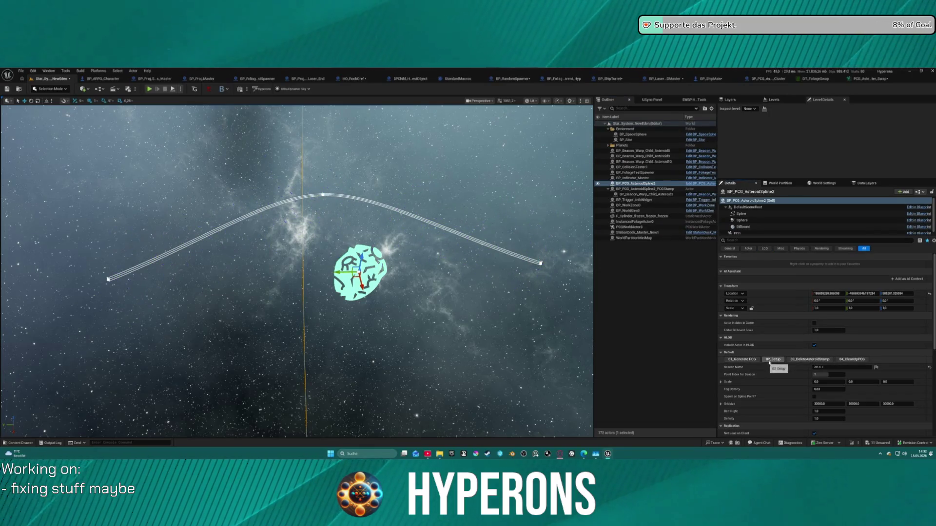
pyautogui.click(752, 360)
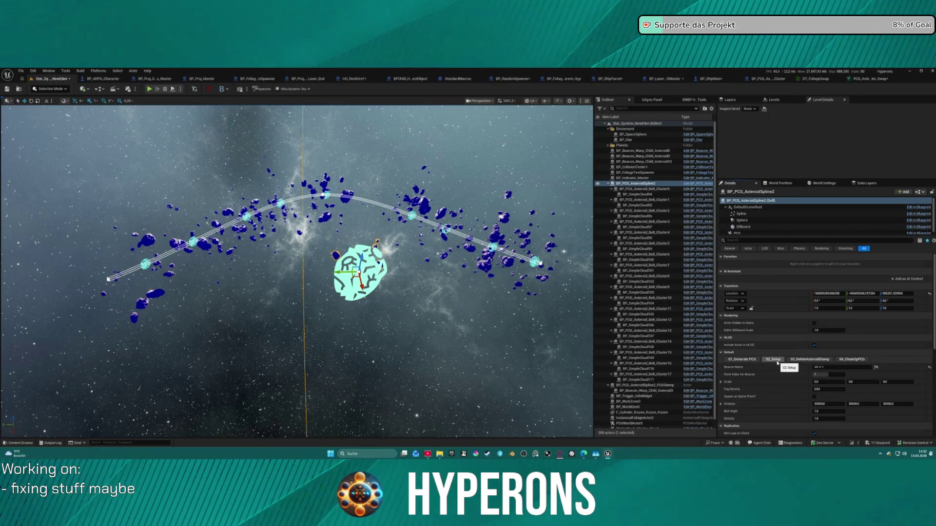
pyautogui.click(777, 362)
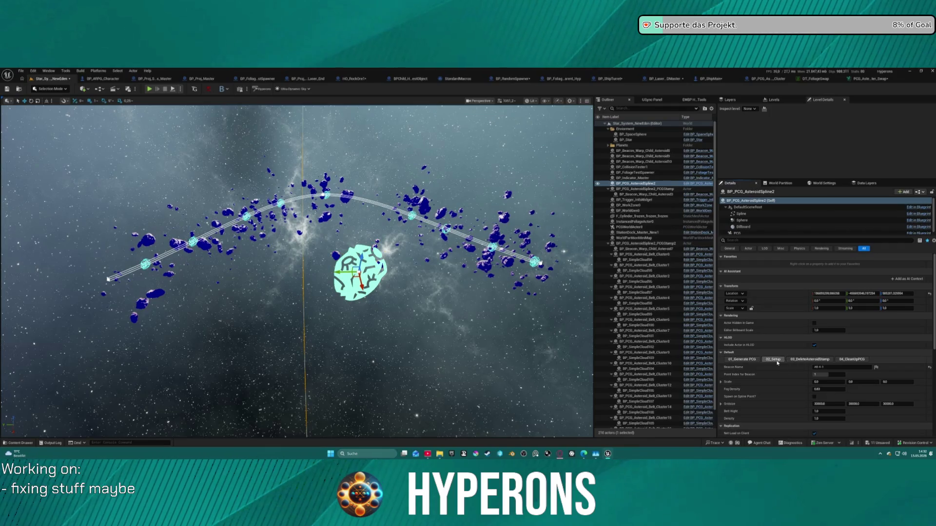
# Open Map_Lobby from the File menu's Recent Levels list
pyautogui.click(21, 71)
pyautogui.moveTo(88, 109)
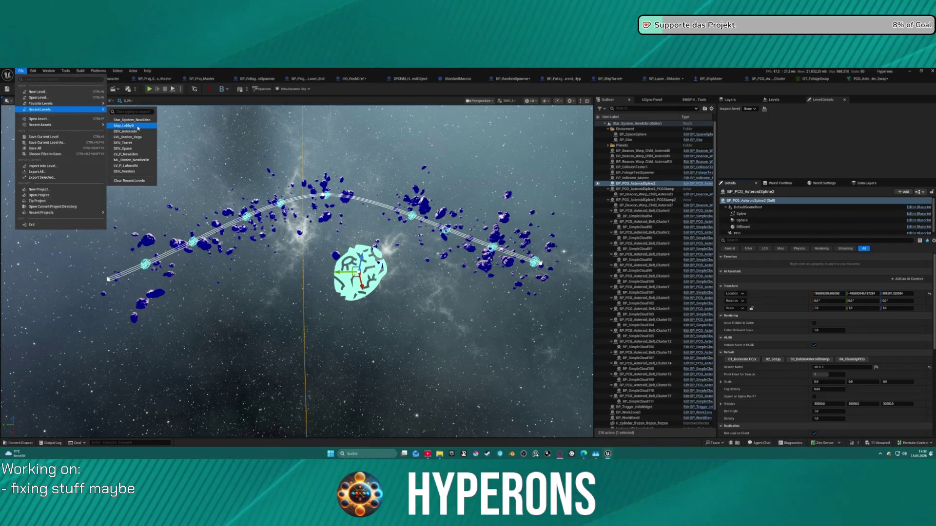
pyautogui.click(128, 126)
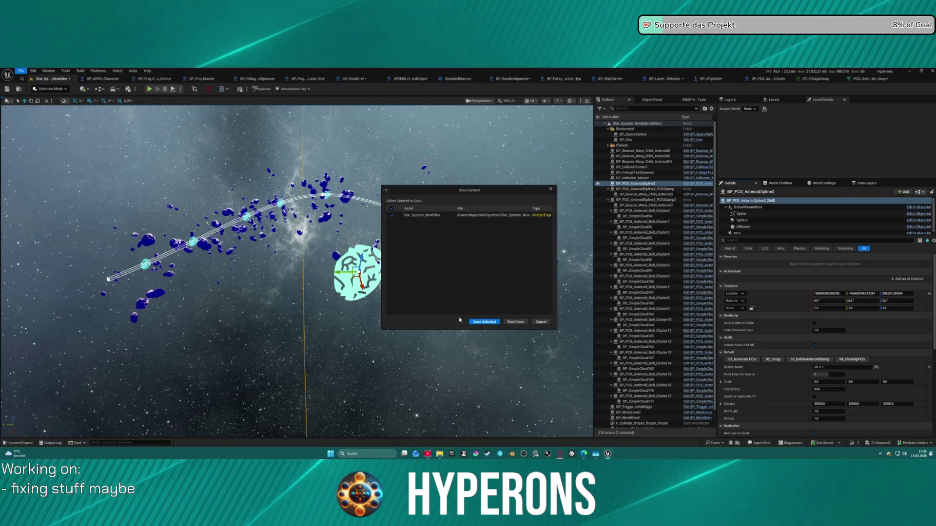
# Save Star_System_NewEden and all packages, then choose PLAY in the lobby's game menu
pyautogui.click(485, 322)
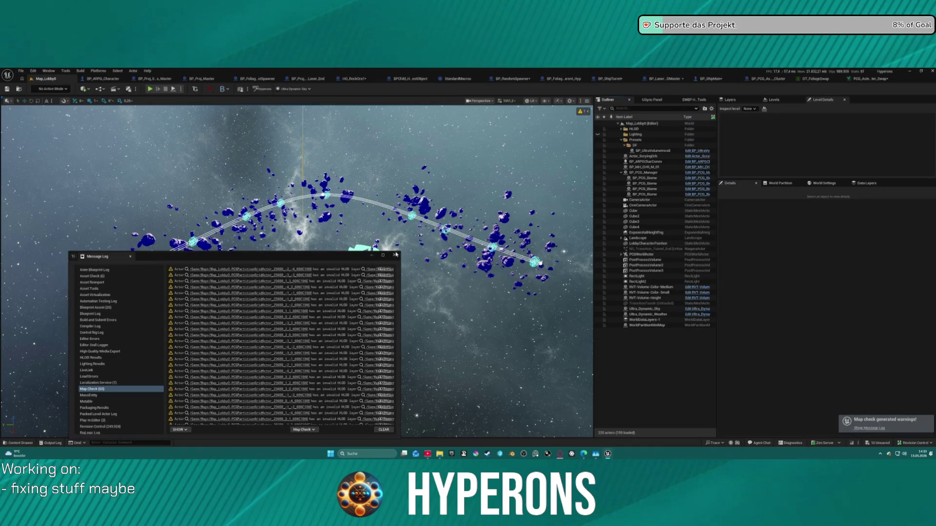
pyautogui.click(395, 255)
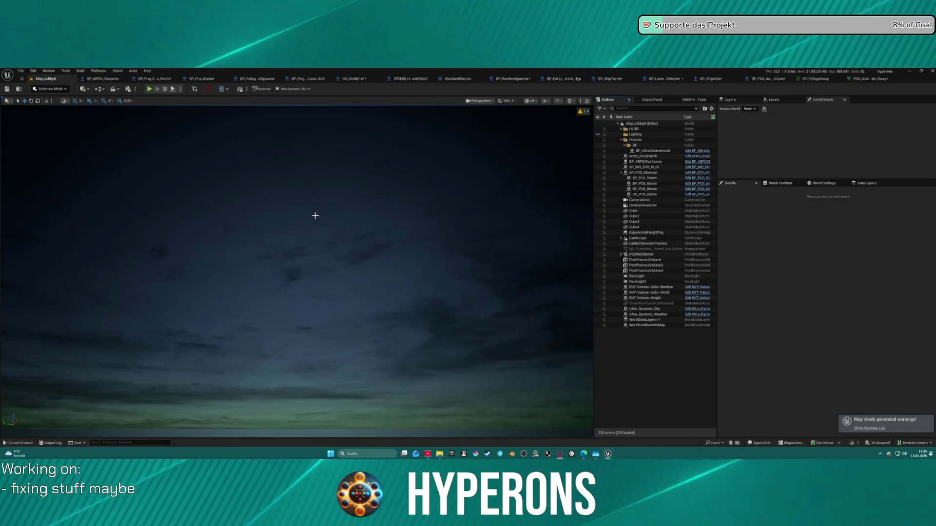
pyautogui.hotkey('ctrl', 's')
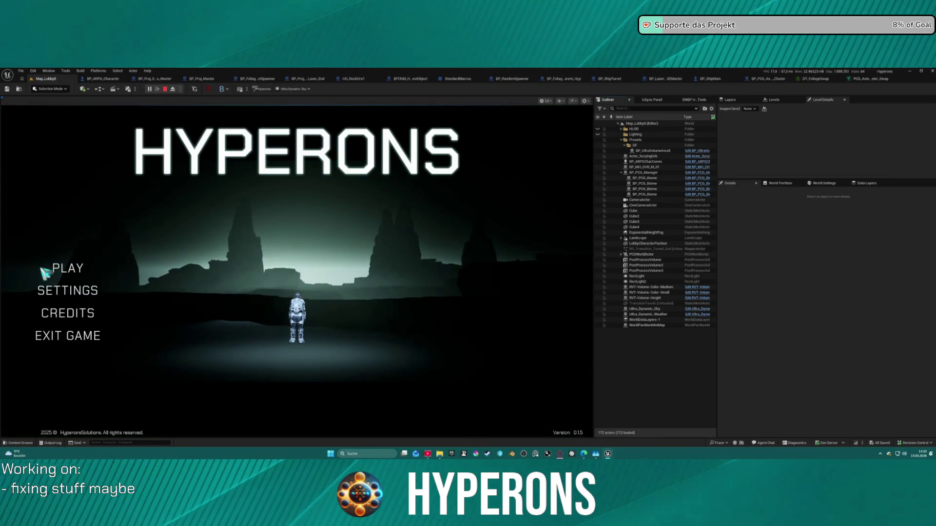
pyautogui.click(46, 270)
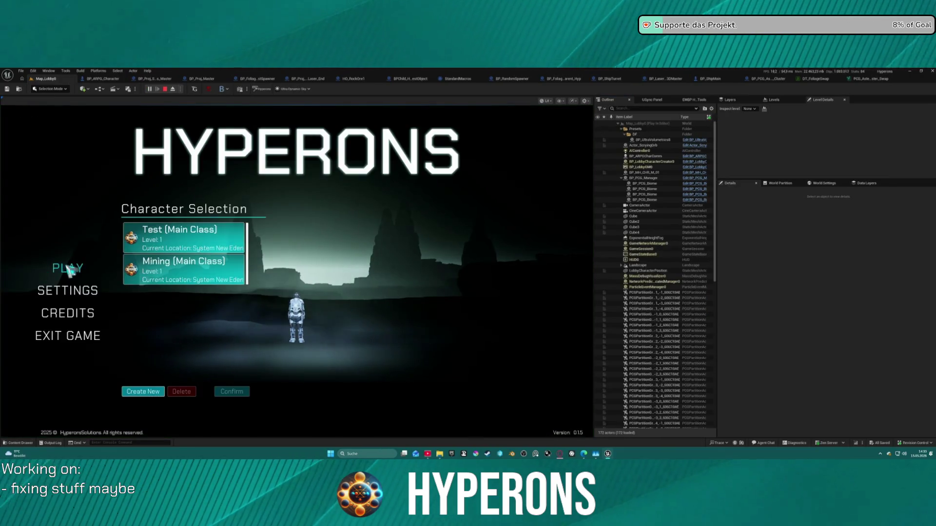
# Start in System New Eden with a chosen character, launch the ship, then stop the session
pyautogui.click(215, 267)
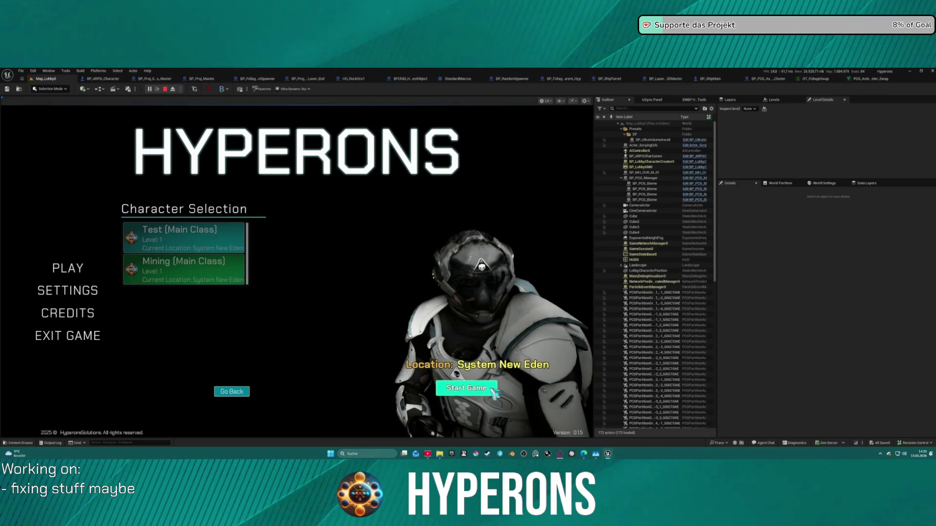
pyautogui.click(467, 388)
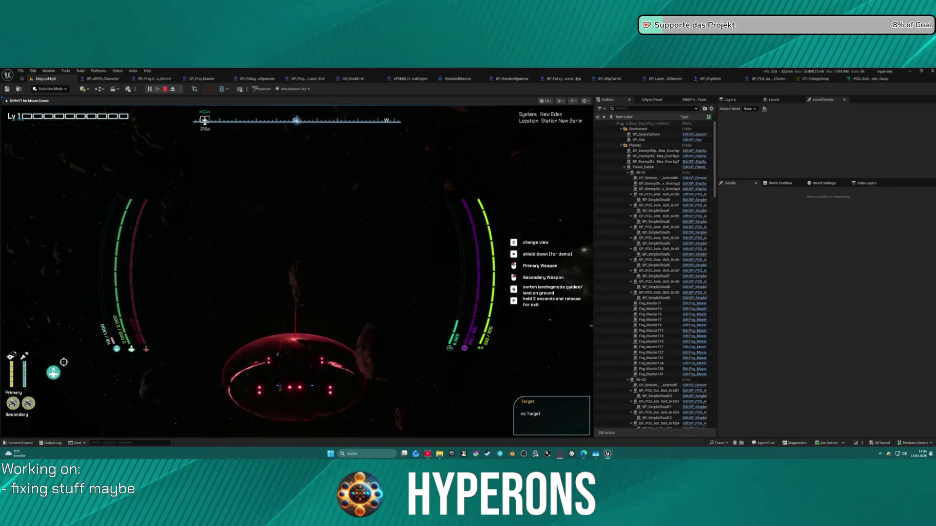
pyautogui.press('f')
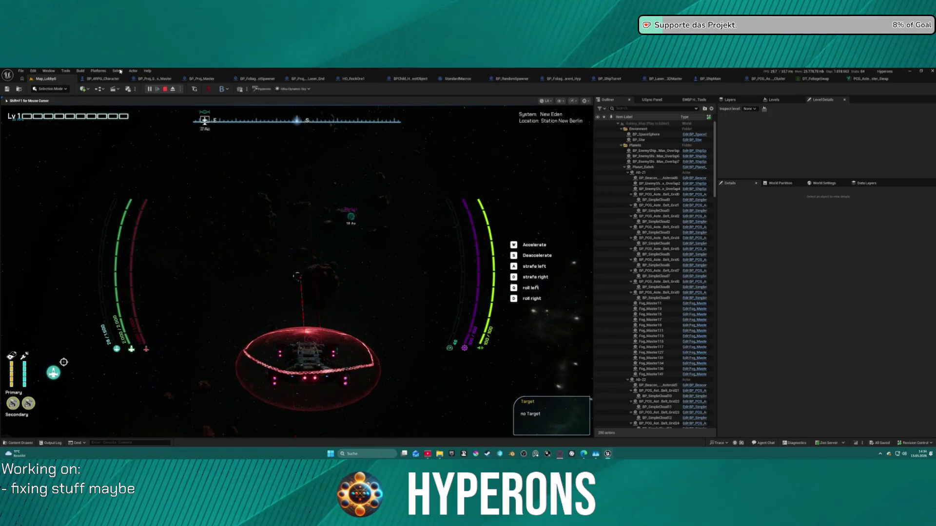
pyautogui.press('Escape')
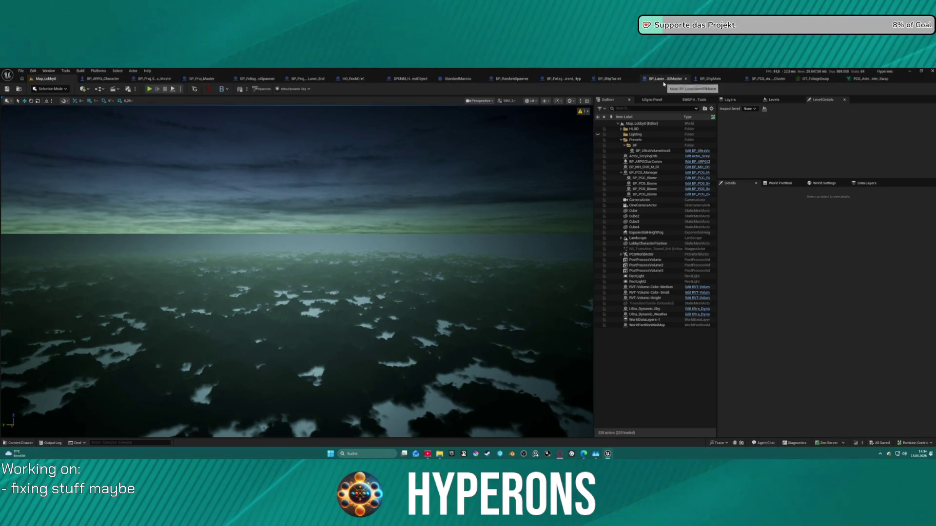
# In BP_ShipMain, search the Components panel to reach the EDFoliageInfluencer component
pyautogui.click(721, 80)
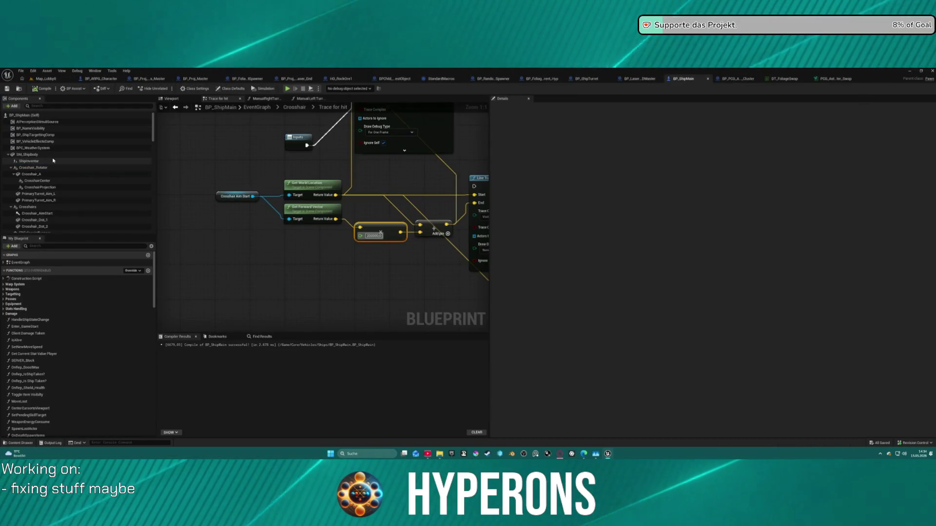
pyautogui.scroll(-3, 55, 178)
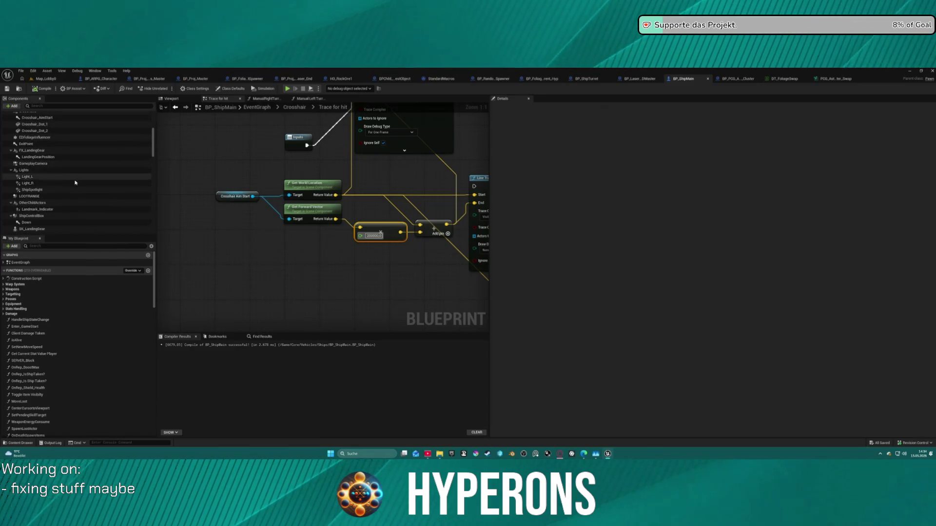
pyautogui.scroll(-6, 76, 183)
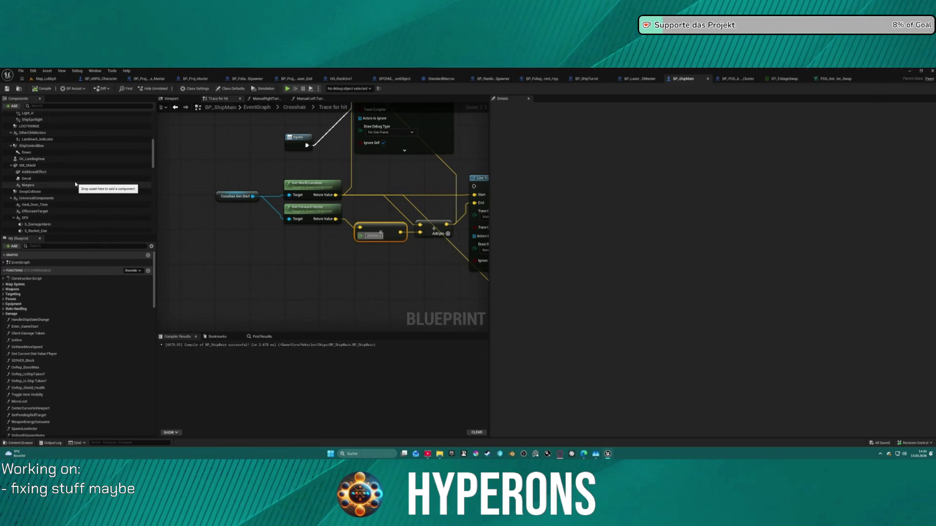
pyautogui.click(51, 106)
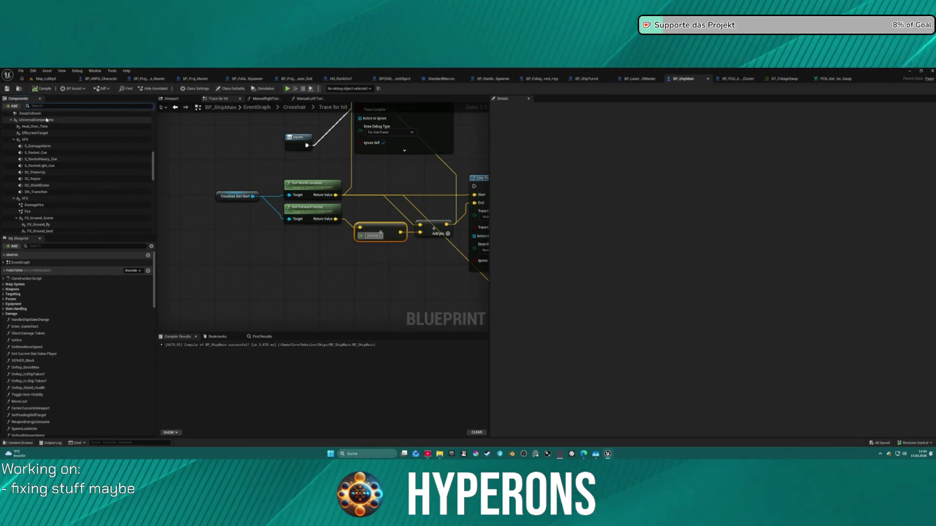
pyautogui.write('foli')
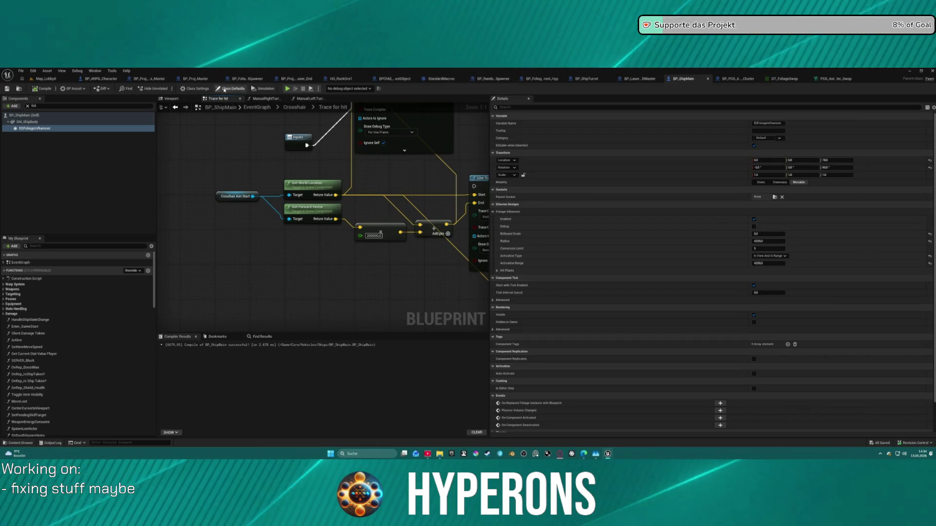
pyautogui.click(20, 89)
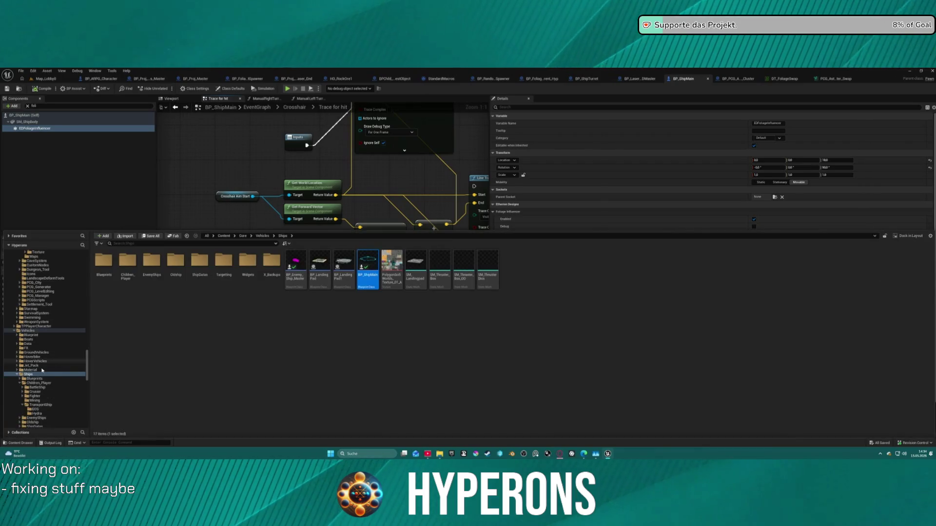
pyautogui.click(39, 383)
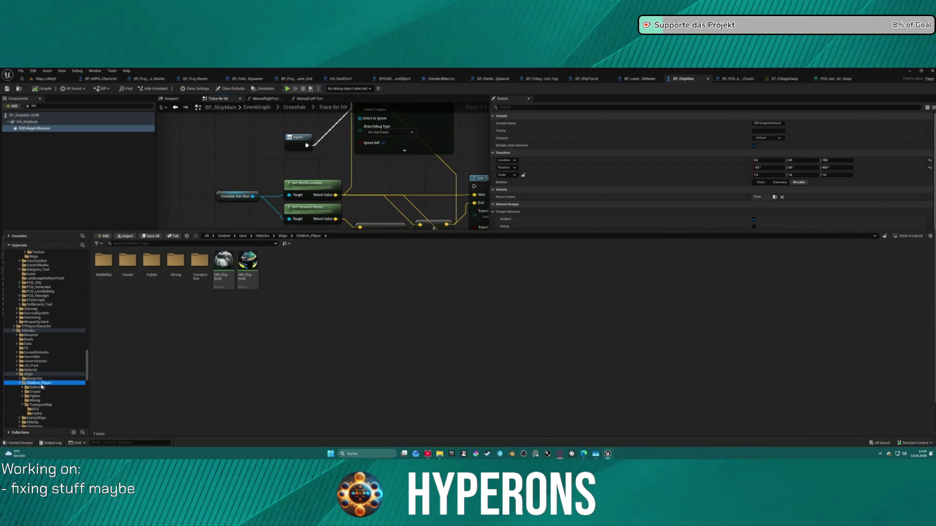
pyautogui.doubleClick(199, 263)
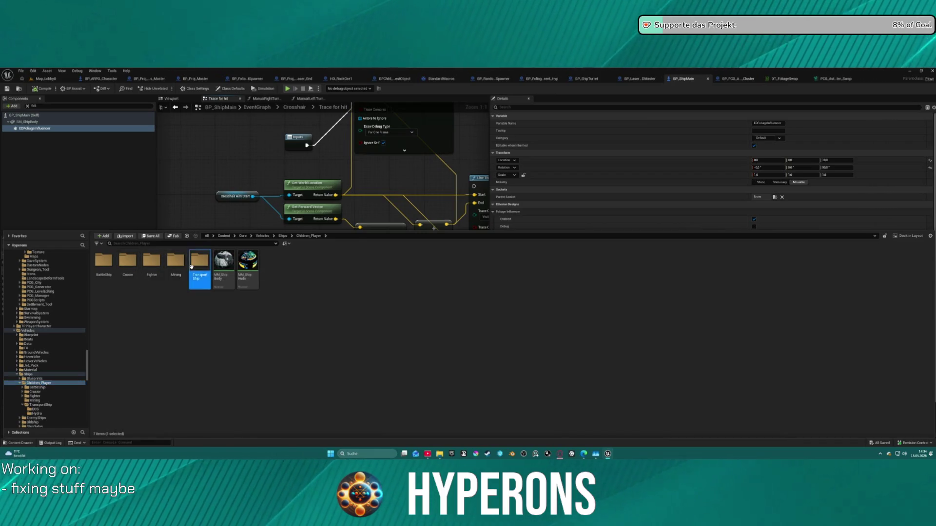
pyautogui.doubleClick(128, 265)
pyautogui.doubleClick(103, 263)
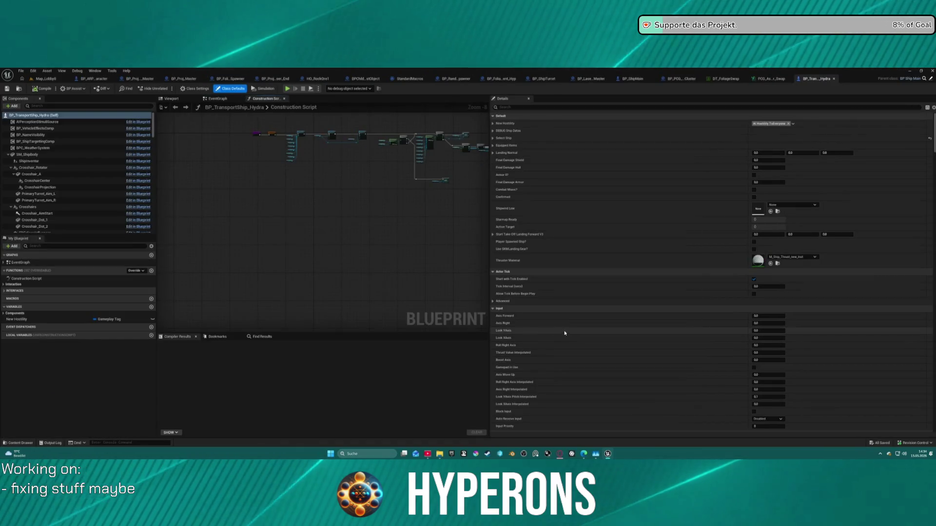
pyautogui.click(183, 100)
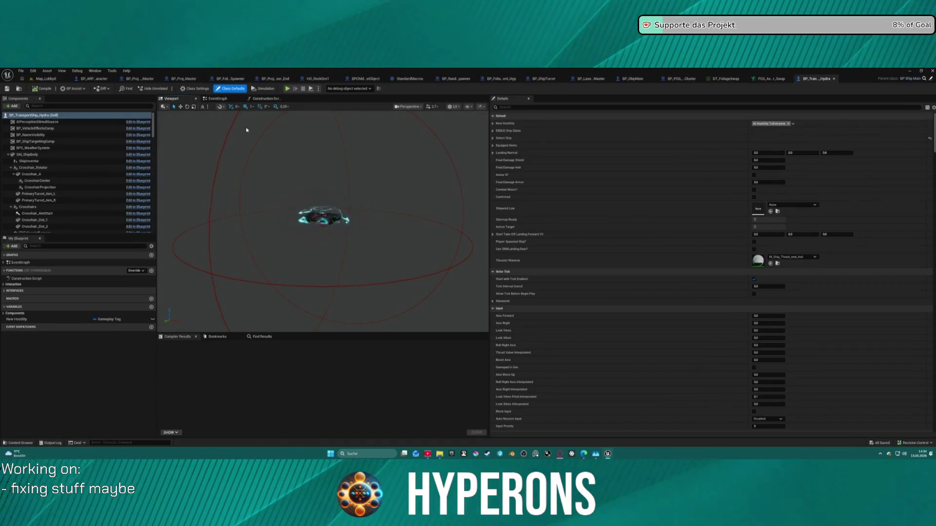
pyautogui.scroll(-10, 78, 176)
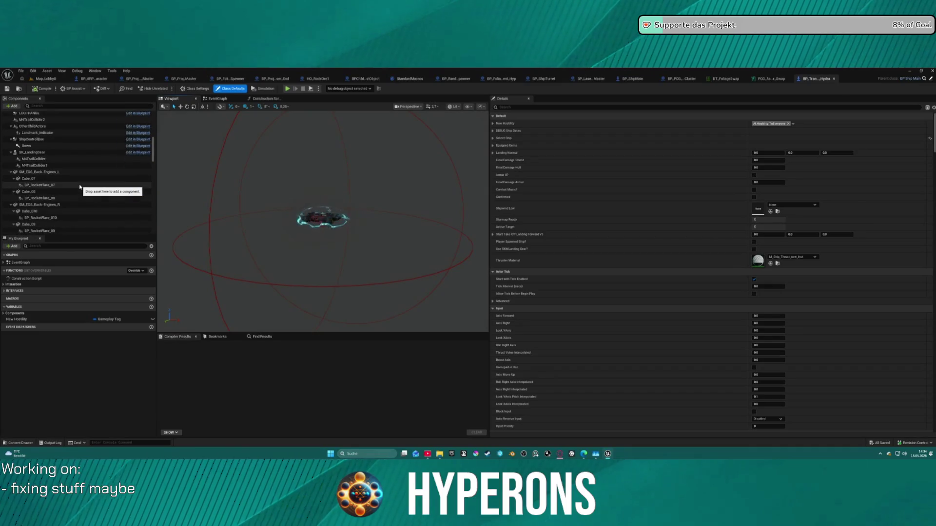
pyautogui.scroll(-8, 80, 186)
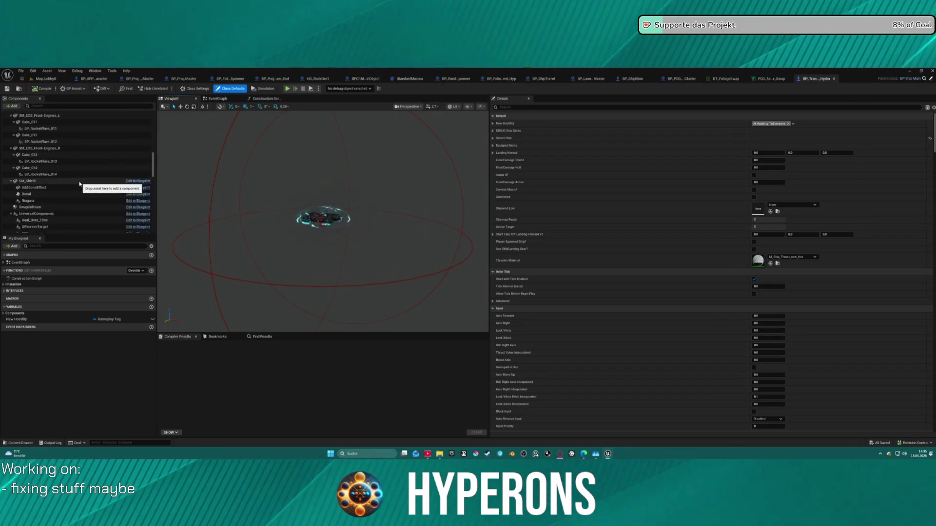
pyautogui.scroll(-2, 59, 200)
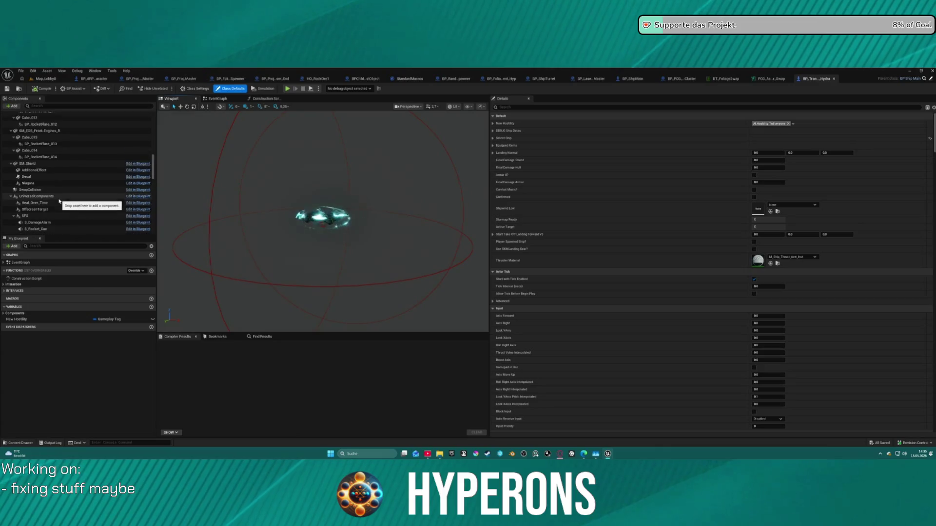
pyautogui.scroll(-6, 59, 201)
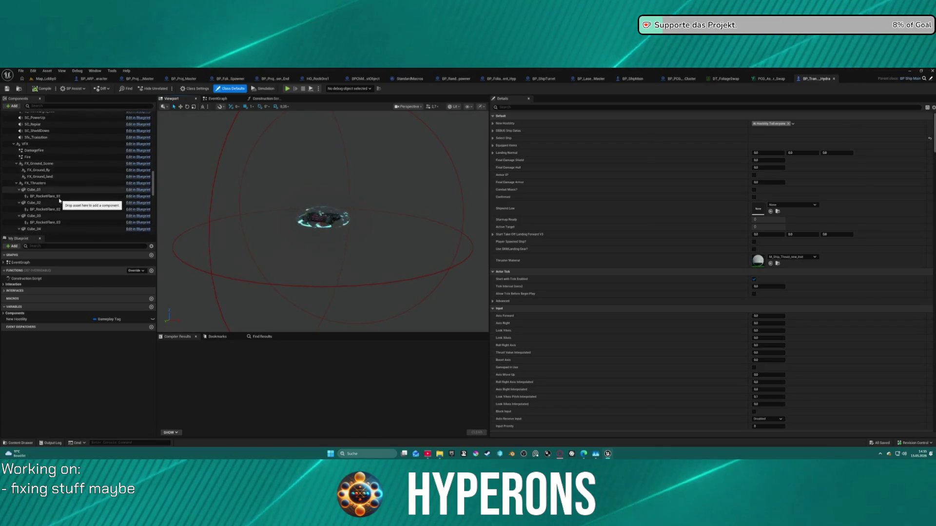
pyautogui.scroll(-5, 59, 200)
pyautogui.click(57, 105)
pyautogui.write('foli')
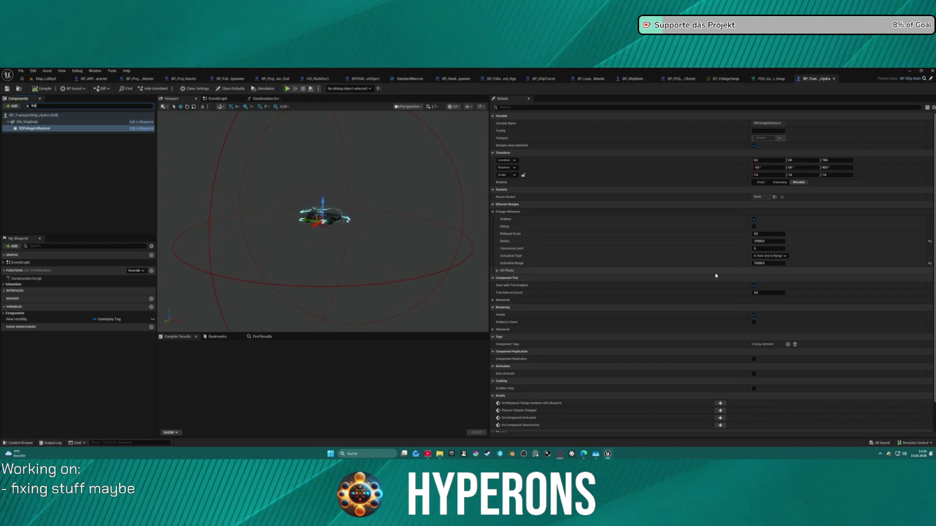
pyautogui.click(496, 271)
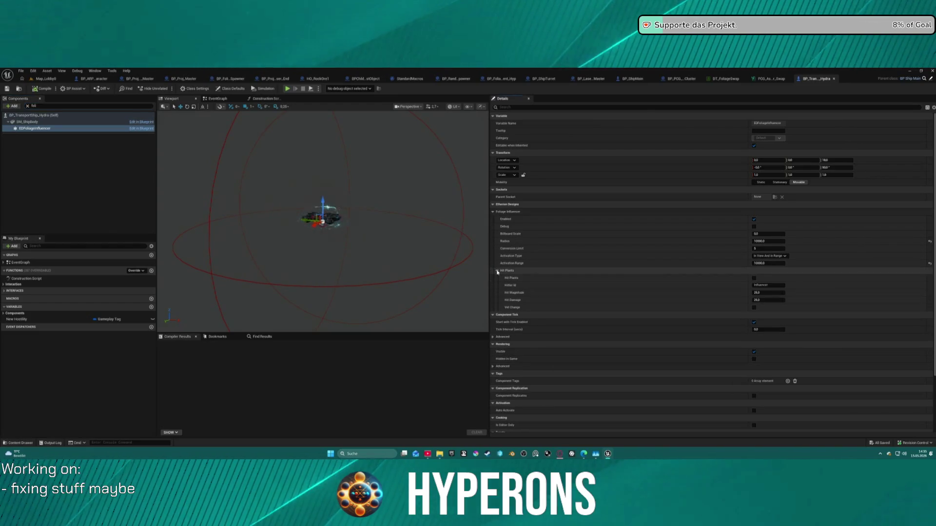
pyautogui.click(497, 271)
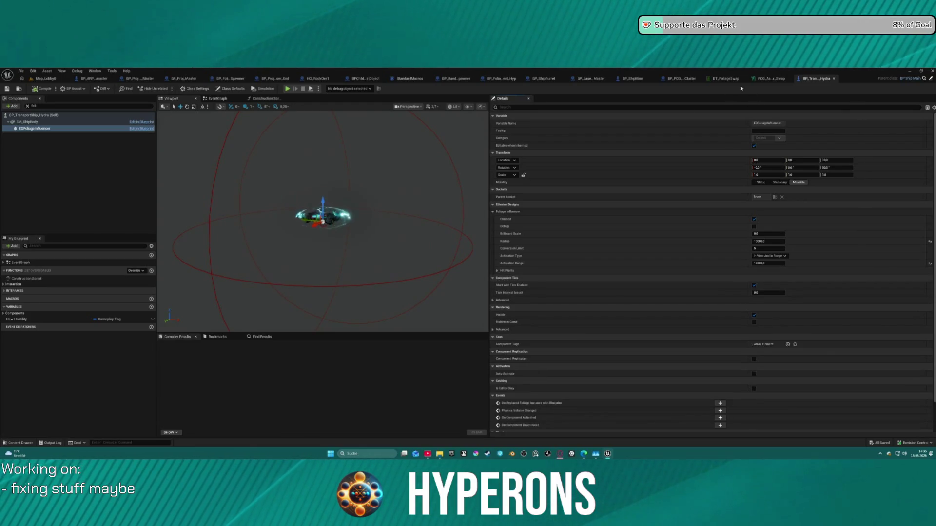
# Set the asteroid swap graph's Static Mesh Spawner component class to FoliageInstancedStaticMeshComponent
pyautogui.click(767, 79)
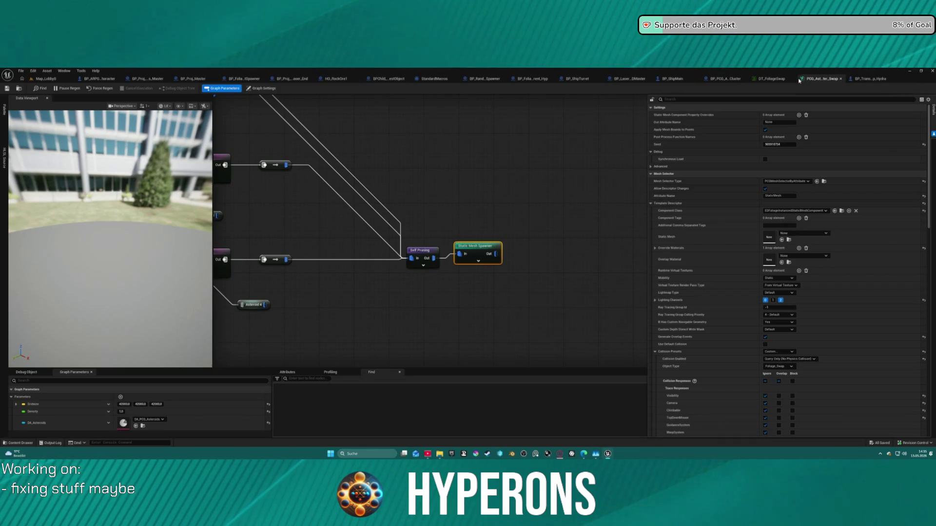
pyautogui.click(805, 210)
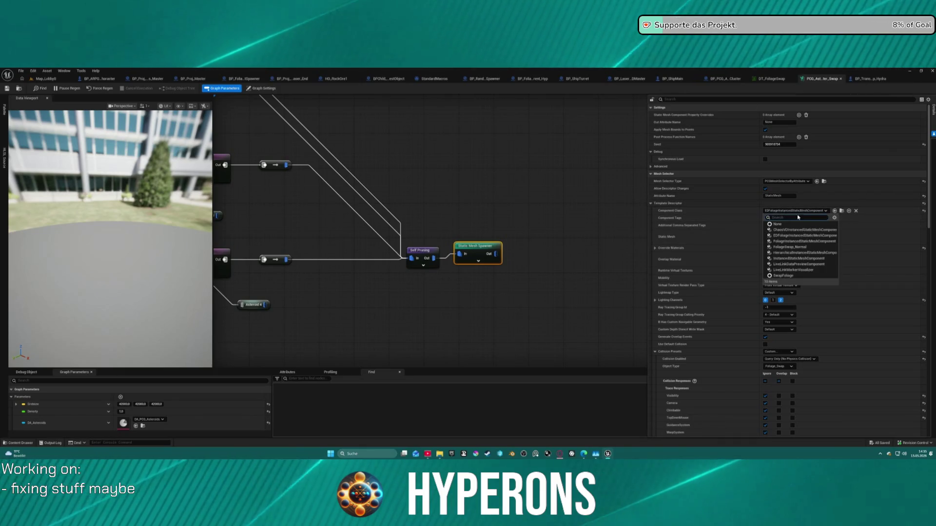
pyautogui.click(815, 242)
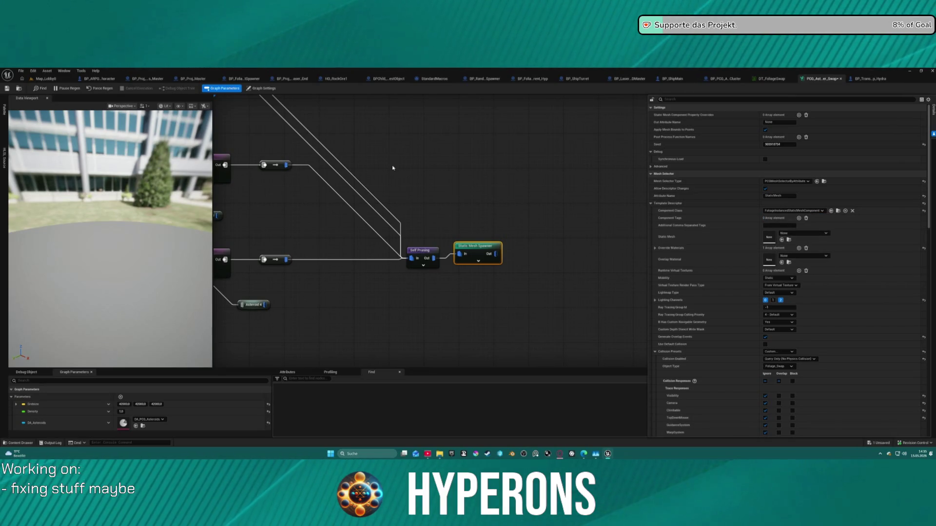
# Return to the Map_Lobby0 level editor and bring up the recent levels list
pyautogui.click(47, 78)
pyautogui.click(21, 71)
pyautogui.moveTo(88, 109)
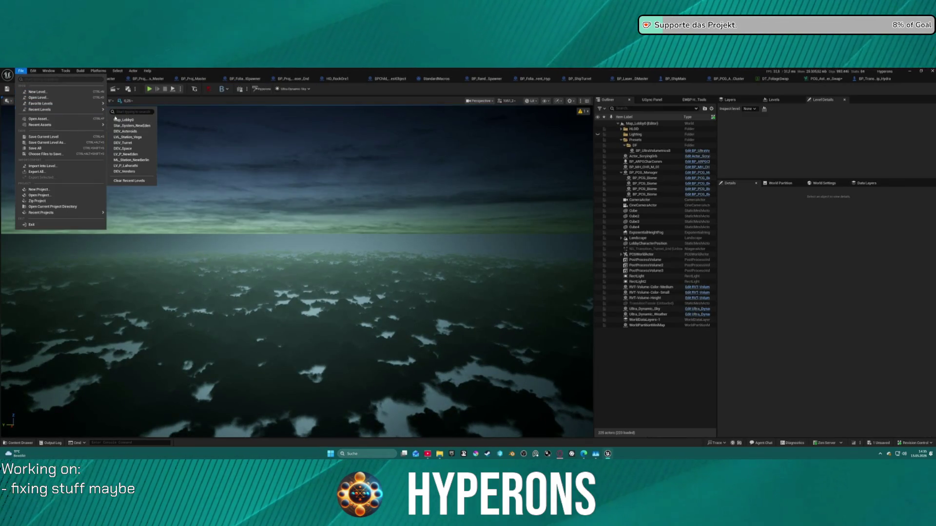
# In Star_System_NewEden, delete BP_PCG_AsteroidSpline2's stamp and regenerate its asteroid clusters
pyautogui.click(136, 127)
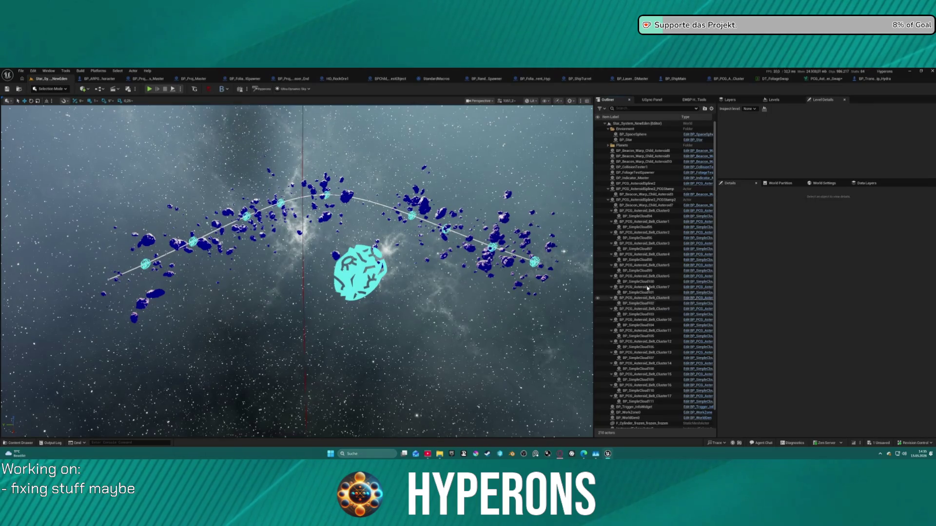
pyautogui.click(512, 254)
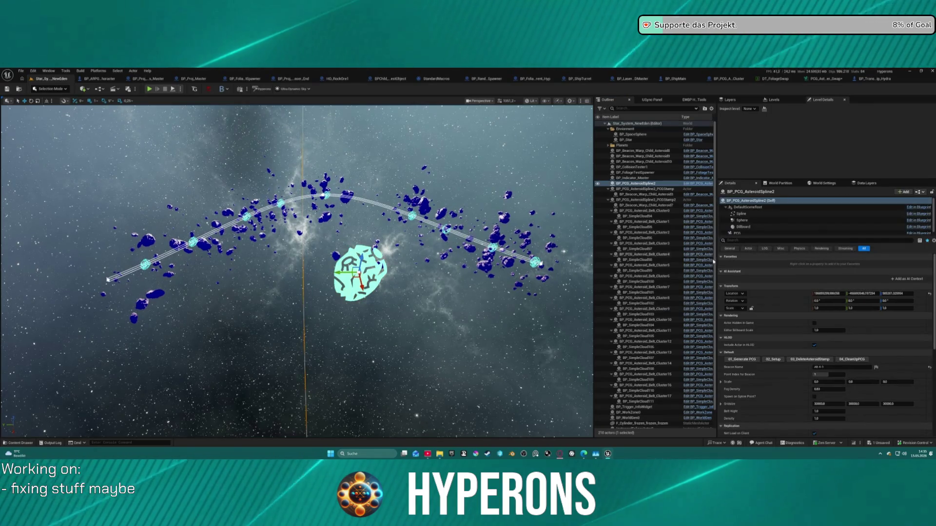
pyautogui.click(817, 360)
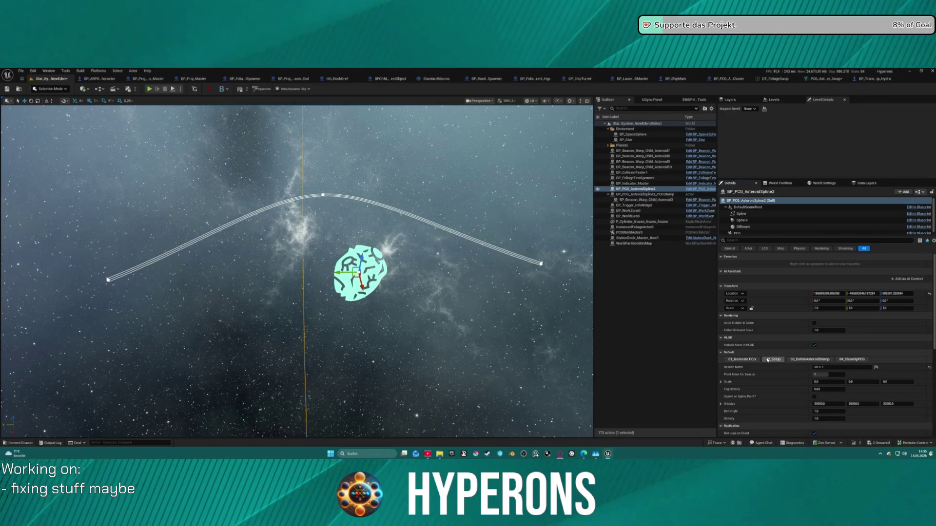
pyautogui.click(742, 359)
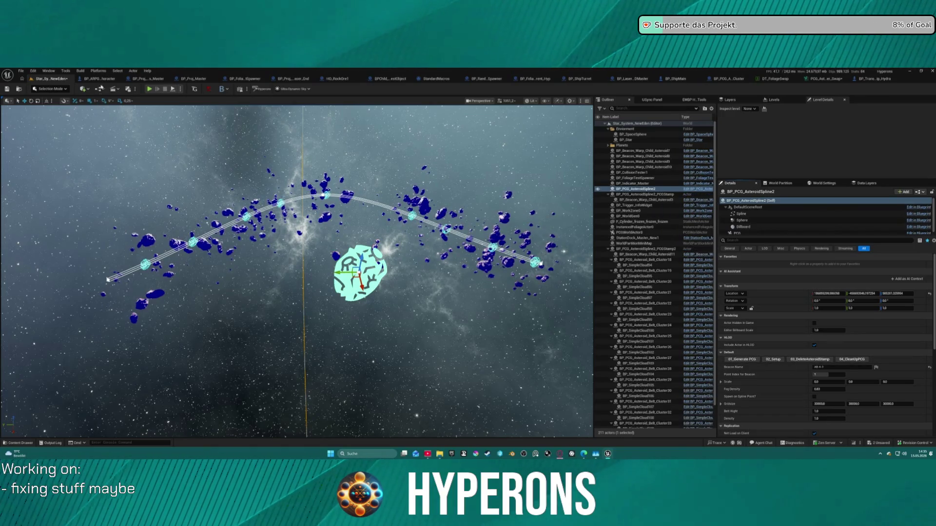
# Save New Eden, return to Map_Lobby0, and start a play session at character selection
pyautogui.click(21, 71)
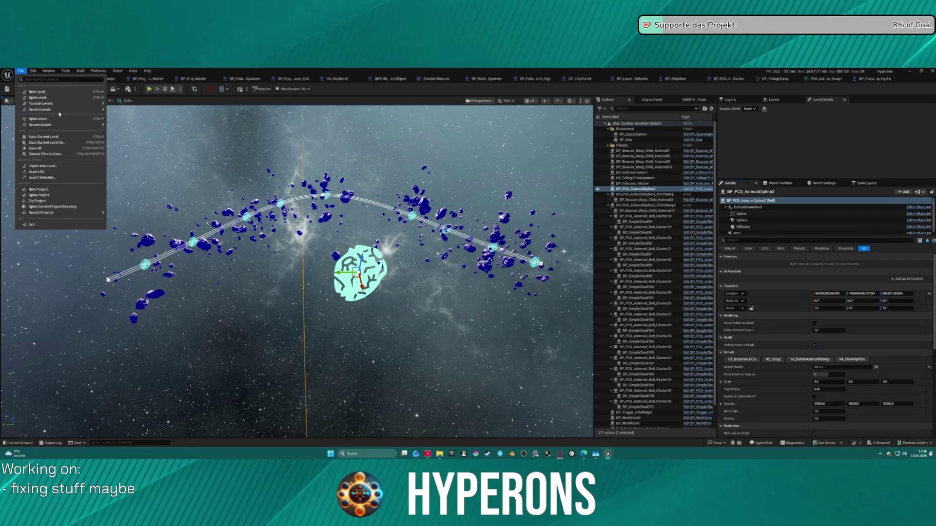
pyautogui.moveTo(73, 109)
pyautogui.click(146, 125)
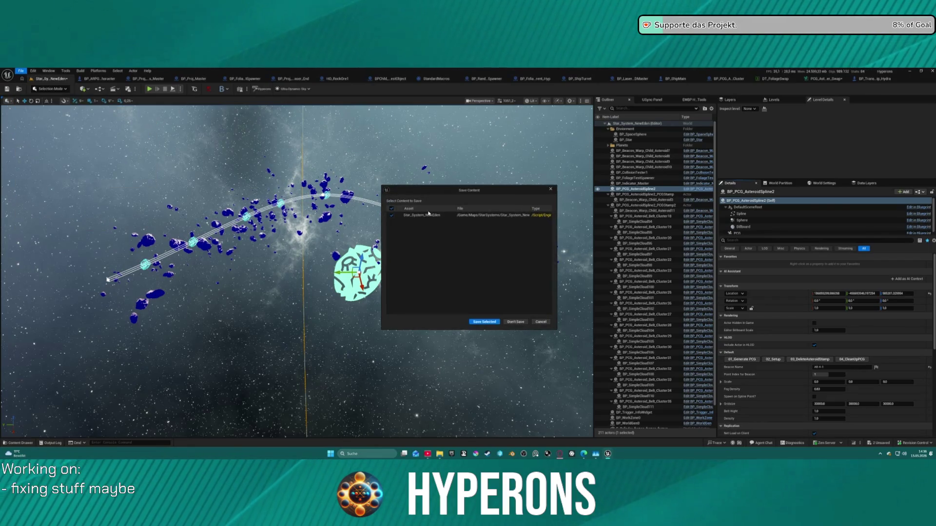
pyautogui.click(494, 321)
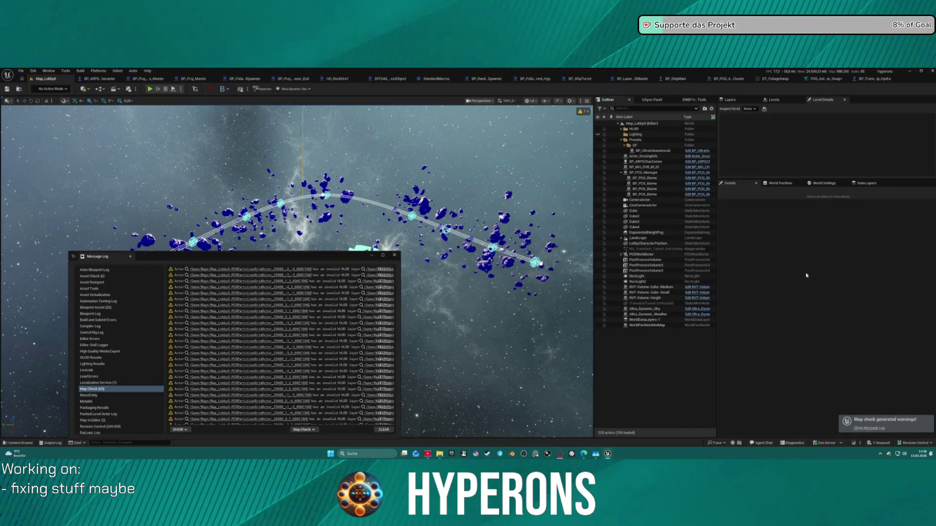
pyautogui.click(394, 256)
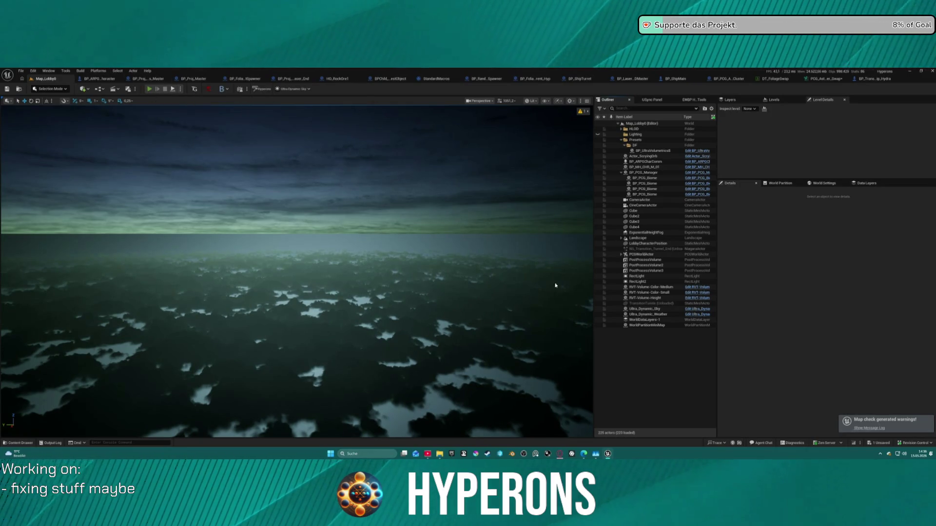
pyautogui.hotkey('alt', 'p')
pyautogui.click(82, 272)
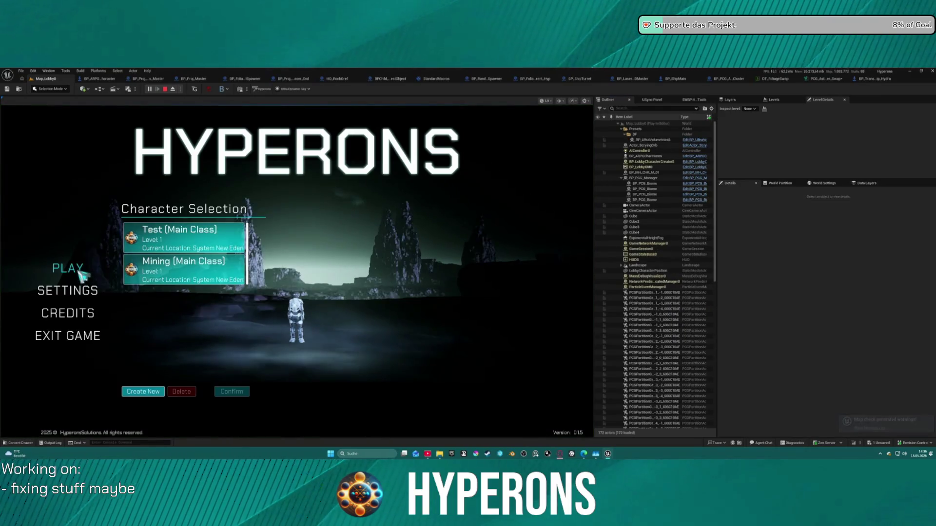
# Start as the Mining character, fly past the station, lock a target and calibrate the hyperdrive
pyautogui.doubleClick(203, 272)
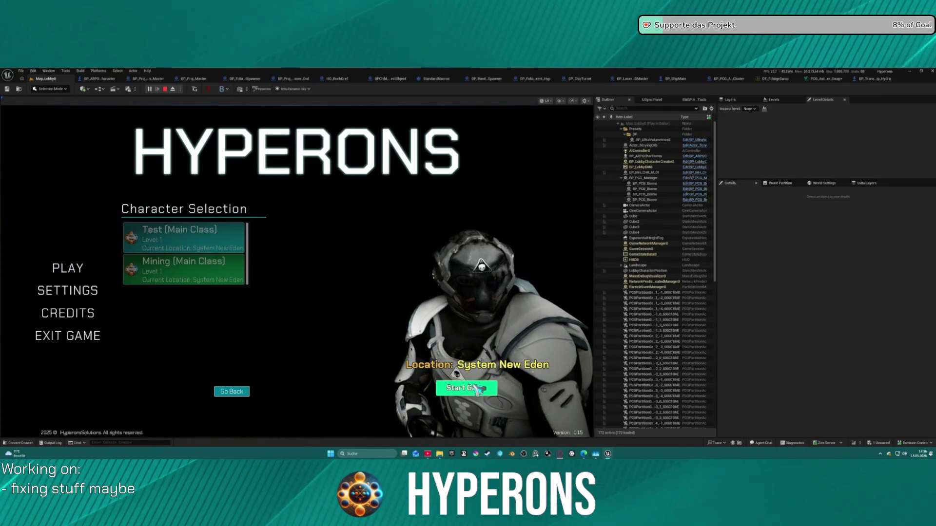
pyautogui.click(466, 388)
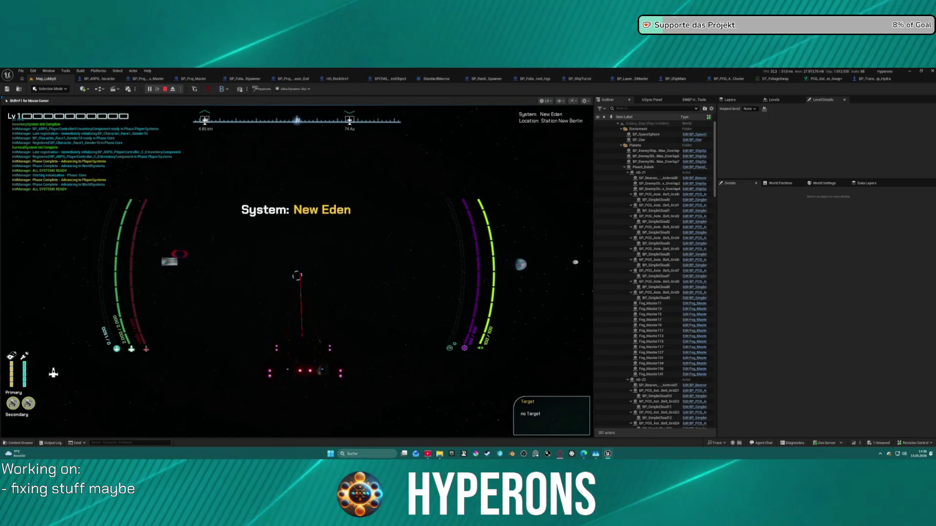
pyautogui.press('w')
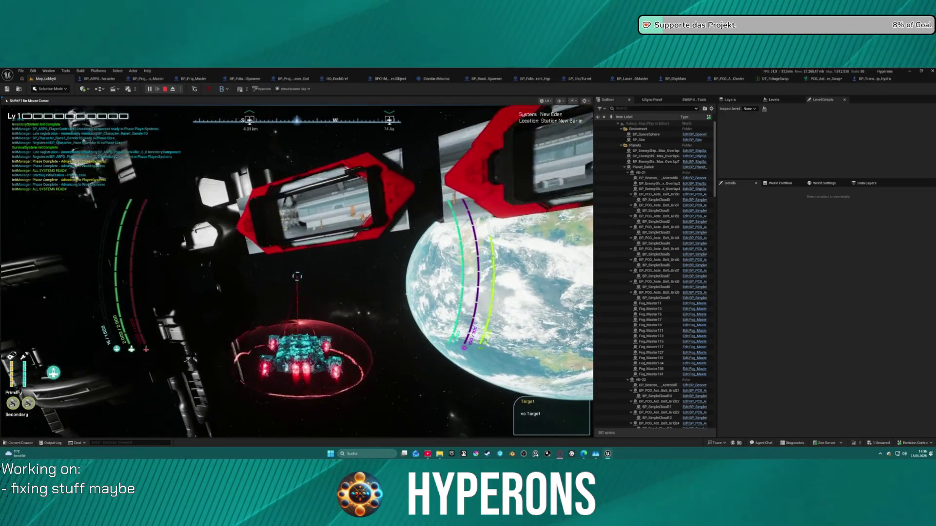
pyautogui.press('a')
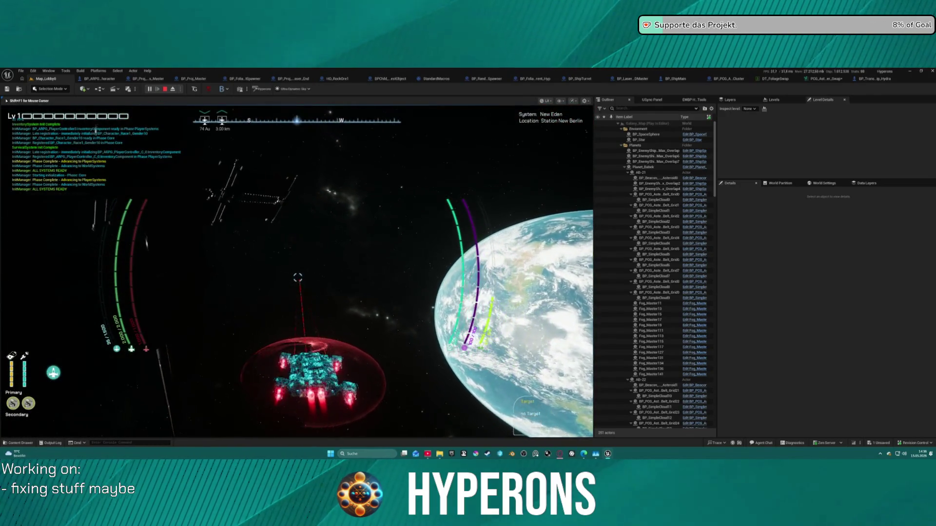
pyautogui.press('a')
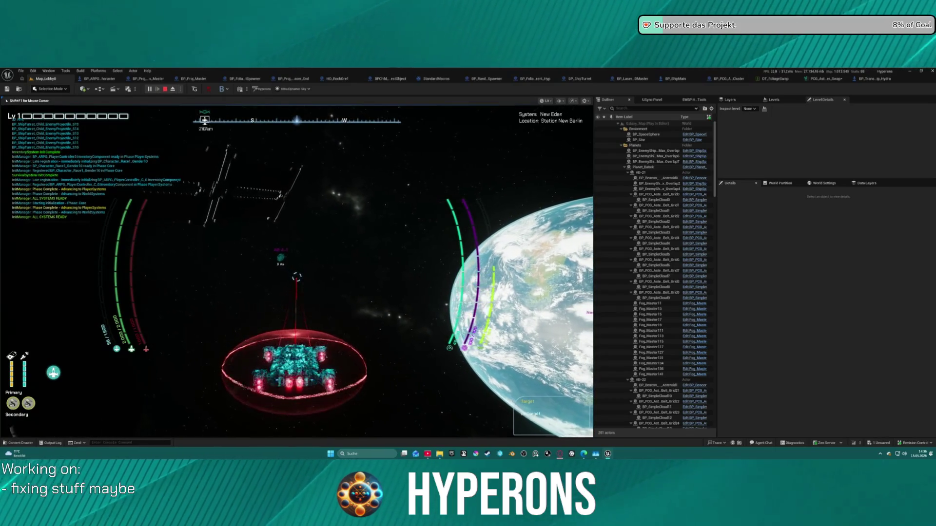
pyautogui.press('d')
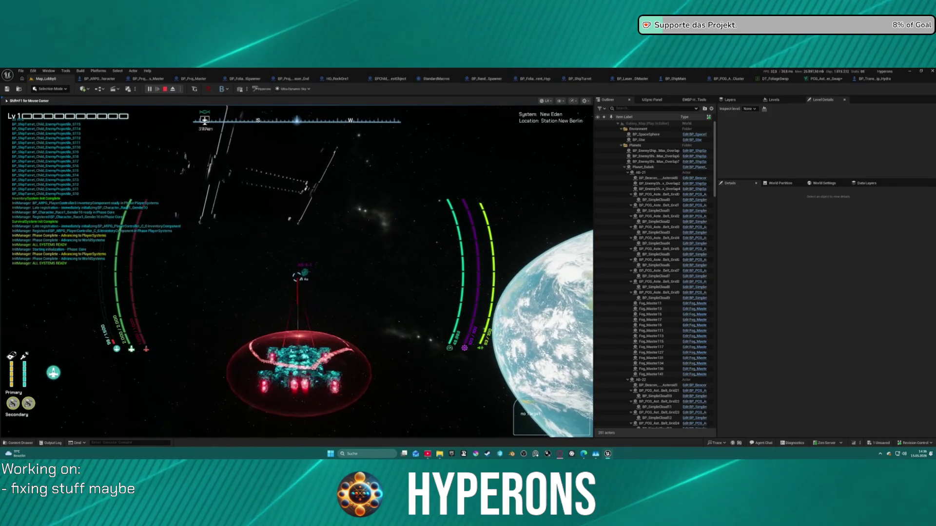
pyautogui.press('t')
pyautogui.press('j')
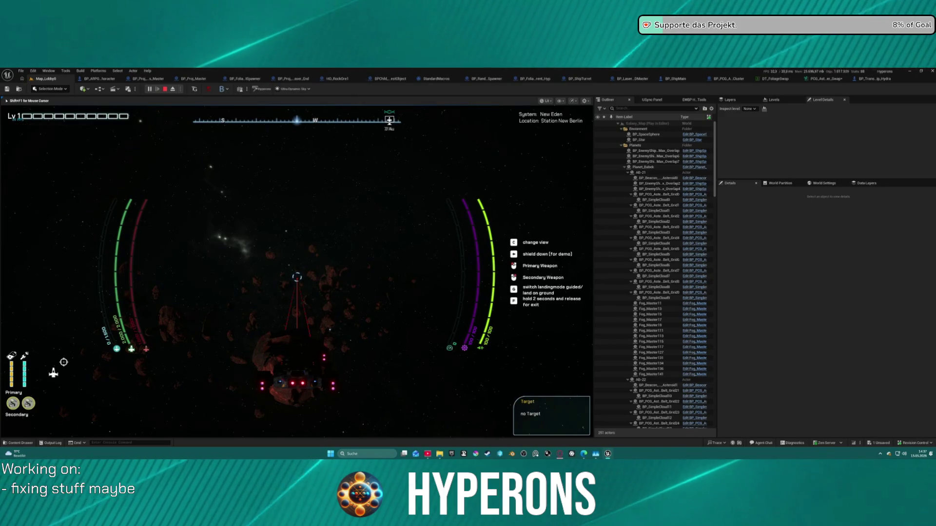
# Leave the ship on foot, stop the play session and close the error log
pyautogui.press('f')
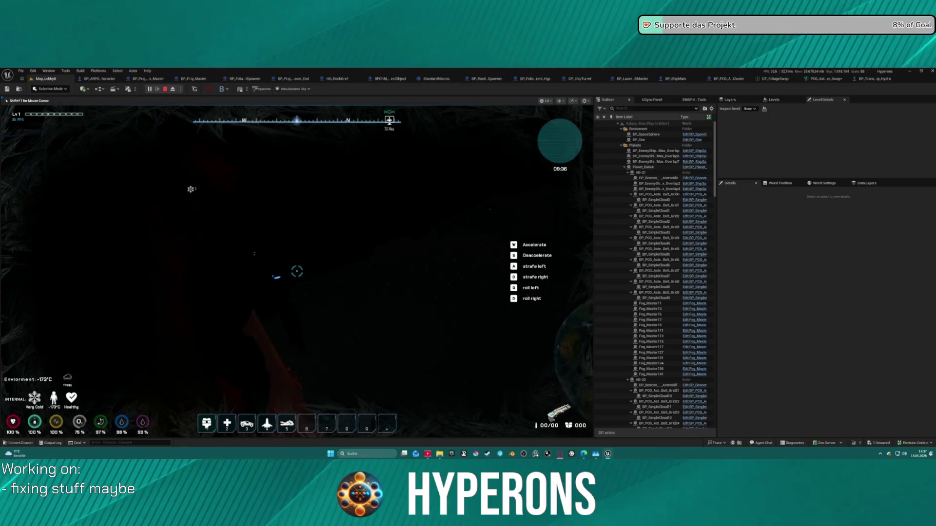
pyautogui.press('Escape')
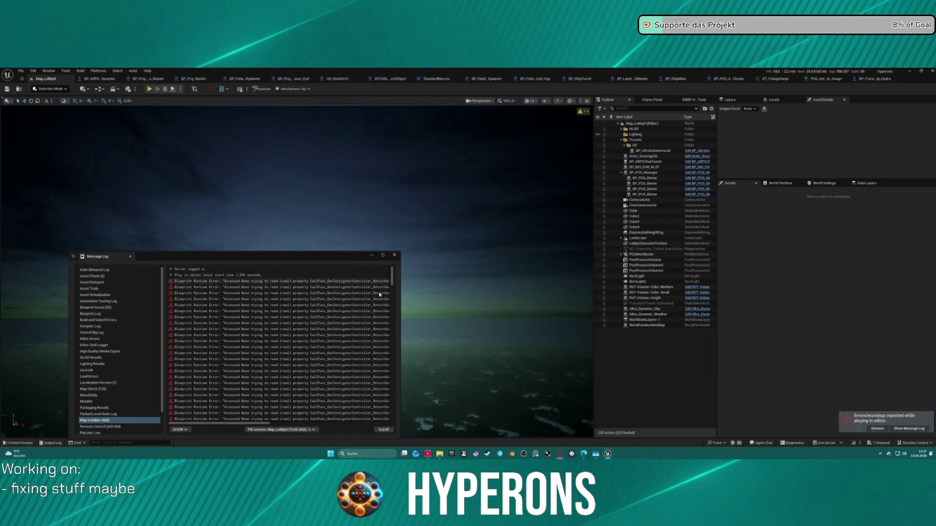
pyautogui.moveTo(219, 423); pyautogui.dragTo(388, 428)
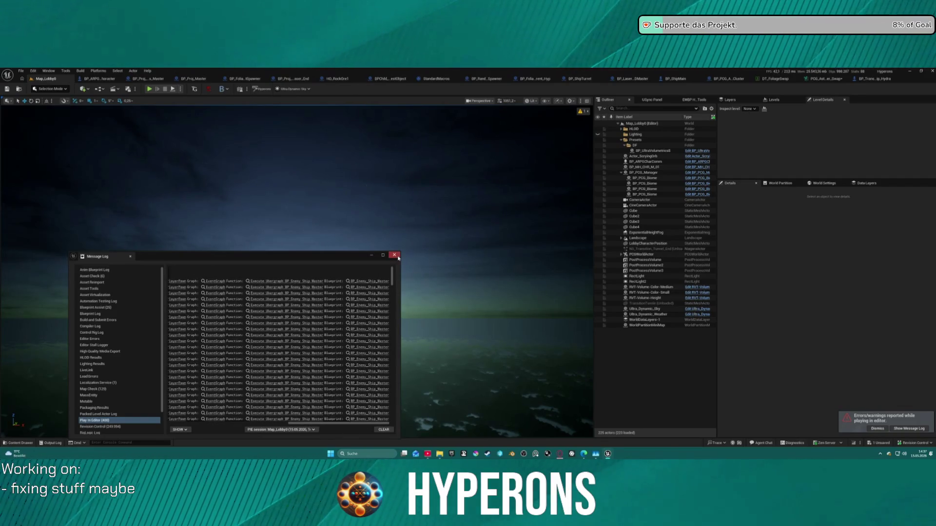
pyautogui.click(394, 255)
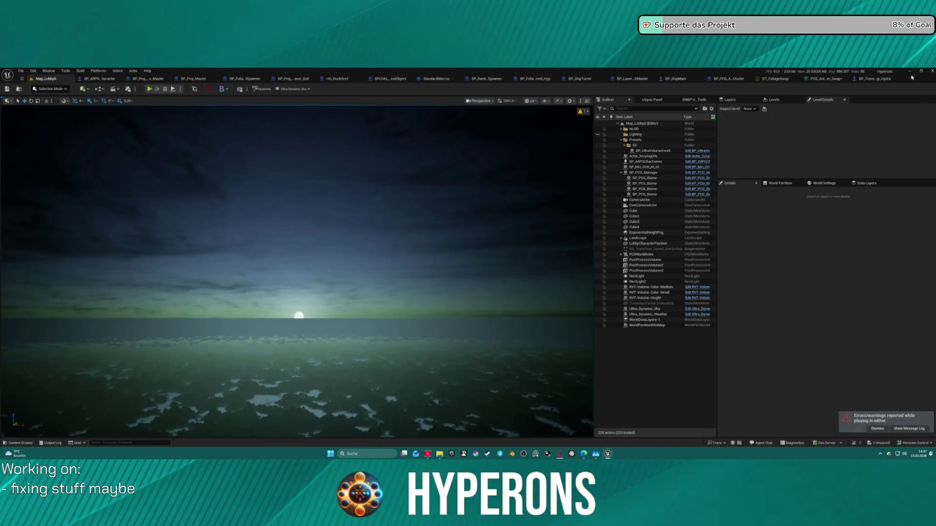
pyautogui.click(887, 78)
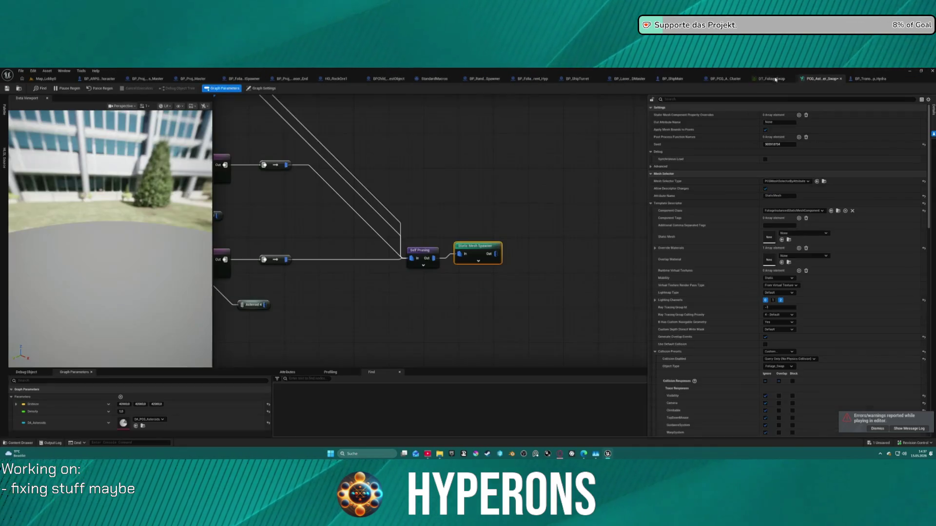
# Leave the swap spawner's collision object type at Foliage_Swap, frame all nodes, then view HO_RockOre1
pyautogui.click(772, 79)
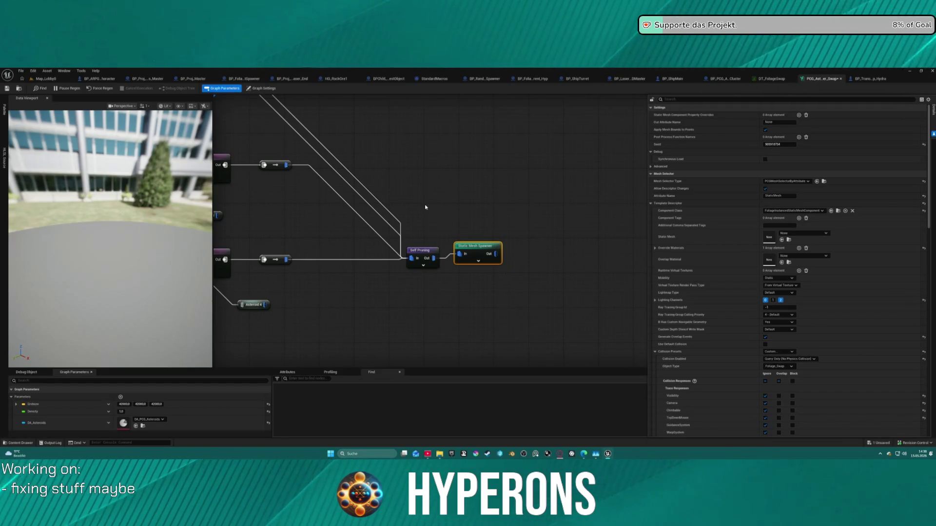
pyautogui.click(781, 371)
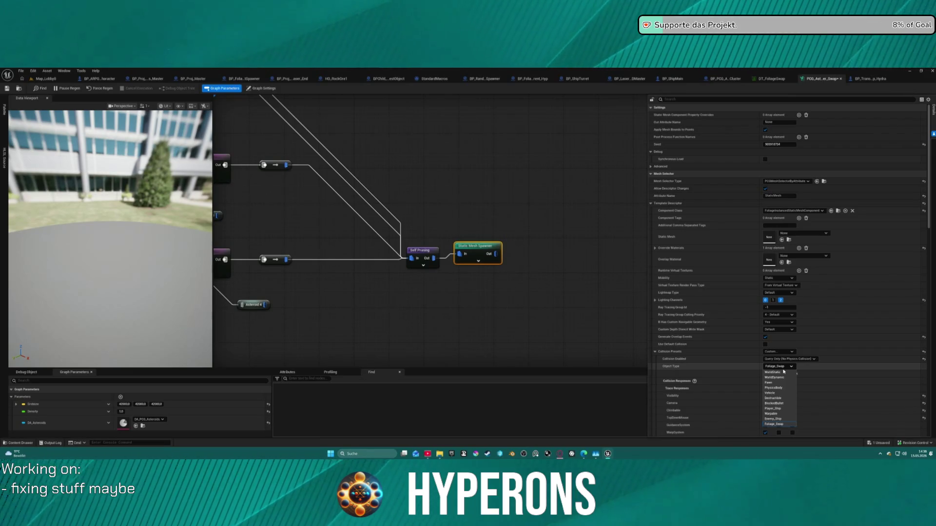
pyautogui.click(740, 342)
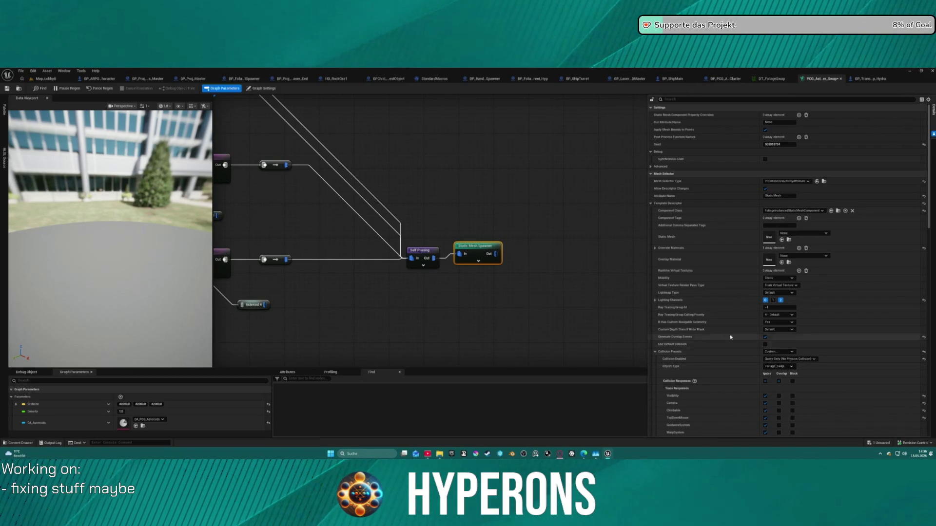
pyautogui.press('Home')
pyautogui.hotkey('ctrl', 'space')
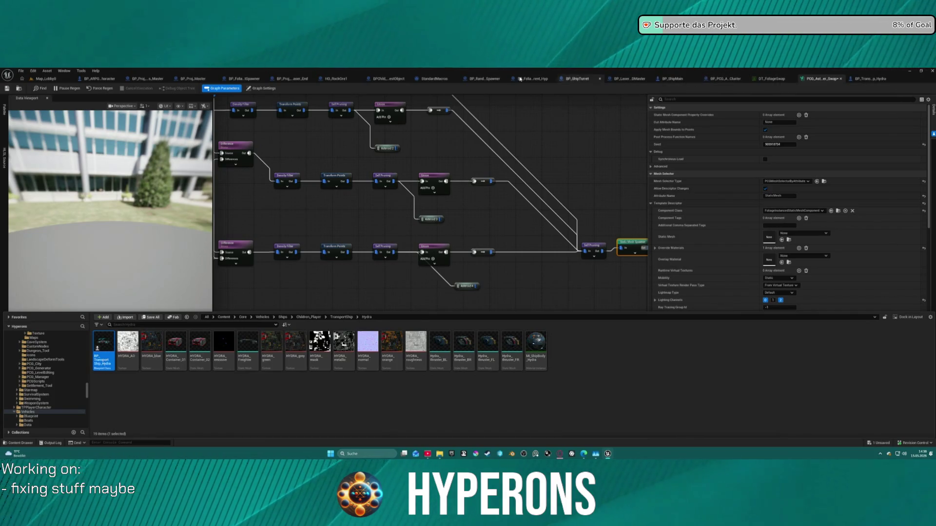
pyautogui.click(334, 80)
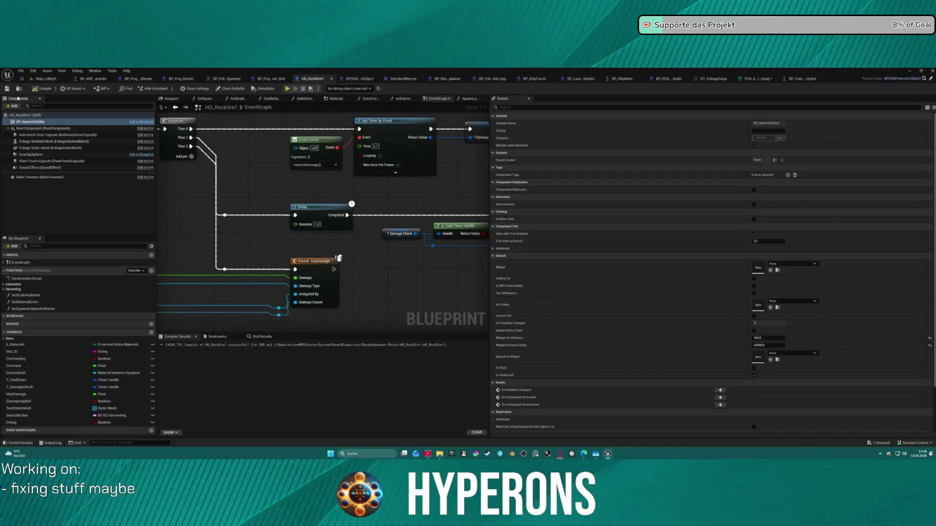
# Locate HO_RockOre1 in Rocks, inspect the PCG_FoliageTEST Spawner graph, then return to Map_Lobby0
pyautogui.click(18, 89)
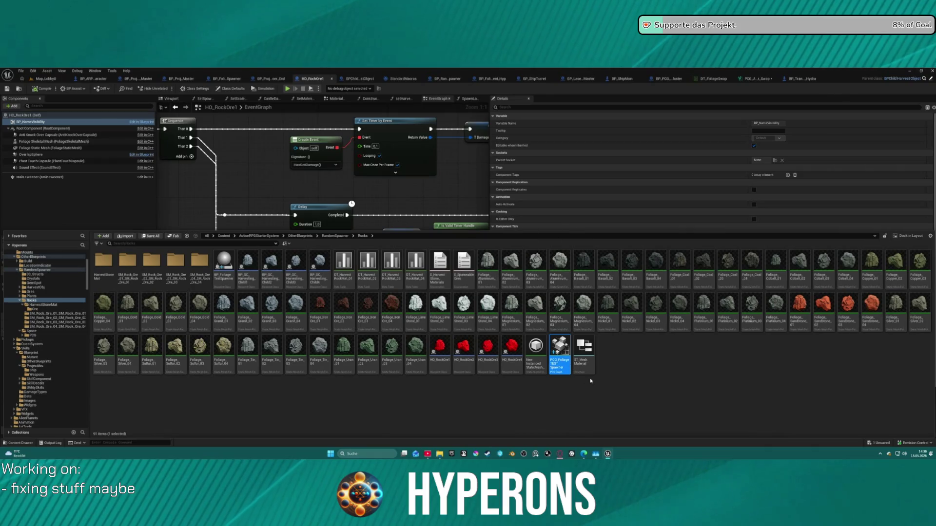
pyautogui.doubleClick(564, 361)
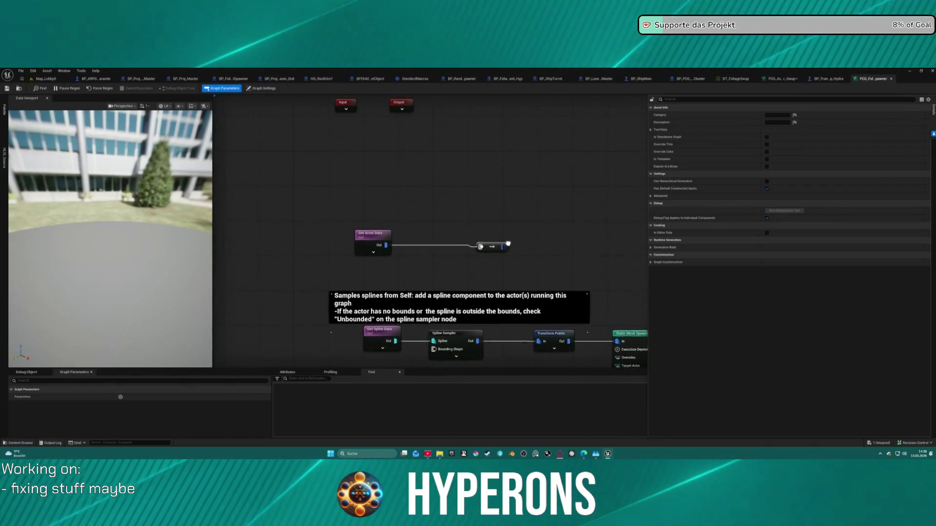
pyautogui.scroll(-2, 429, 165)
pyautogui.scroll(-1, 430, 164)
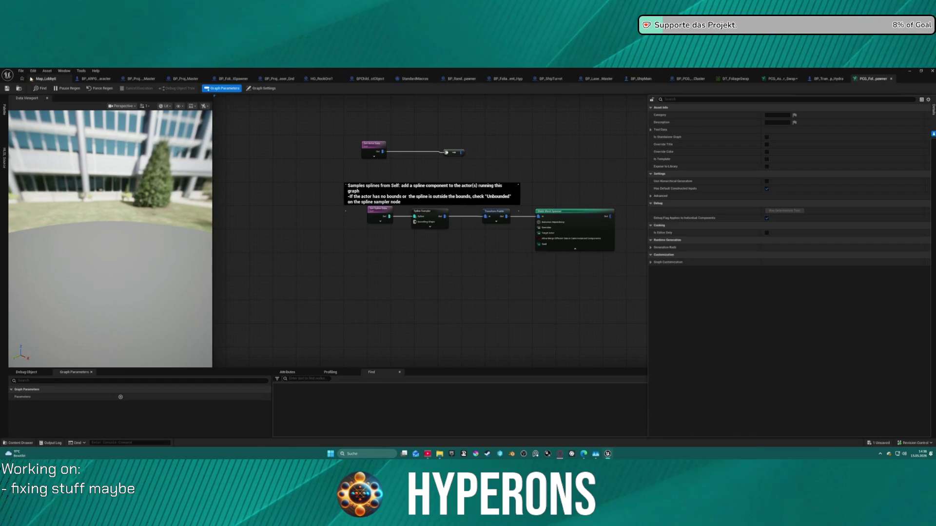
pyautogui.click(29, 78)
pyautogui.click(21, 71)
pyautogui.click(144, 142)
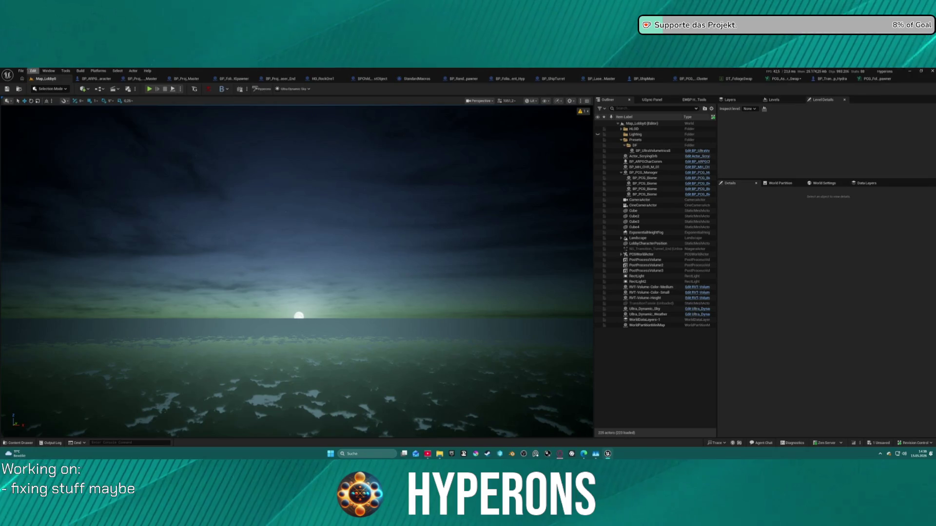
# Load DEV_Asteroids from Recent Levels and start Play-In-Editor
pyautogui.click(19, 71)
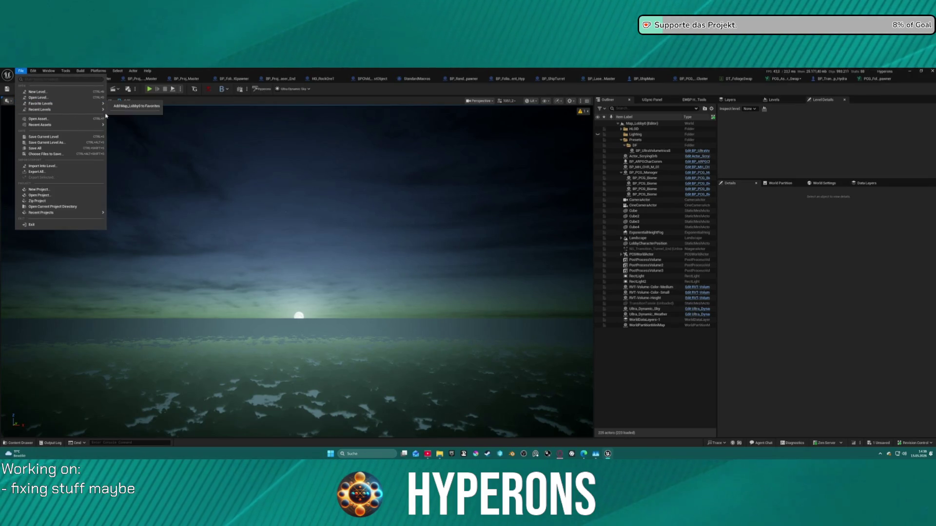
pyautogui.moveTo(97, 110)
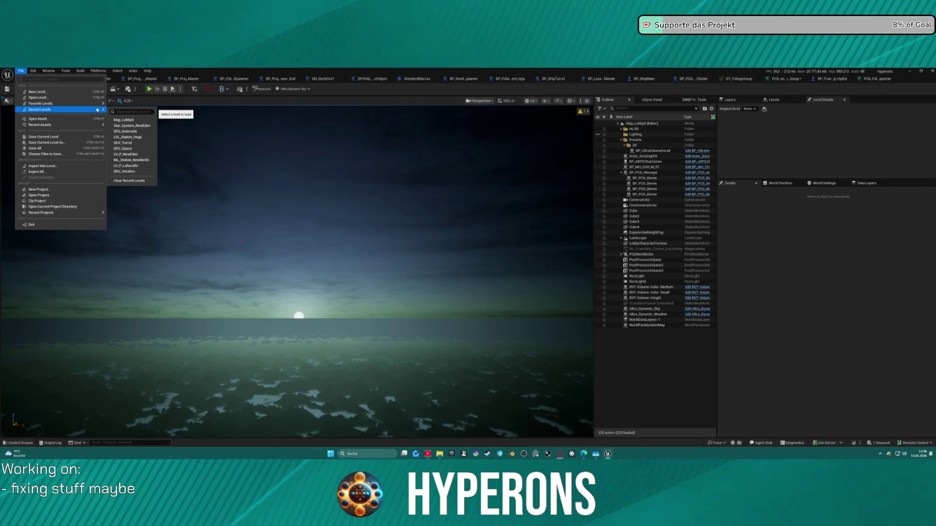
pyautogui.click(143, 132)
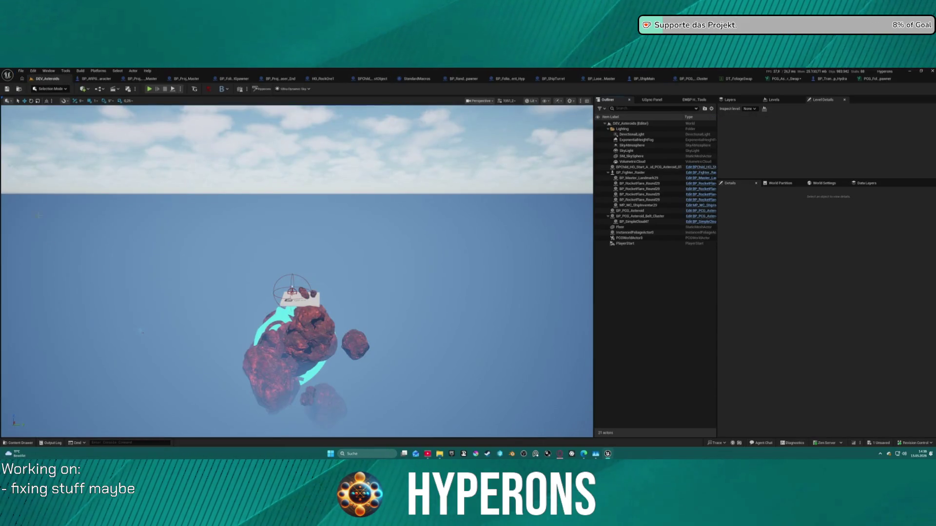
pyautogui.hotkey('alt', 'p')
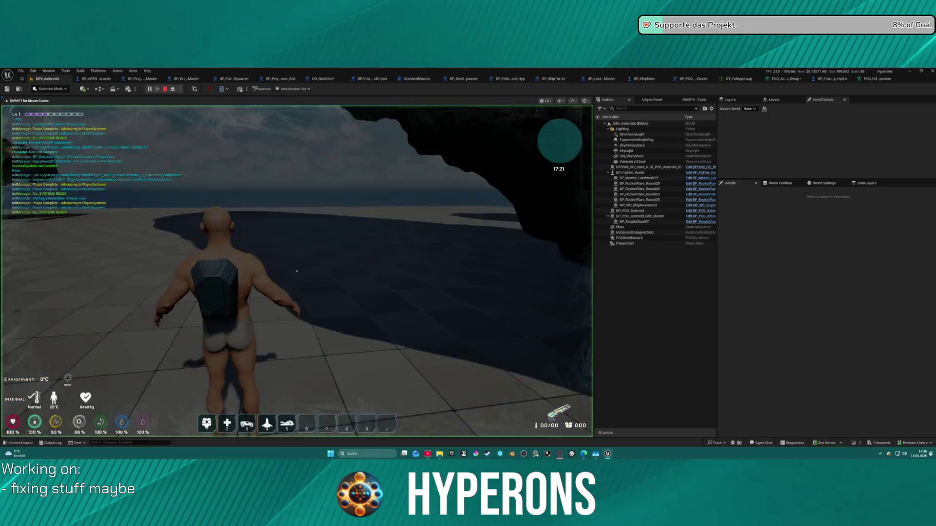
# Run the character up to the red rock until its Iron label appears
pyautogui.press('w')
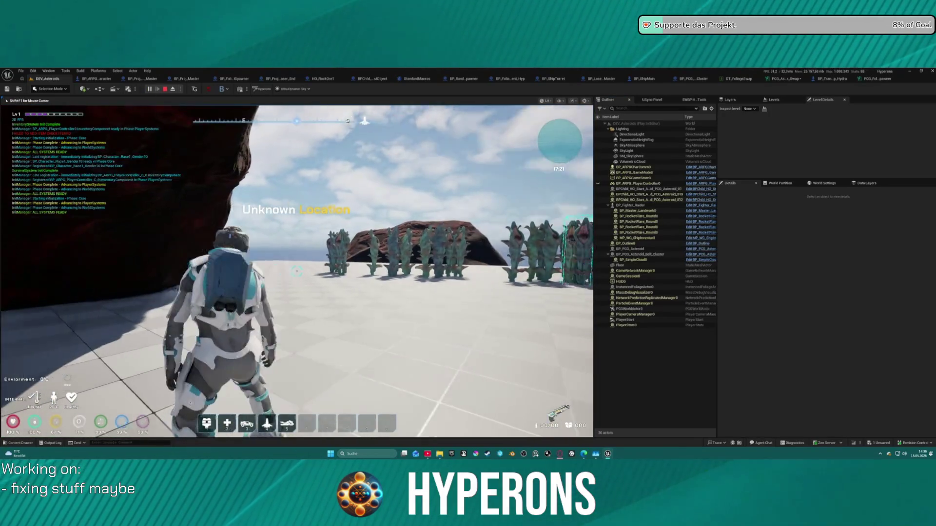
pyautogui.press('w')
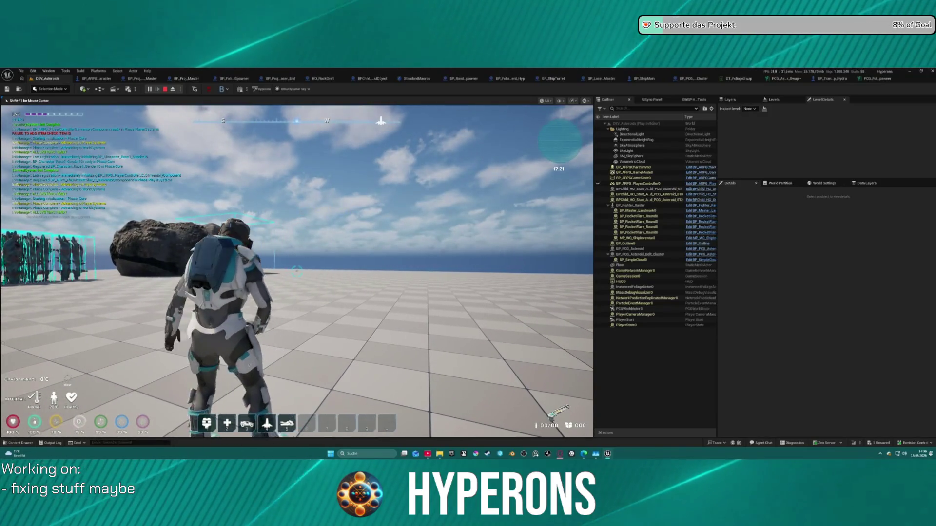
pyautogui.press('w')
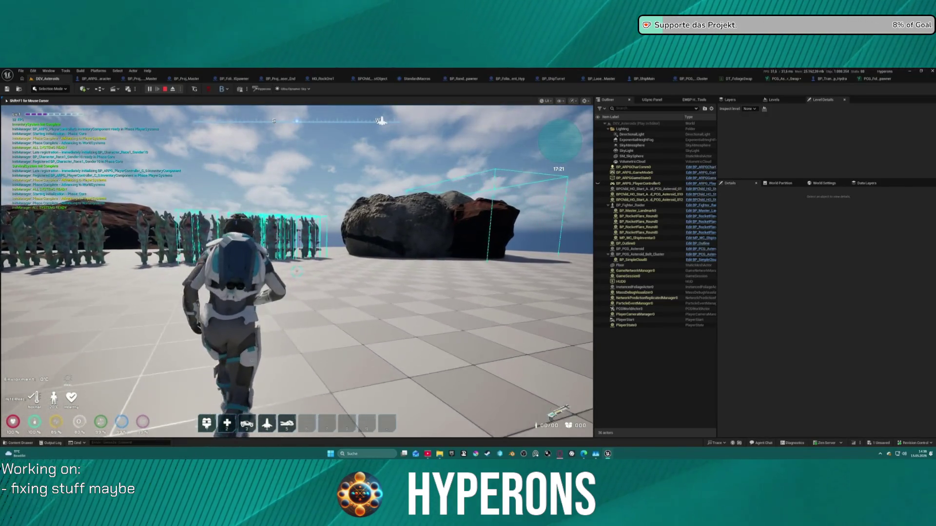
pyautogui.press('w')
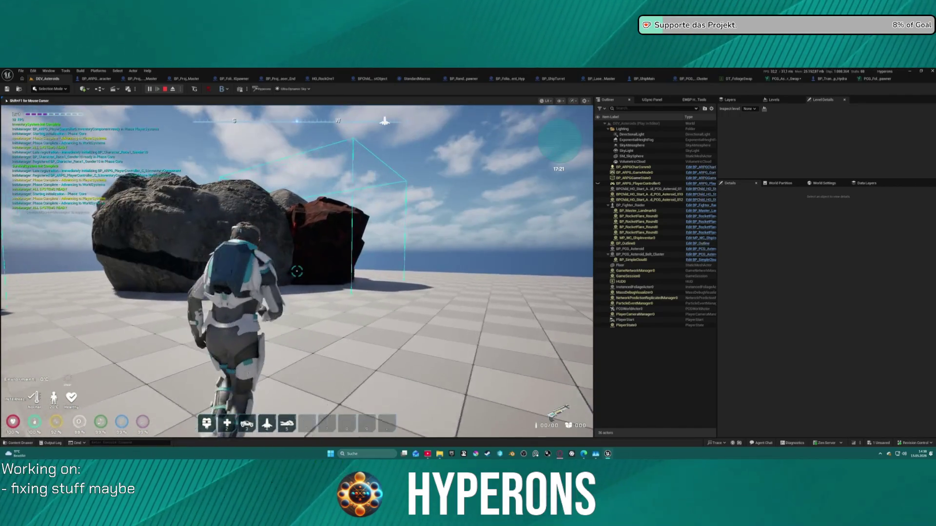
pyautogui.press('w')
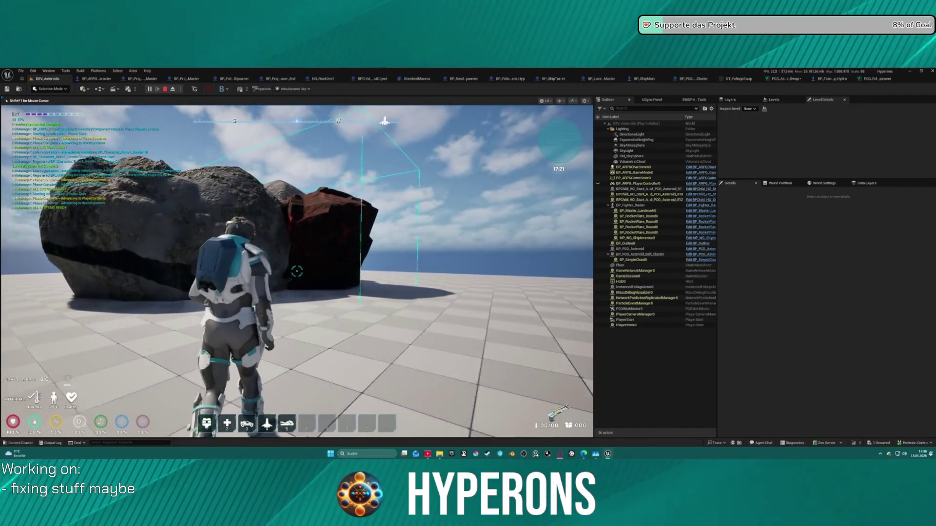
pyautogui.press('w')
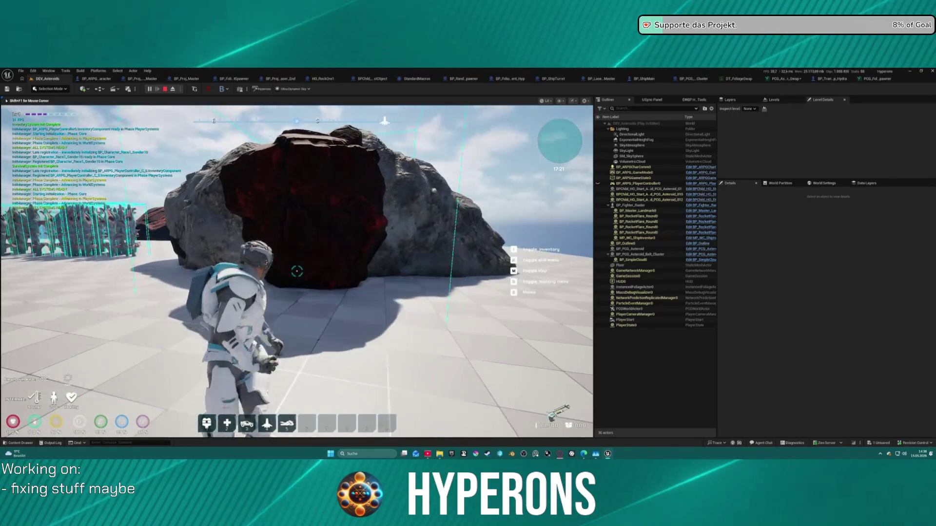
# Check the inventory for the harvester, then fire the laser at the red rock
pyautogui.press('i')
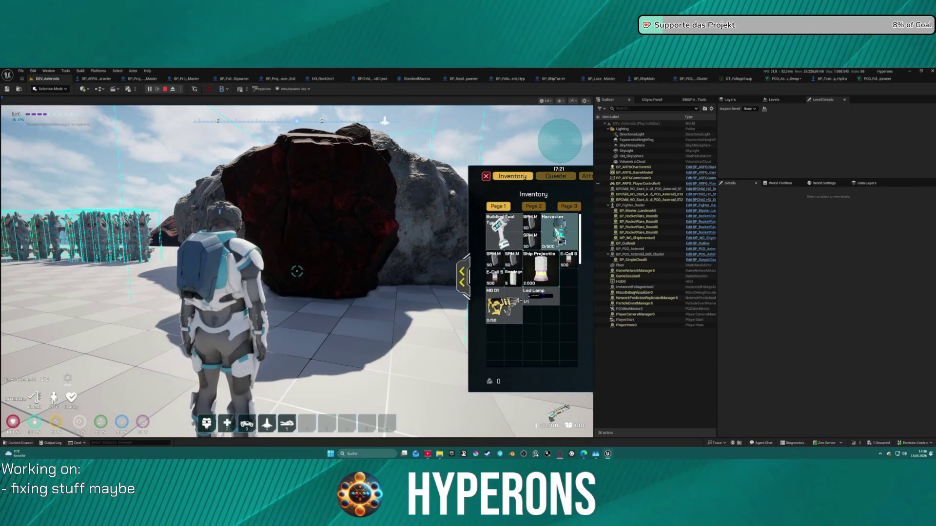
pyautogui.press('i')
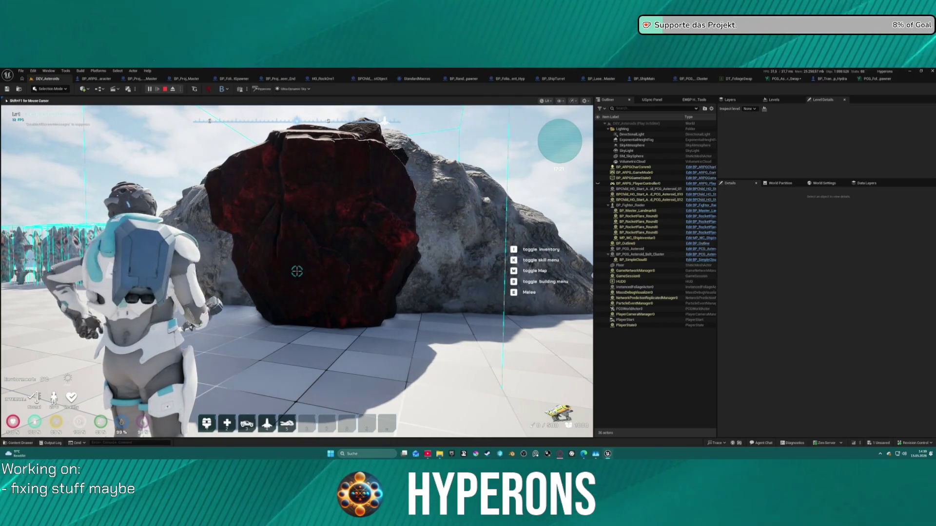
pyautogui.click(297, 272)
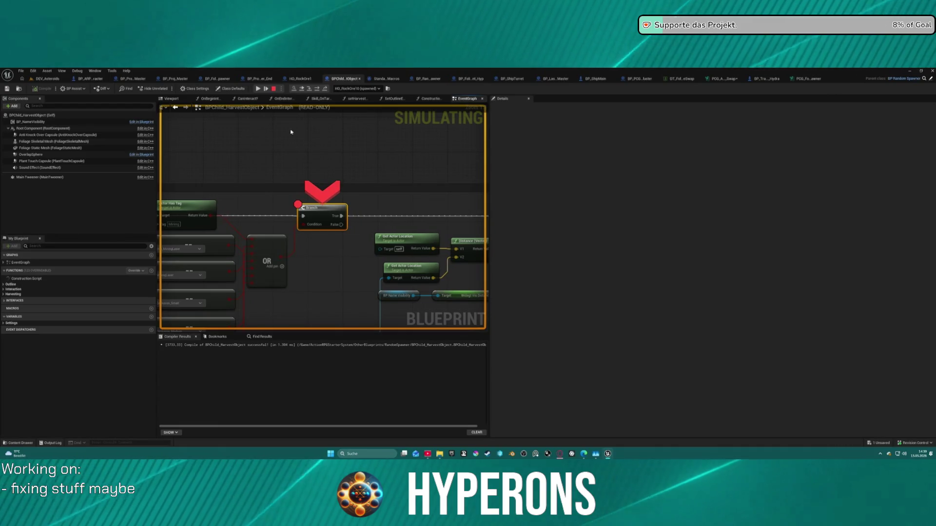
# Remove the Event AnyDamage breakpoint and resume the game
pyautogui.click(258, 89)
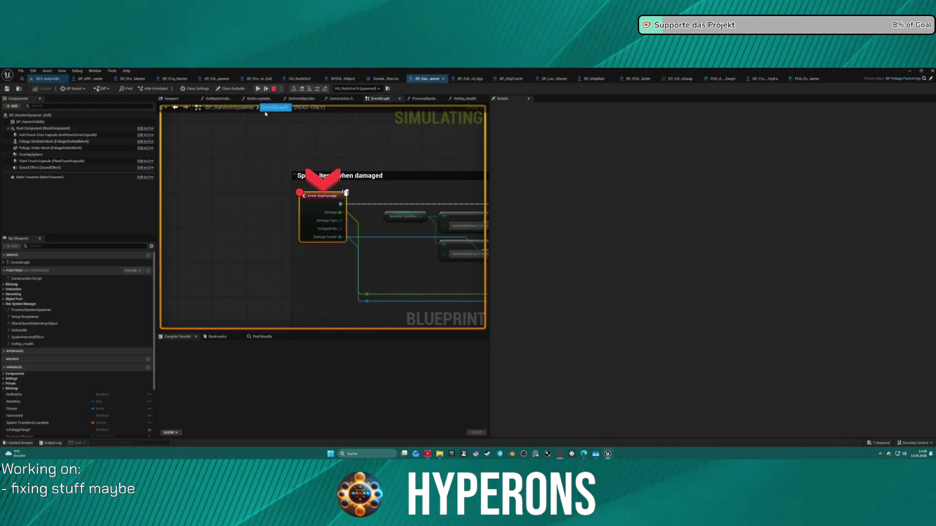
pyautogui.moveTo(319, 232)
pyautogui.rightClick(313, 204)
pyautogui.click(331, 246)
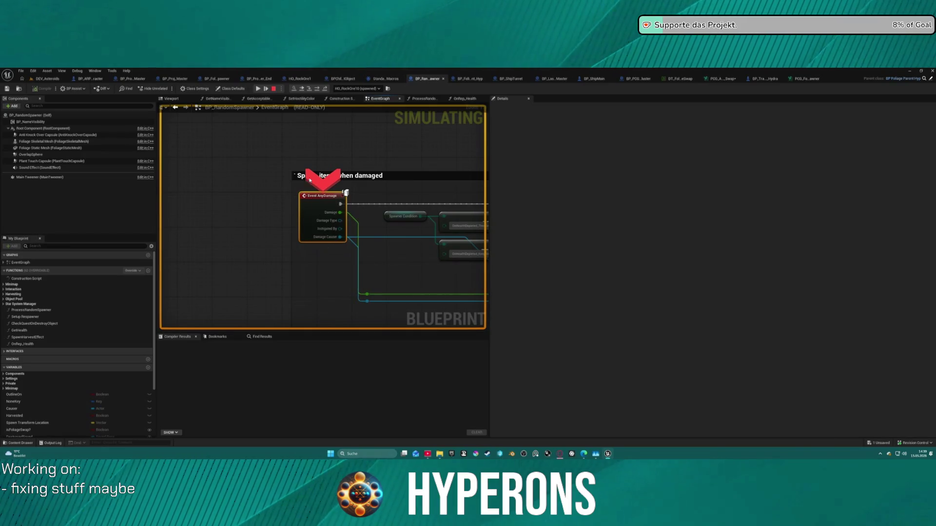
pyautogui.click(257, 90)
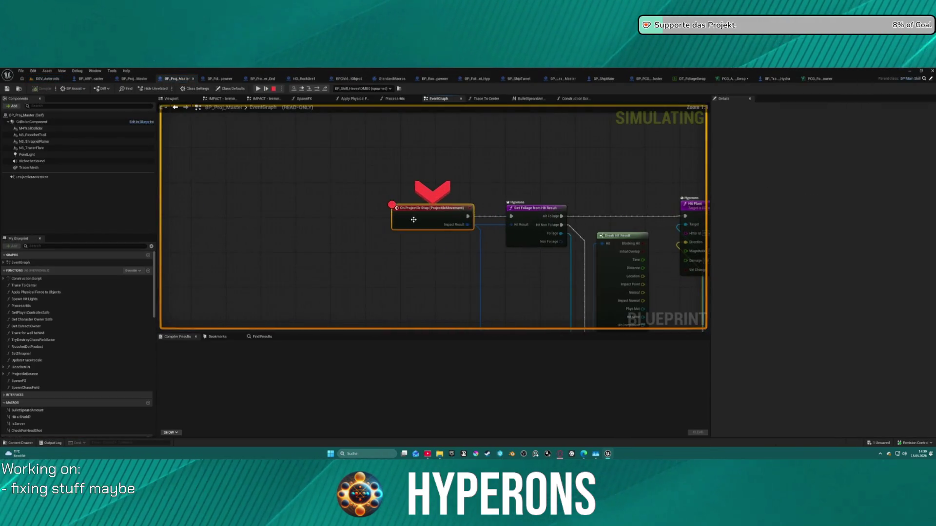
# Leave the On Projectile Stop breakpoint unchanged and resume past the remaining breakpoints
pyautogui.rightClick(414, 216)
pyautogui.click(428, 261)
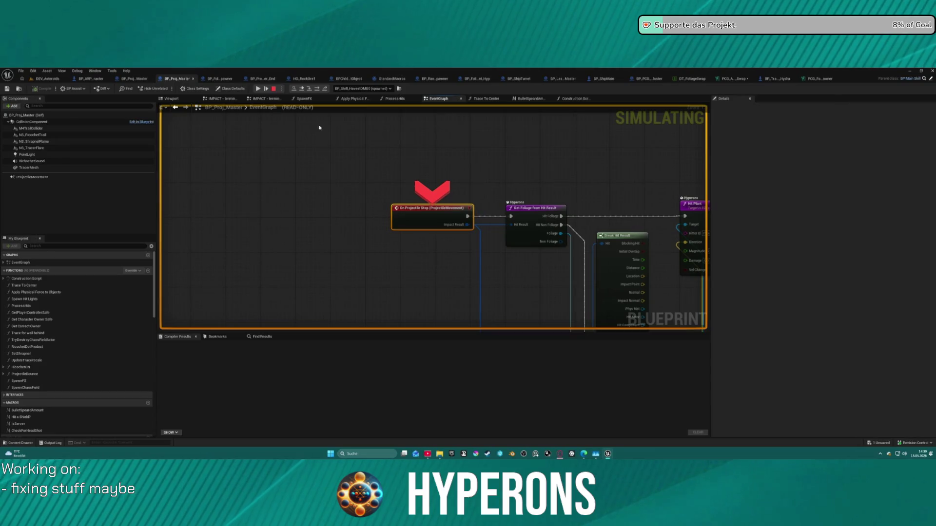
pyautogui.click(257, 89)
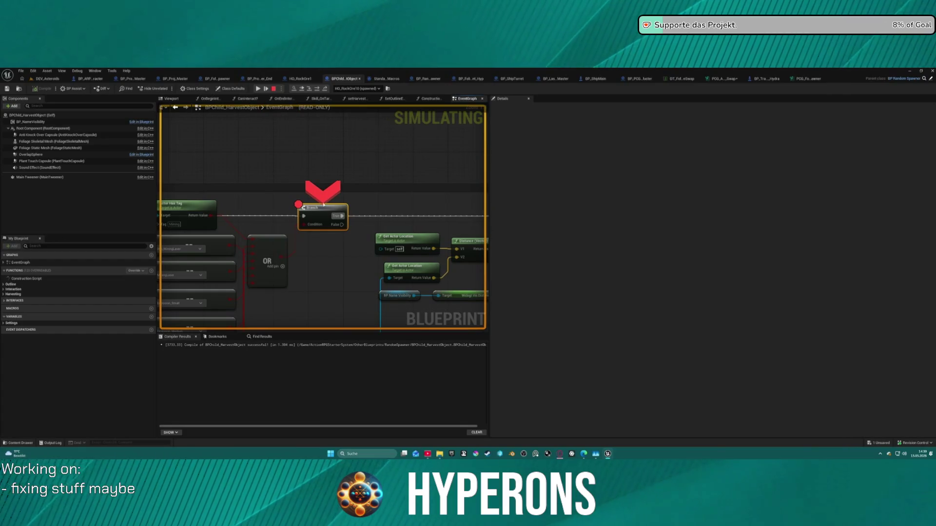
pyautogui.click(258, 89)
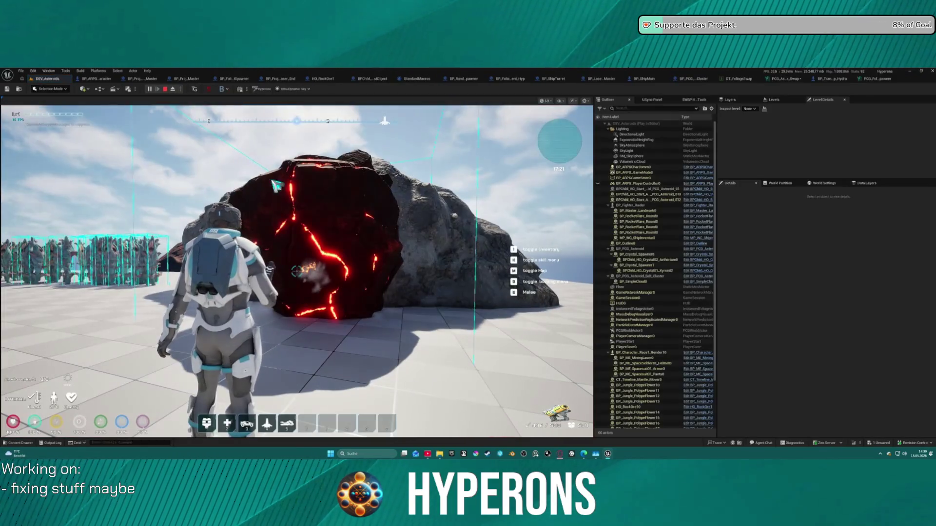
# Walk the character and swing the camera skyward, then end the play session
pyautogui.press('w')
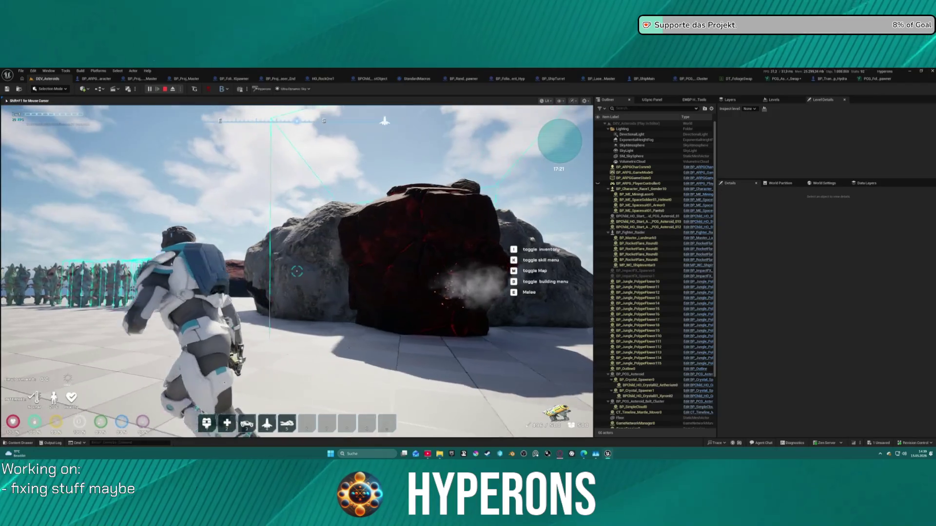
pyautogui.press('w')
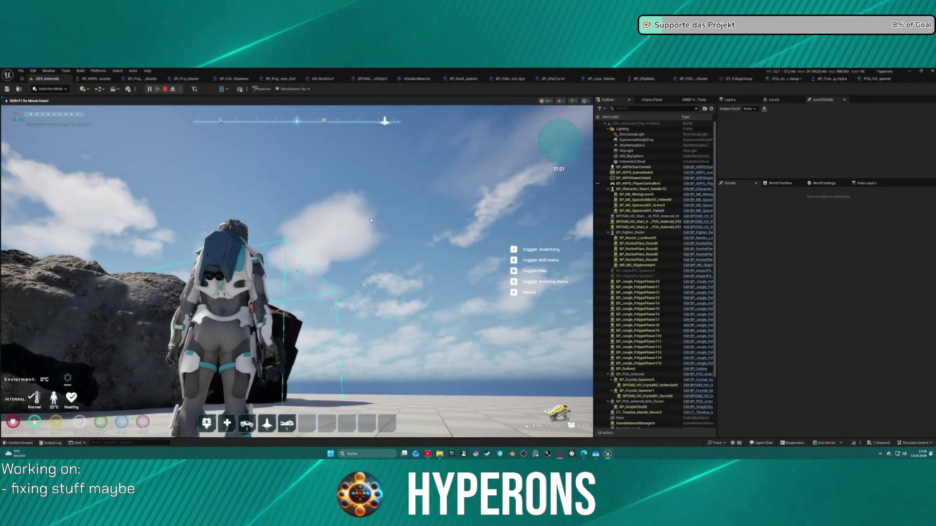
pyautogui.press('Escape')
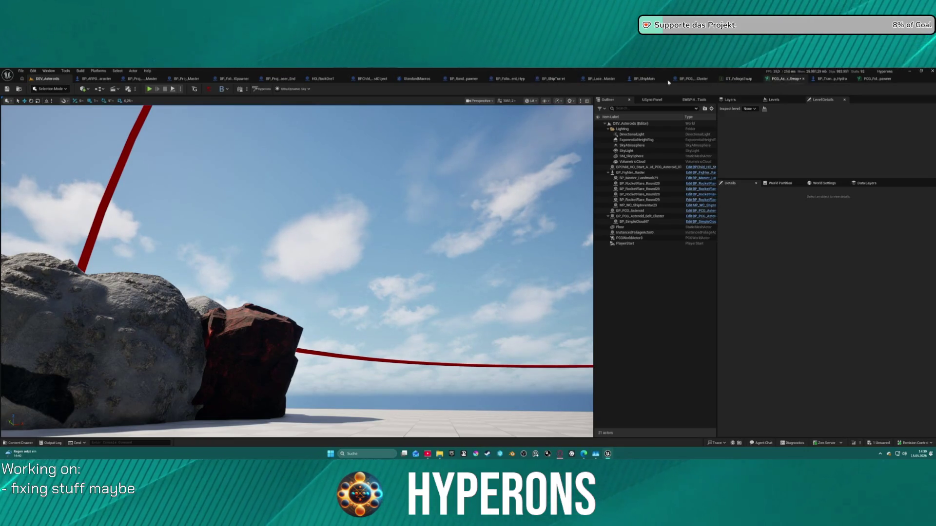
# Show the PCG foliage test spawner asset in the Rocks folder, then go back to DEV_Asteroids
pyautogui.click(875, 80)
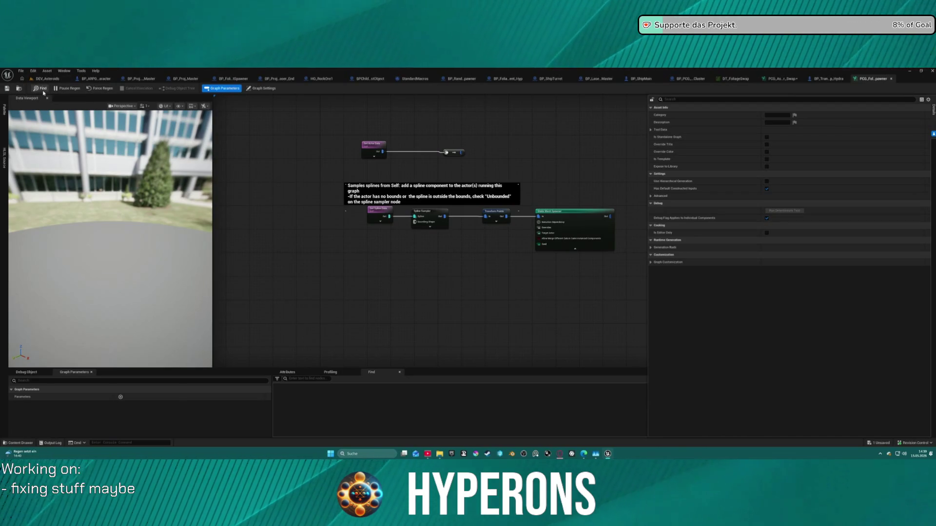
pyautogui.click(19, 88)
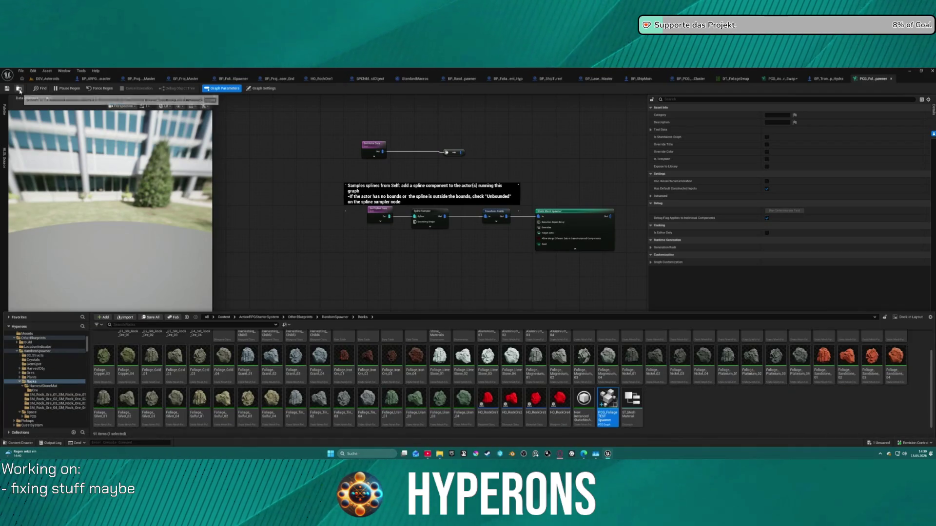
pyautogui.scroll(1, 432, 356)
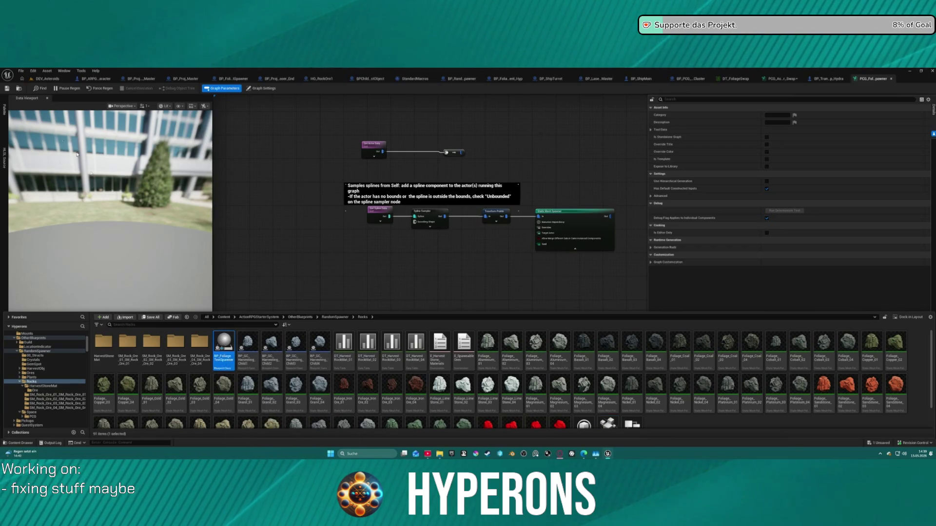
pyautogui.click(39, 79)
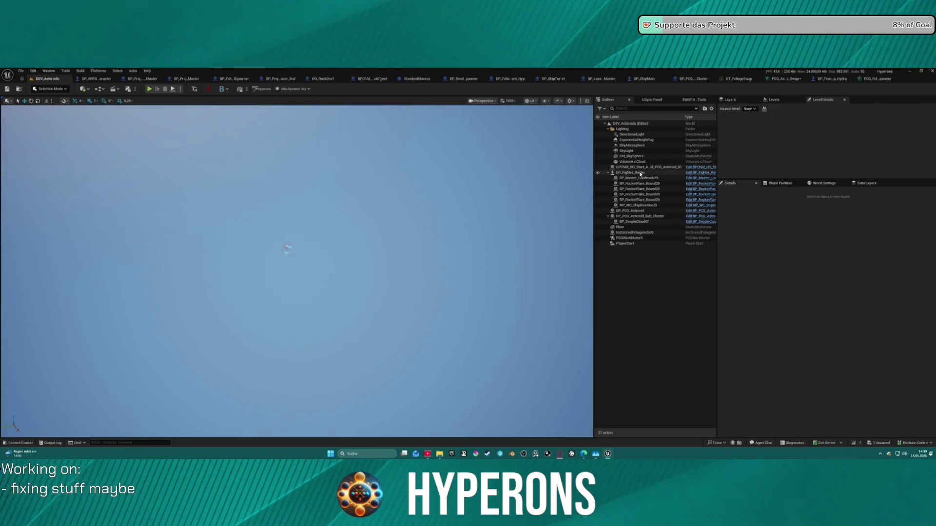
# Focus on BP_Fighter_Raider, select SM_SkySphere, undo to restore BP_FoliageTestSpawner, and start PIE
pyautogui.doubleClick(640, 174)
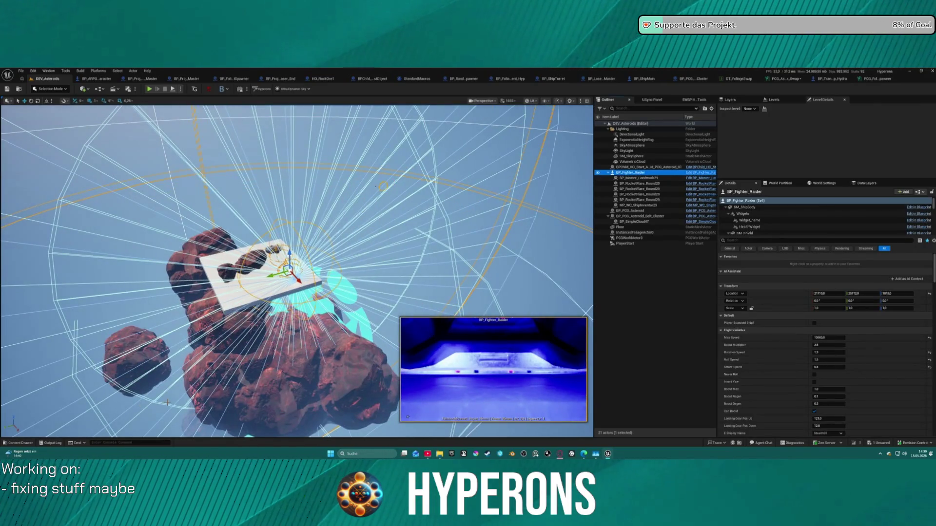
pyautogui.click(310, 200)
pyautogui.hotkey('ctrl', 'space')
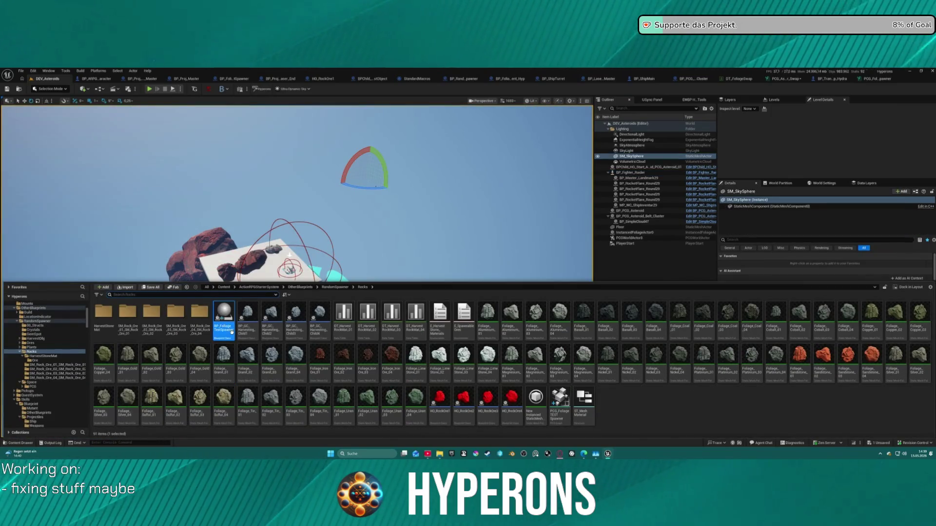
pyautogui.hotkey('ctrl', 'space')
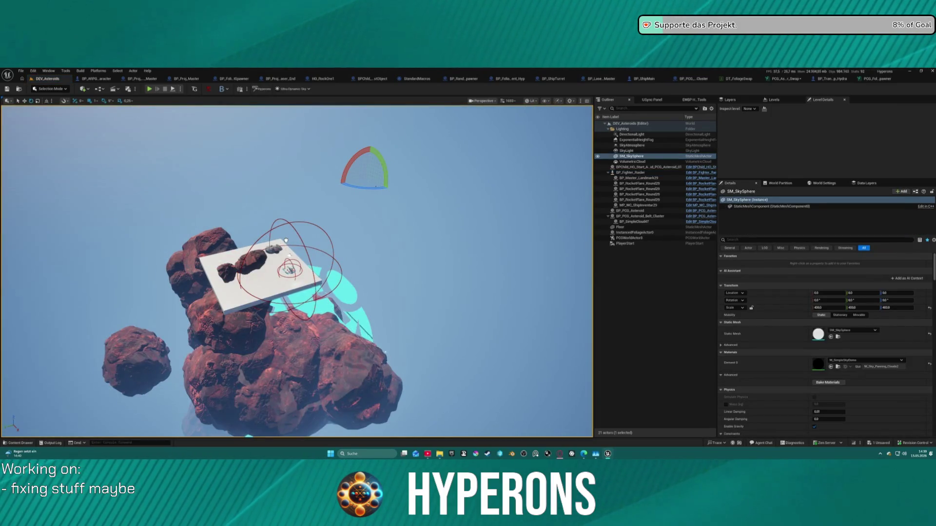
pyautogui.hotkey('ctrl', 'z')
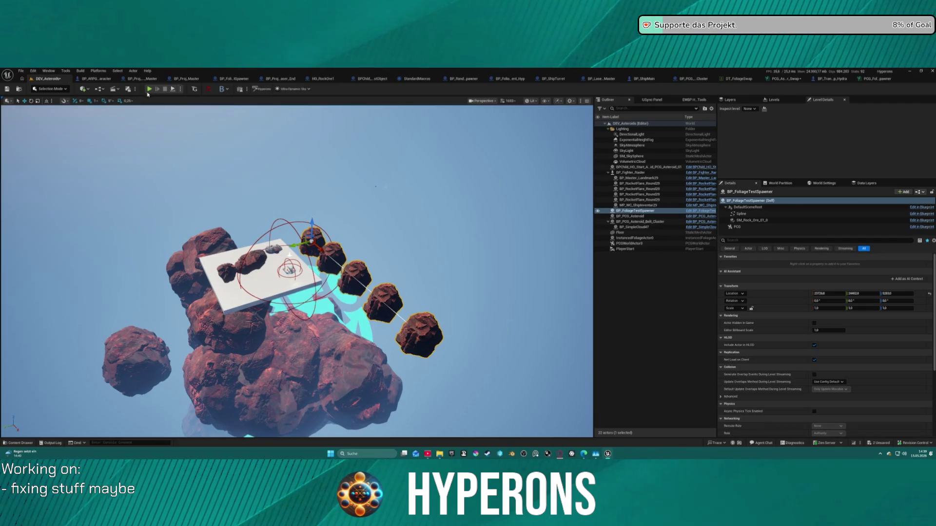
pyautogui.hotkey('alt', 'p')
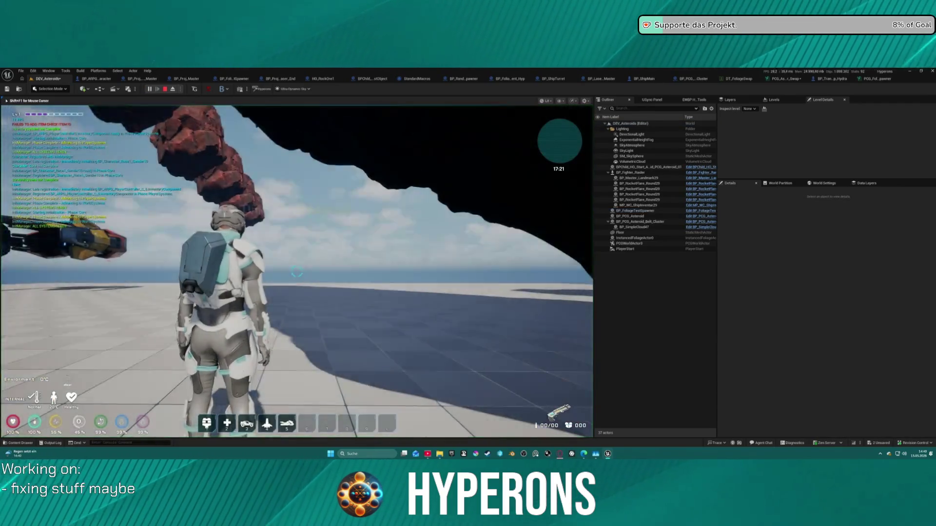
# Walk the character toward the rock pillar, then stop the first play session
pyautogui.press('w')
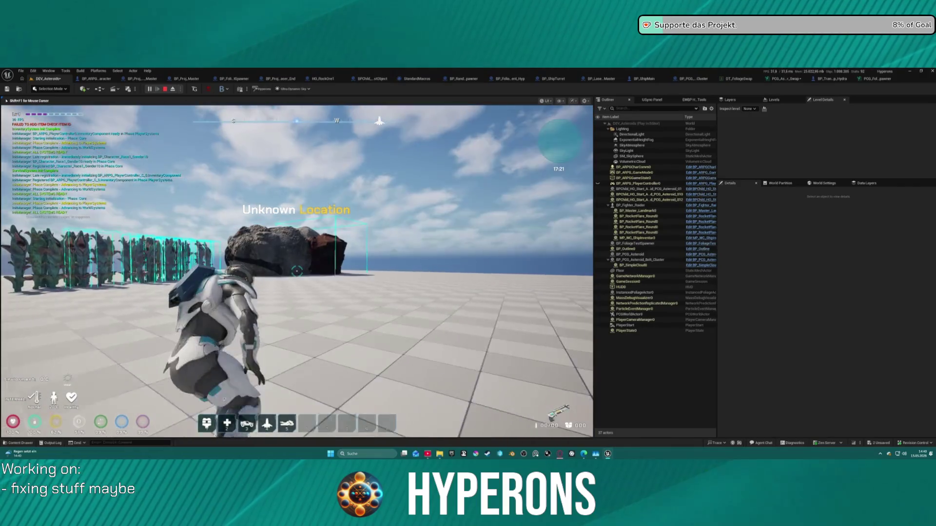
pyautogui.press('s')
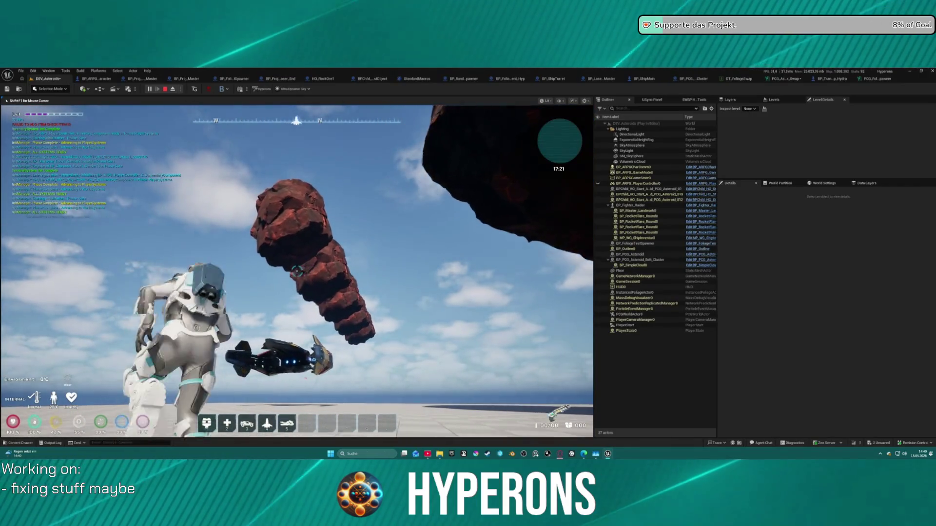
pyautogui.press('Escape')
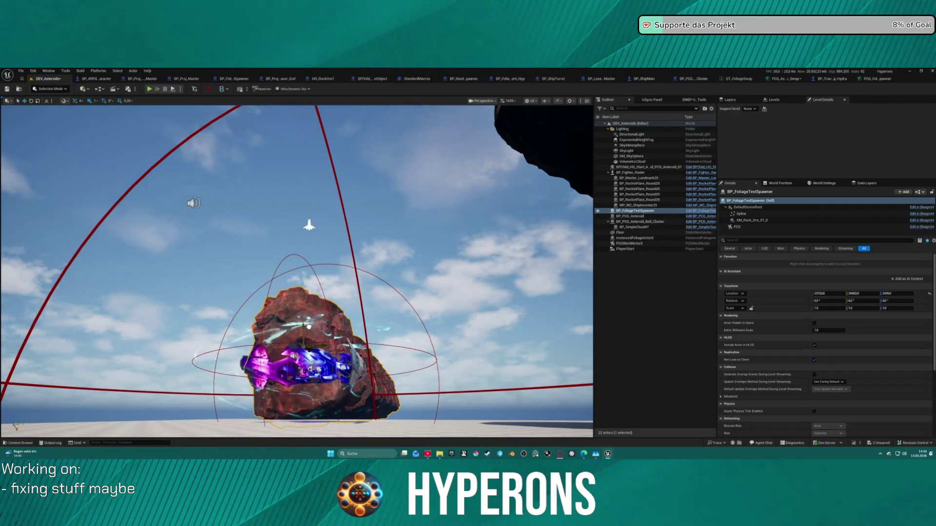
# Reposition the editor view to frame the whole foliage test spawner and its rocks
pyautogui.press('s')
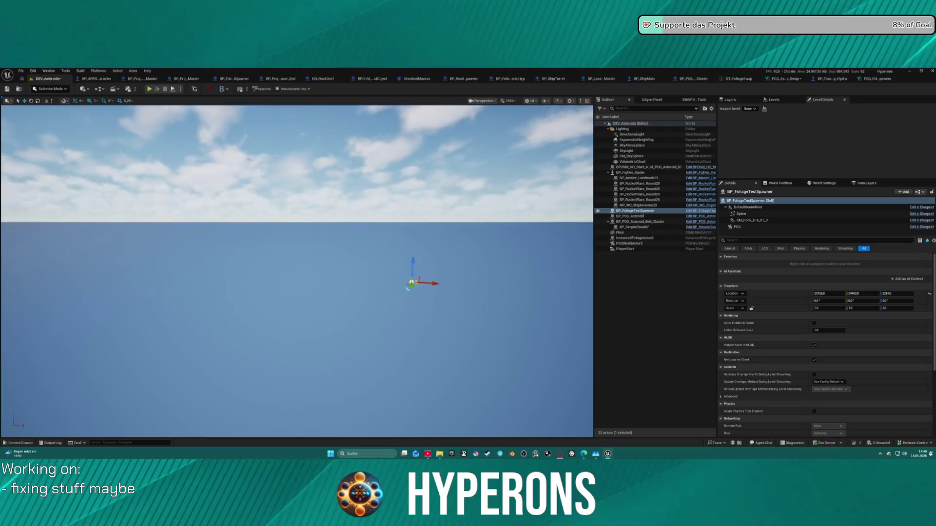
pyautogui.press('w')
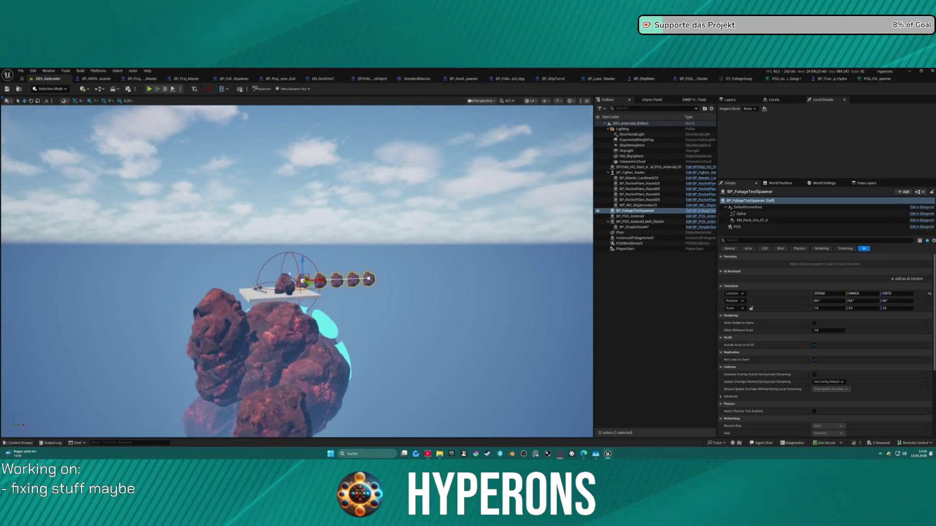
pyautogui.press('s')
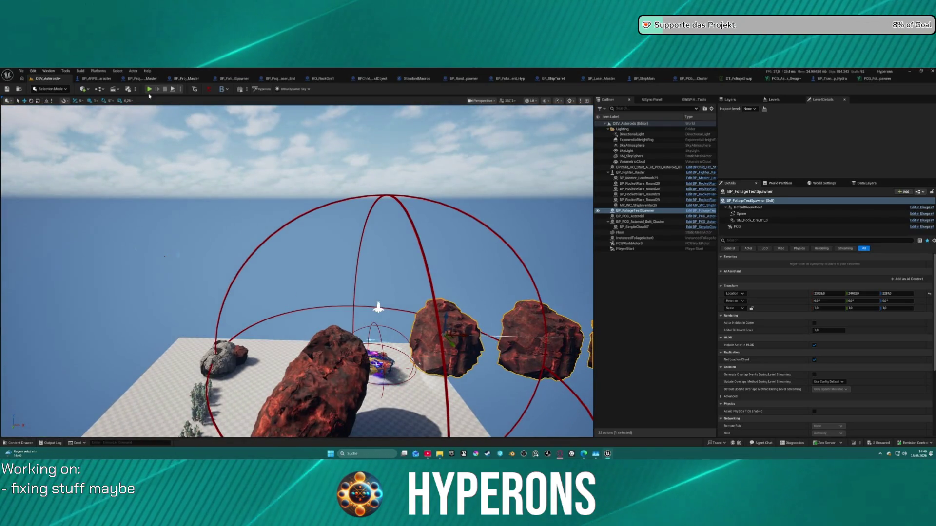
# Play again, running the character around the red rock and ship, then stop
pyautogui.hotkey('alt', 'p')
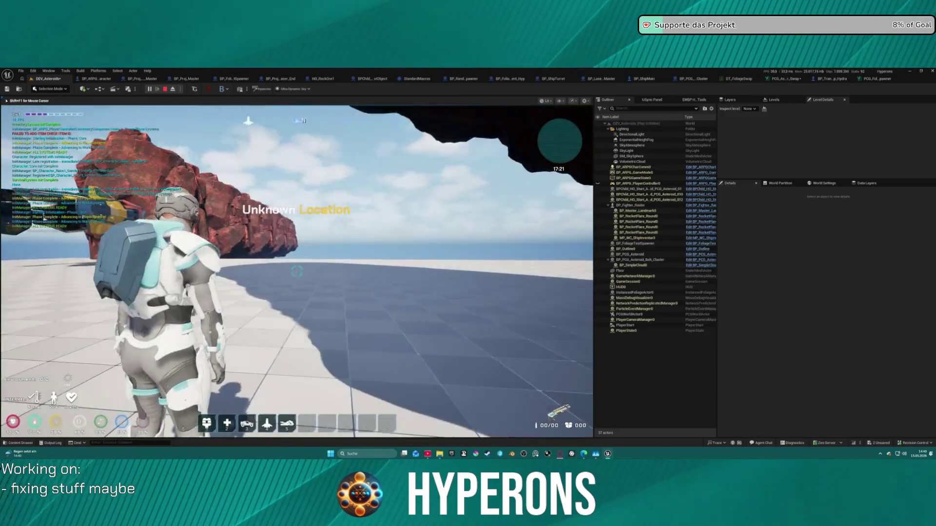
pyautogui.press('w')
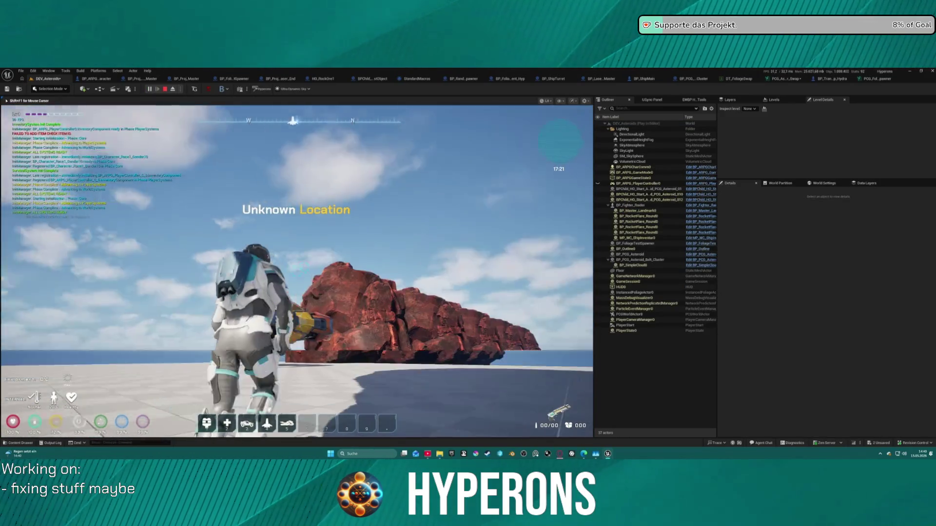
pyautogui.press('w')
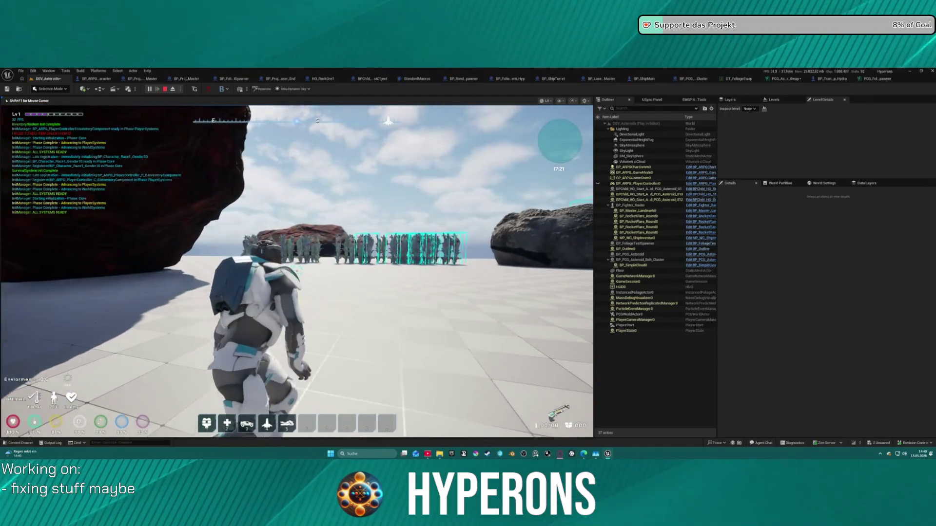
pyautogui.press('w')
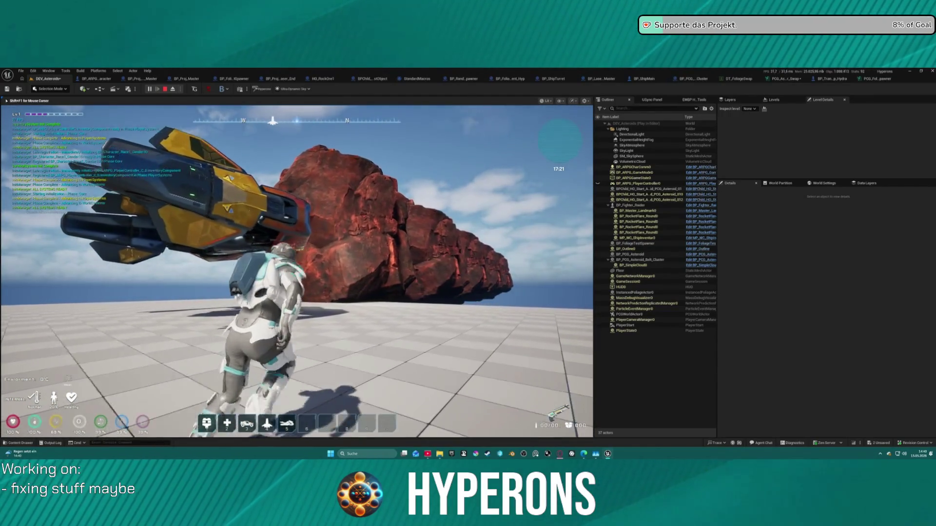
pyautogui.press('Escape')
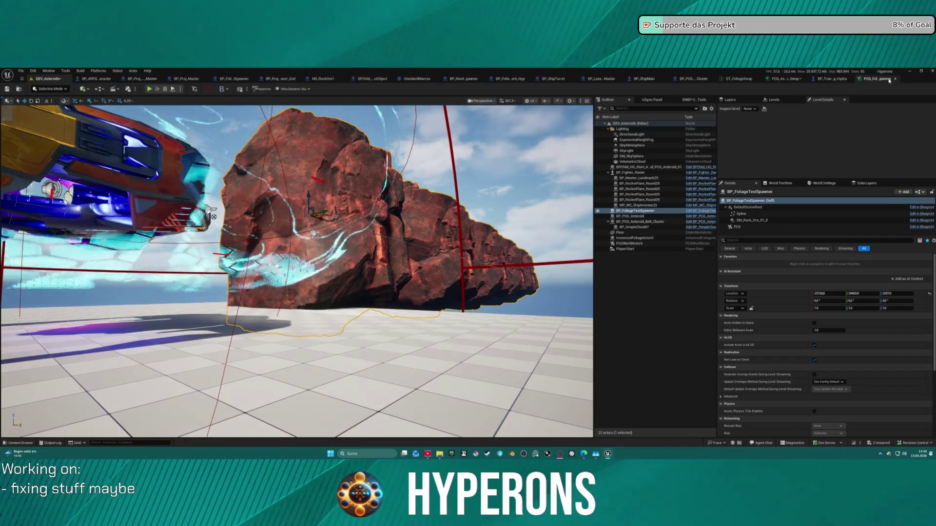
# Inspect the Static Mesh Spawner node's first mesh entry and its descriptor settings
pyautogui.click(888, 80)
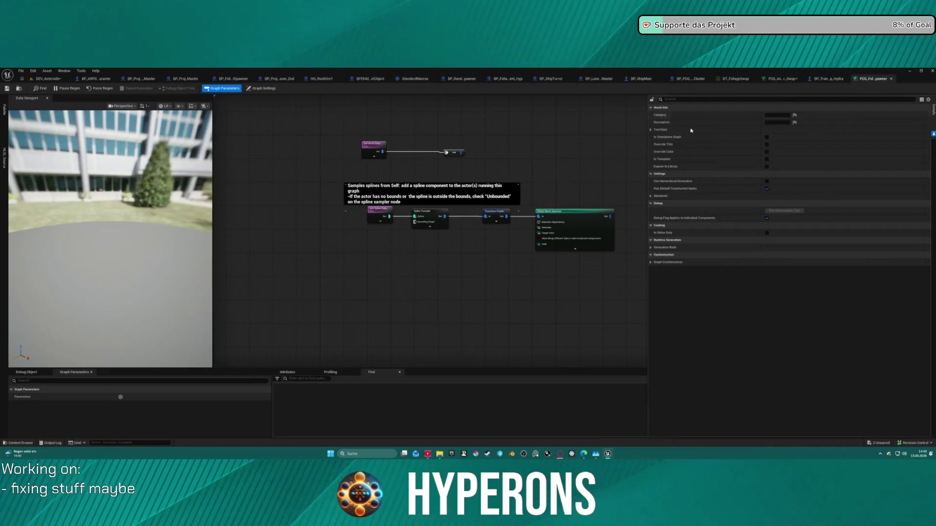
pyautogui.click(572, 222)
pyautogui.click(651, 204)
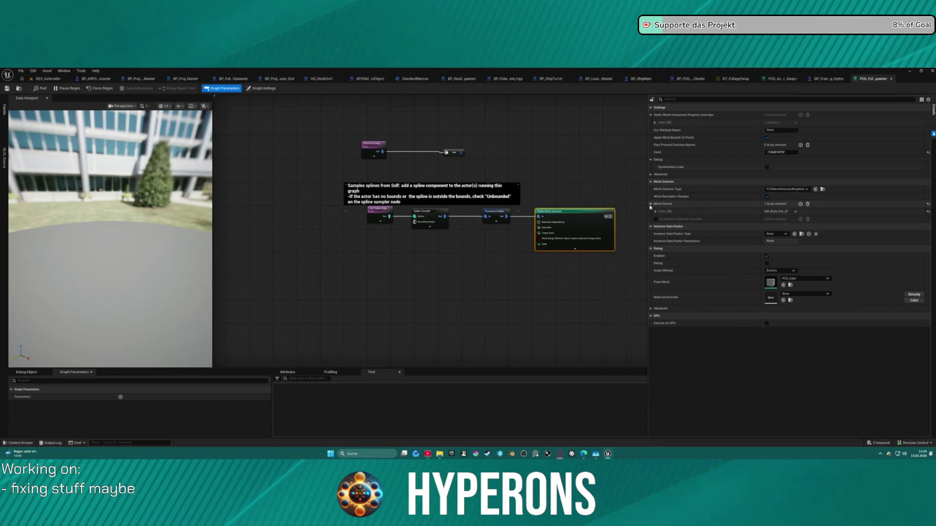
pyautogui.click(655, 212)
pyautogui.click(672, 219)
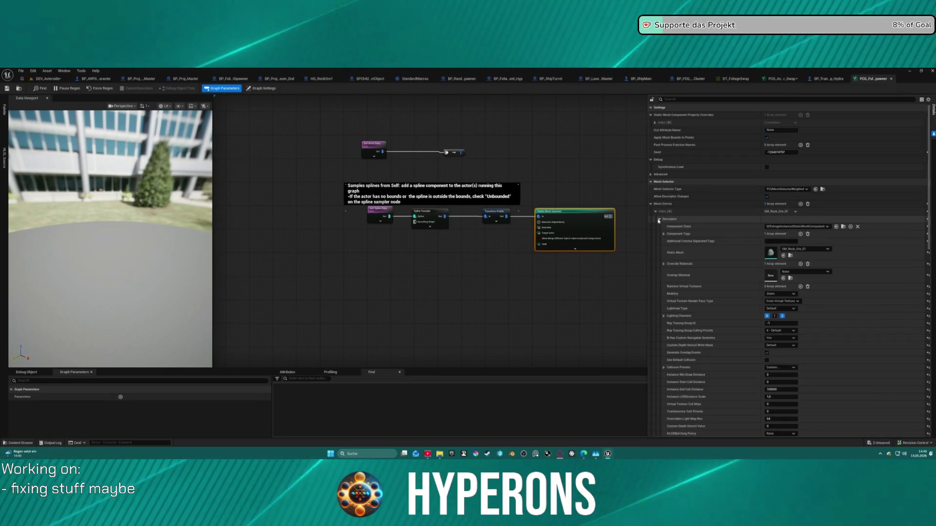
# Return to DEV_Asteroids and switch to foliage painting mode
pyautogui.click(45, 78)
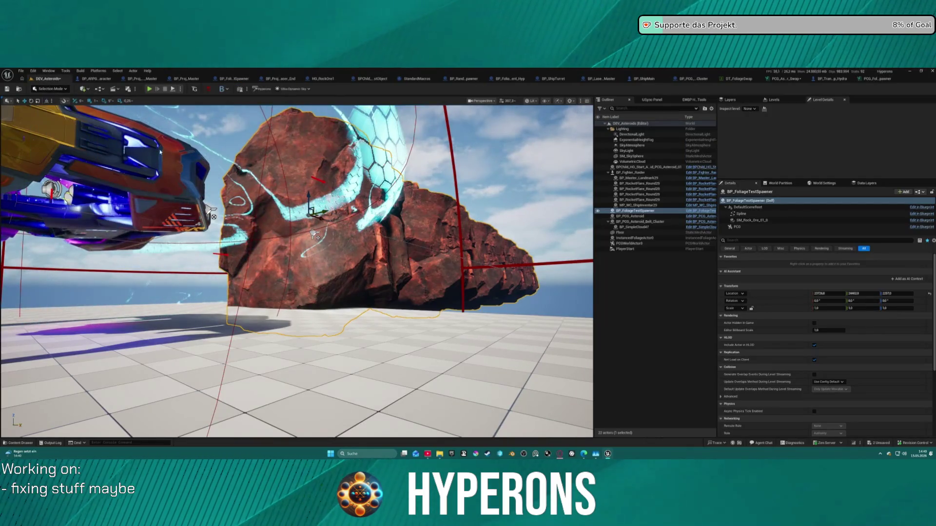
pyautogui.hotkey('shift', '3')
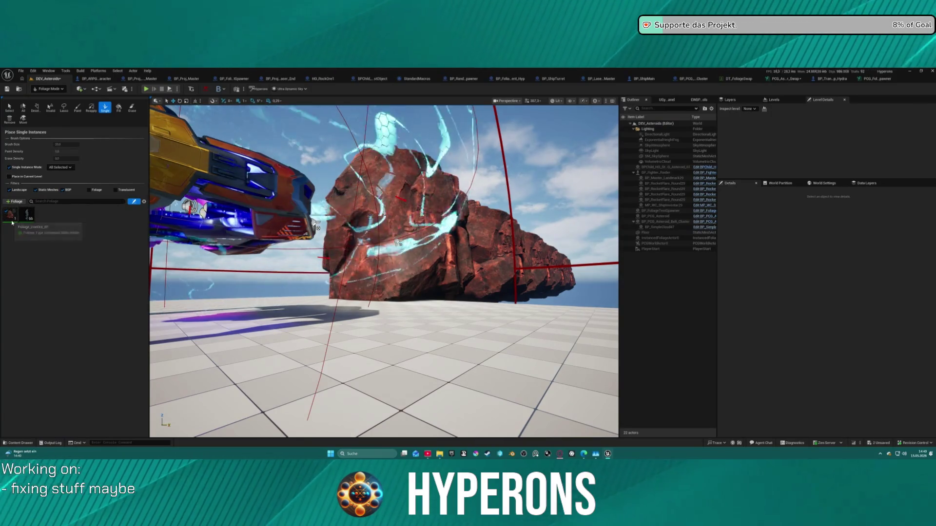
pyautogui.moveTo(398, 242); pyautogui.dragTo(351, 246)
pyautogui.scroll(-5, 65, 316)
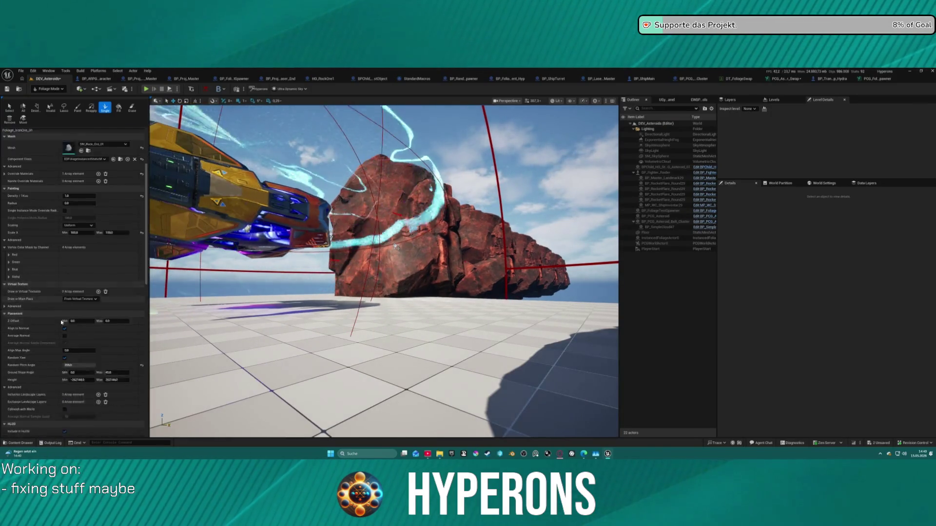
pyautogui.scroll(-8, 64, 316)
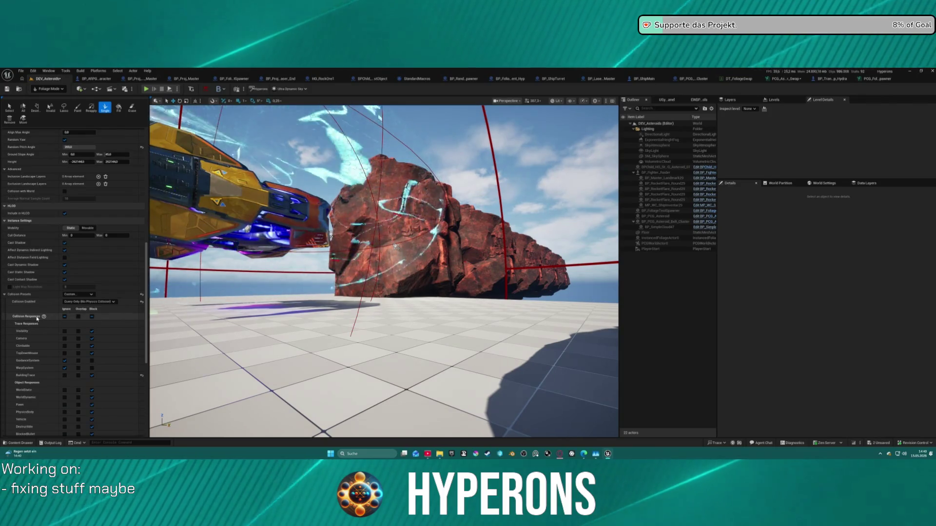
pyautogui.scroll(-3, 42, 307)
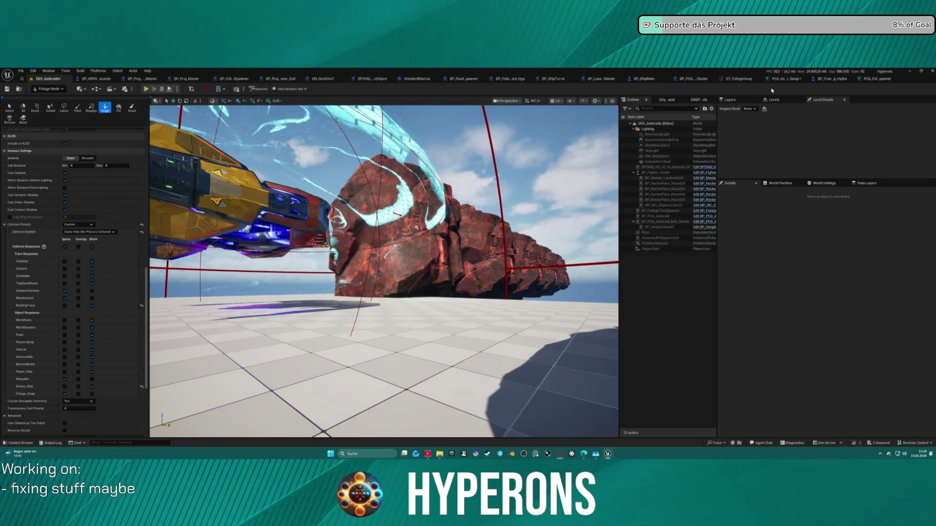
# Check the spawned mesh's collision settings in the PCG graph, then play DEV_Asteroids
pyautogui.click(871, 79)
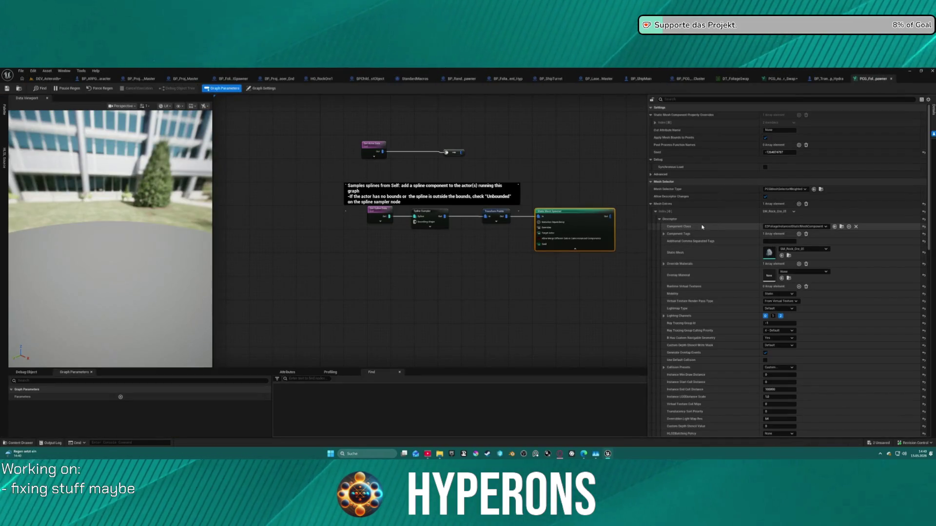
pyautogui.scroll(-1, 712, 263)
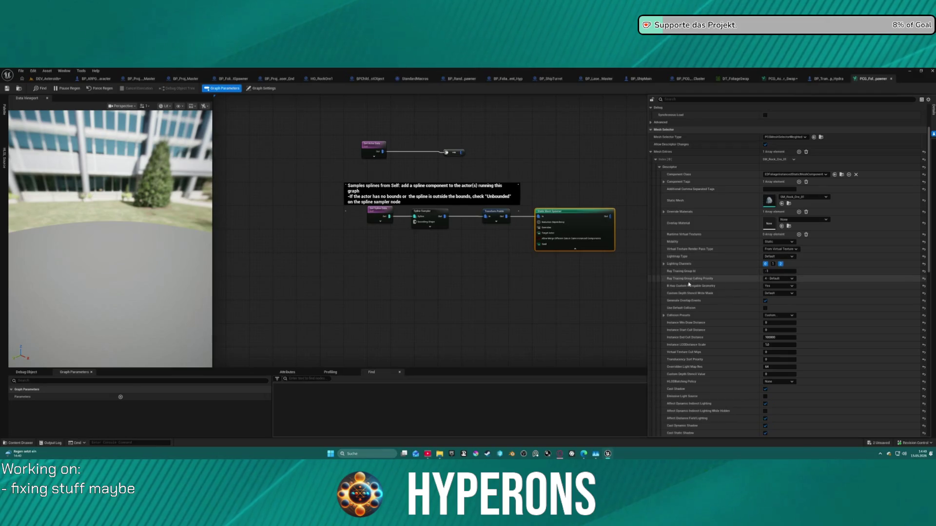
pyautogui.scroll(-3, 691, 292)
pyautogui.click(664, 298)
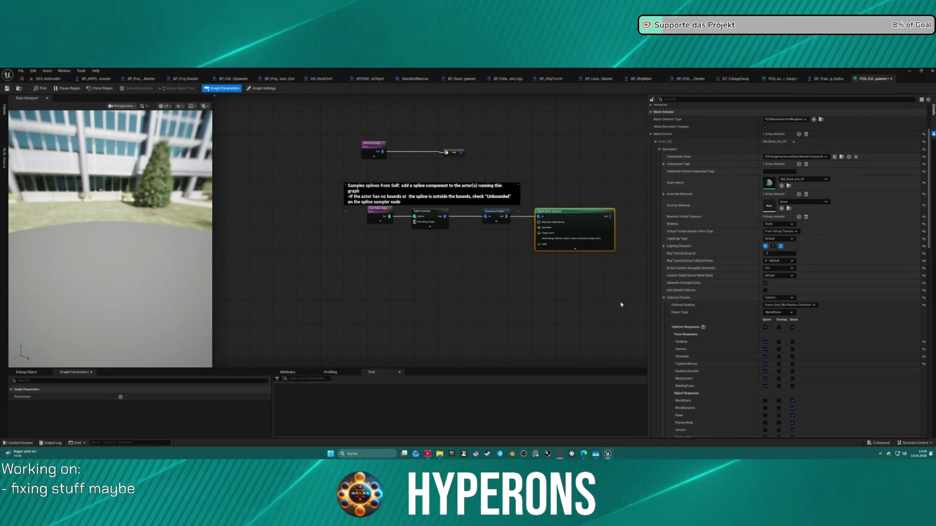
pyautogui.click(46, 79)
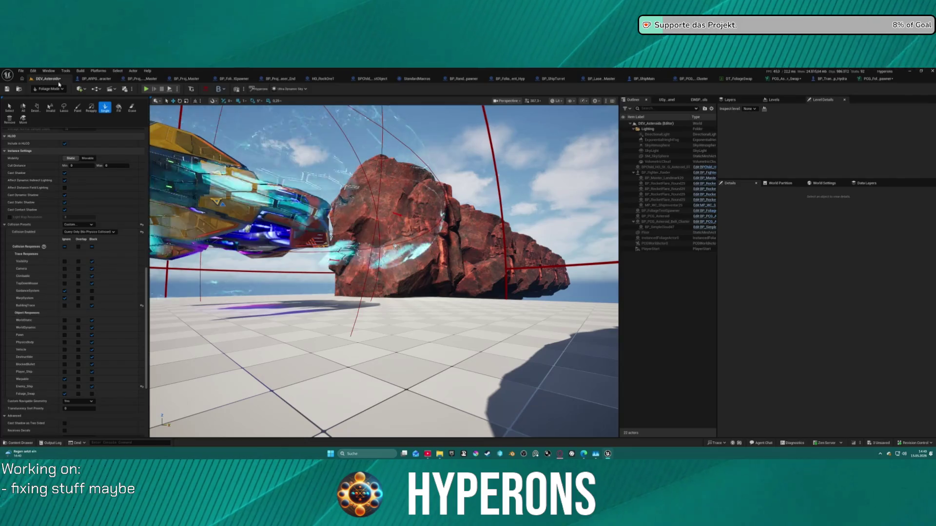
pyautogui.click(147, 89)
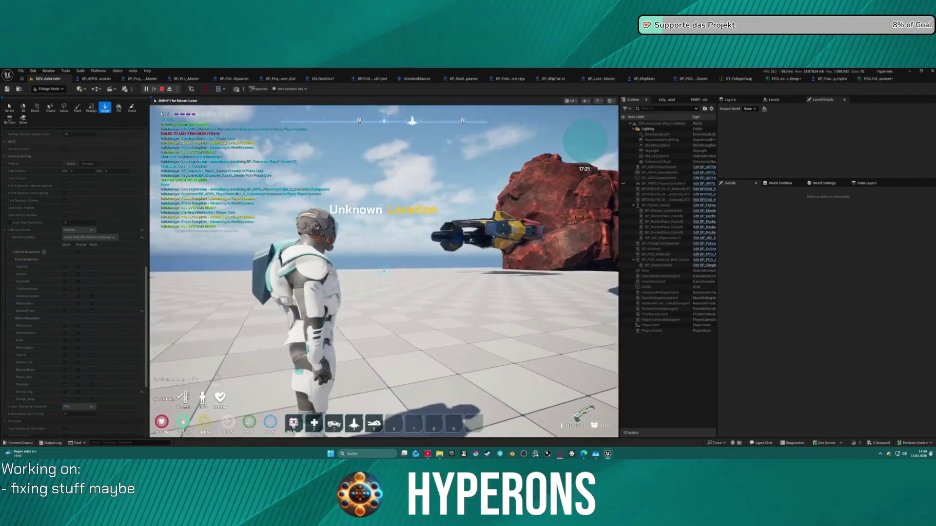
# Stop PIE and switch the foliage tool to erasing instances
pyautogui.press('Escape')
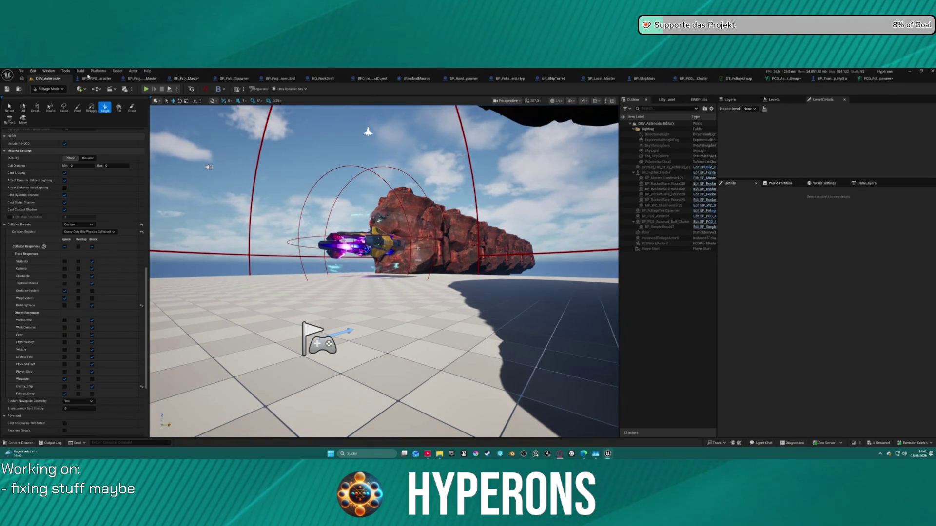
pyautogui.hotkey('ctrl', 'space')
pyautogui.scroll(10, 112, 188)
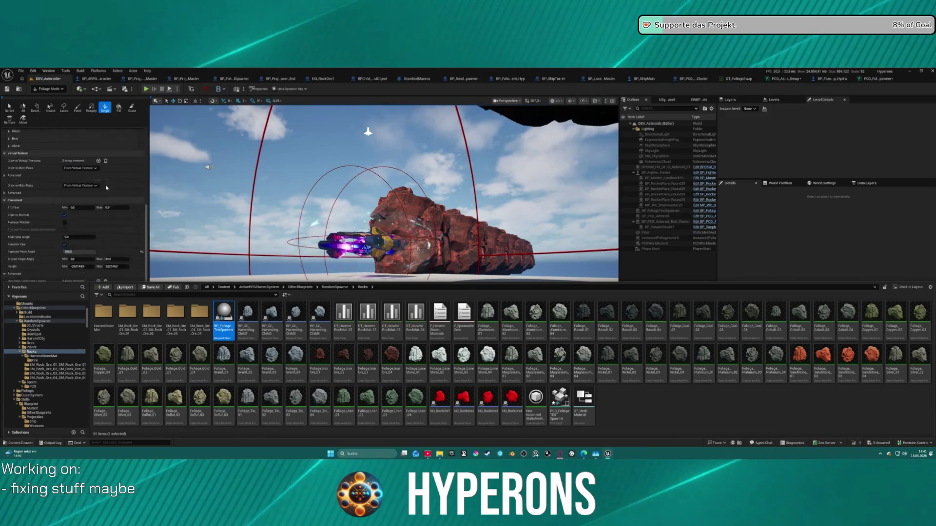
pyautogui.click(132, 108)
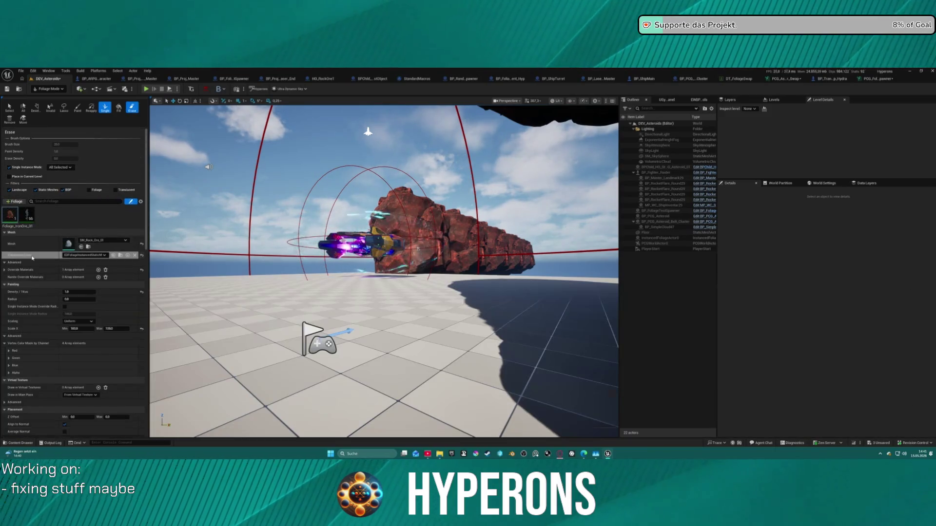
# Locate the Static Mesh entry in the PCG spline spawner graph's settings
pyautogui.click(874, 79)
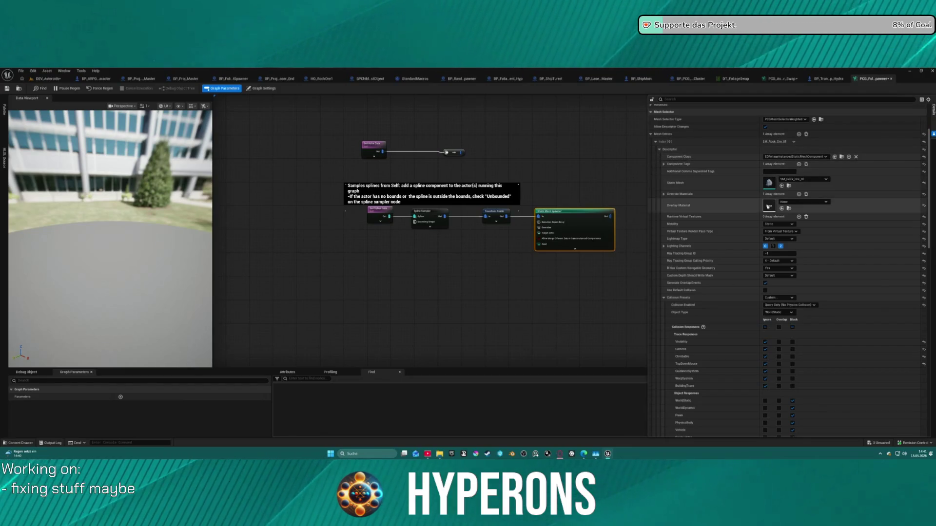
pyautogui.scroll(-3, 769, 211)
pyautogui.scroll(-12, 771, 208)
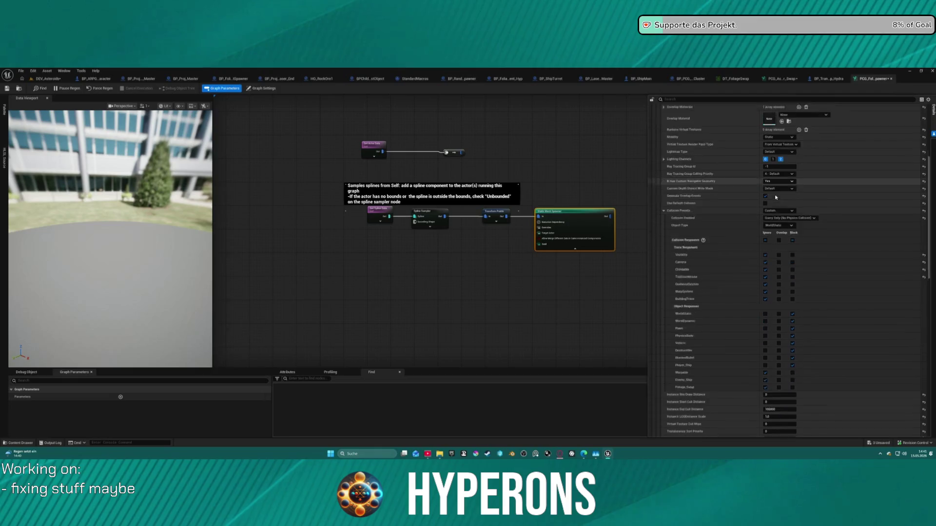
pyautogui.scroll(-1, 774, 166)
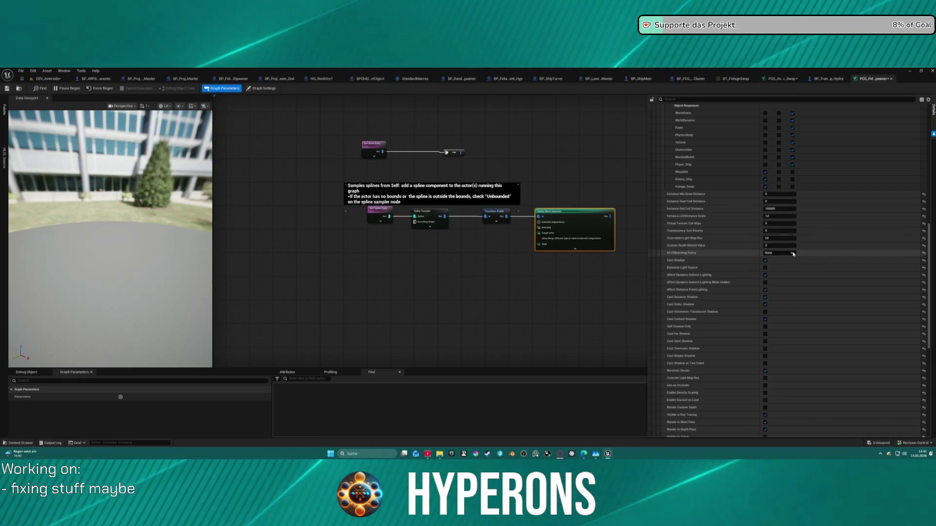
pyautogui.scroll(5, 799, 249)
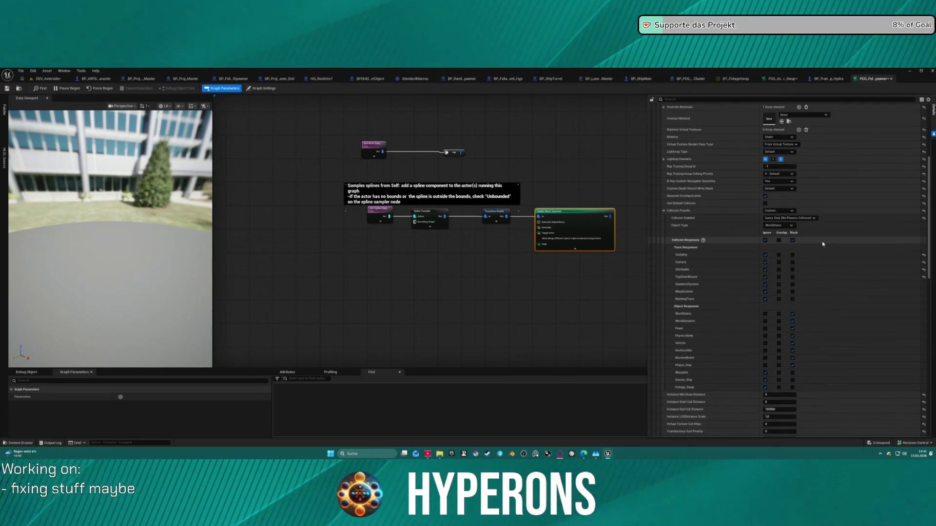
pyautogui.scroll(3, 822, 244)
pyautogui.scroll(1, 823, 244)
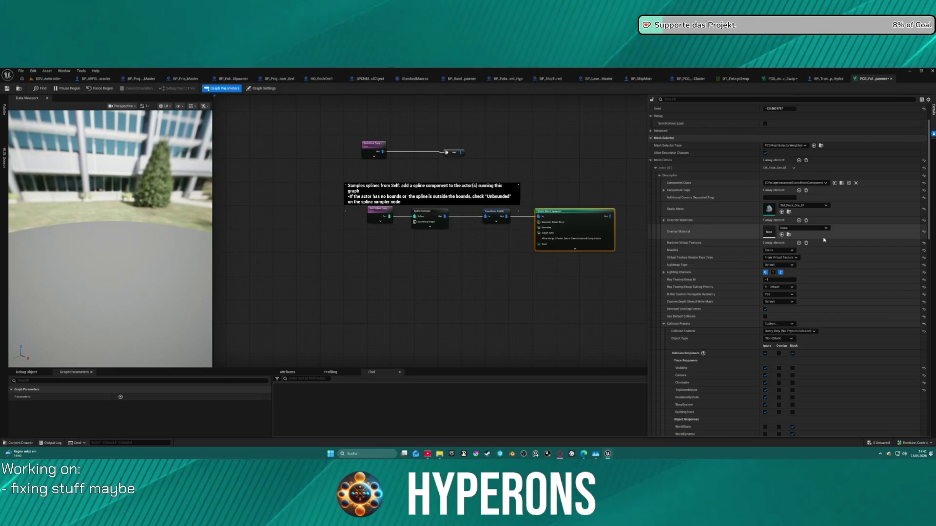
# Replace SM_Rock_Ore_01 with SM_Rock_Ore_03, then play-test DEV_Asteroids again
pyautogui.click(809, 207)
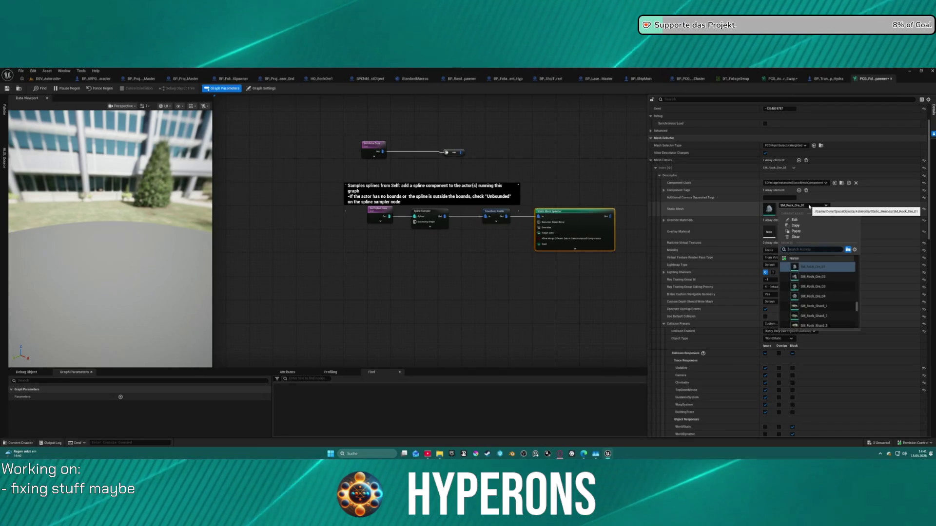
pyautogui.click(817, 286)
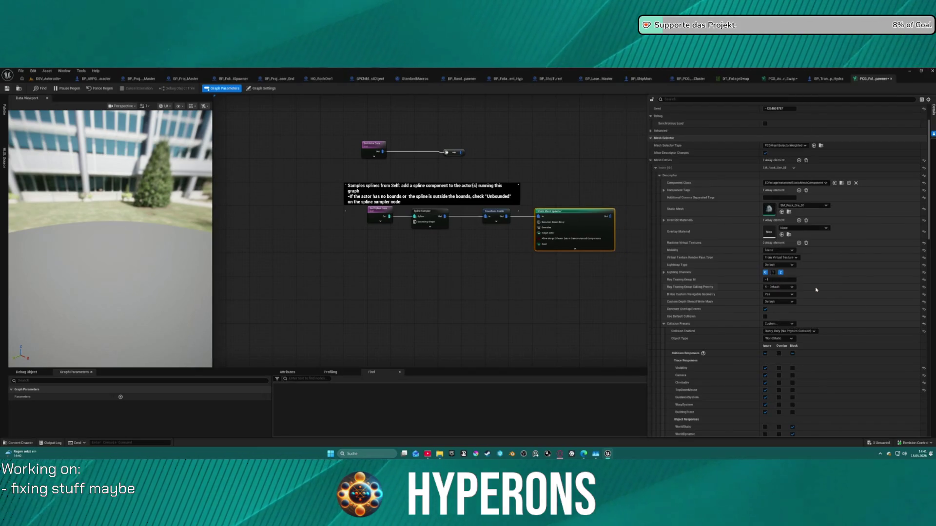
pyautogui.click(47, 79)
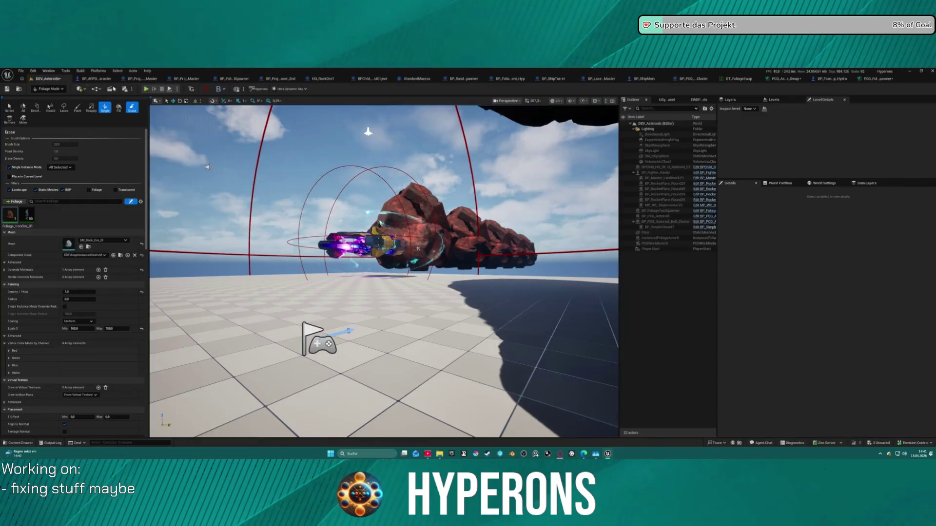
pyautogui.click(146, 89)
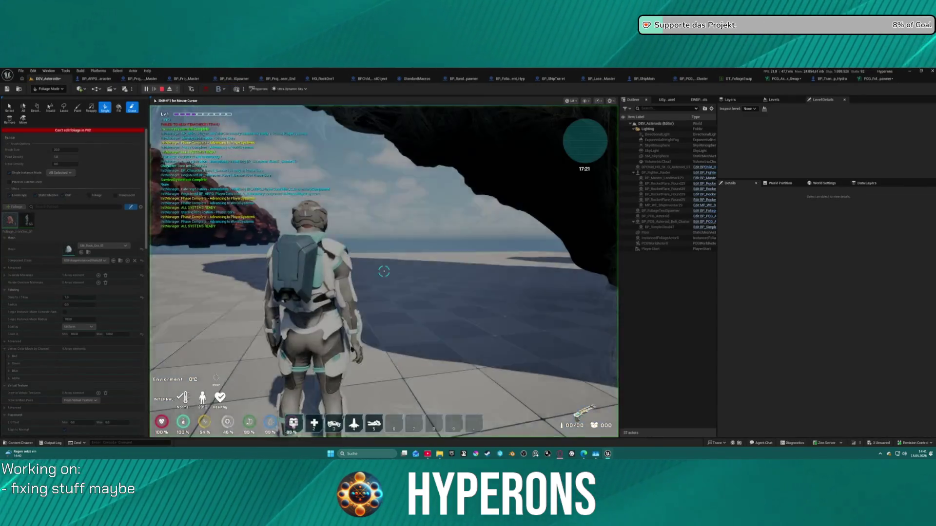
# Equip the Harvester from the in-game inventory
pyautogui.press('w')
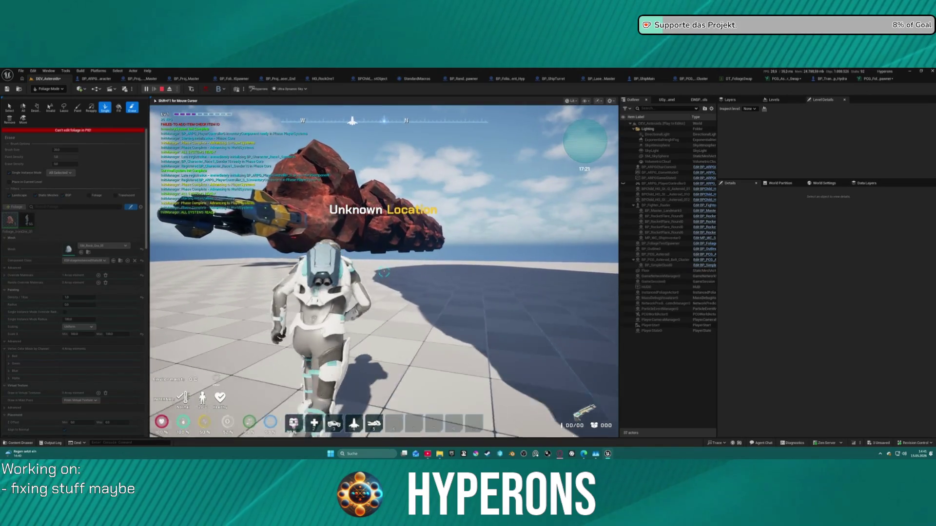
pyautogui.press('i')
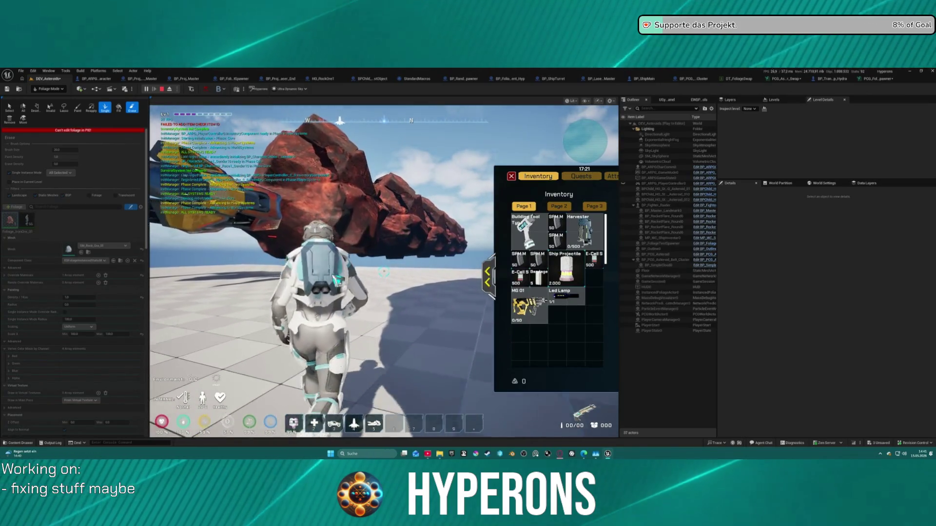
pyautogui.doubleClick(584, 231)
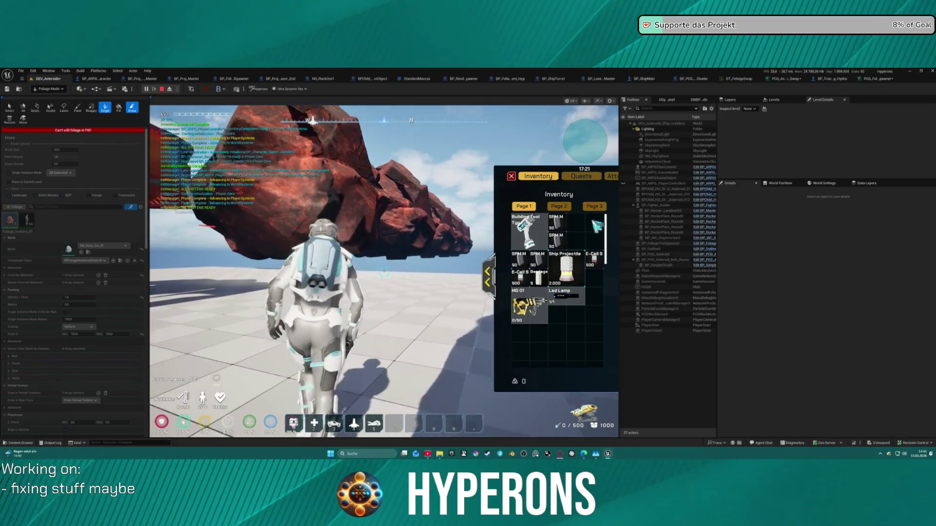
pyautogui.click(511, 177)
# Run to the rock, resume past the breakpoint, then board the ship and lift off
pyautogui.press('w')
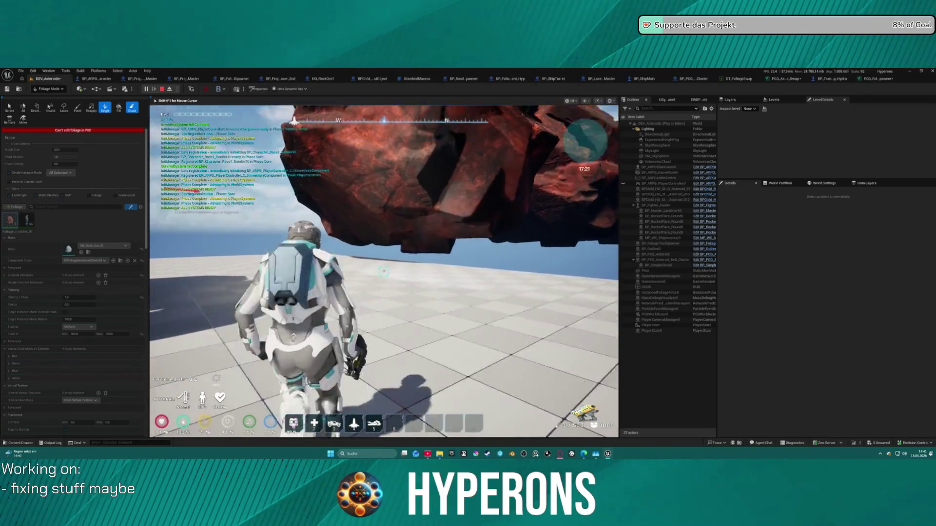
pyautogui.press('w')
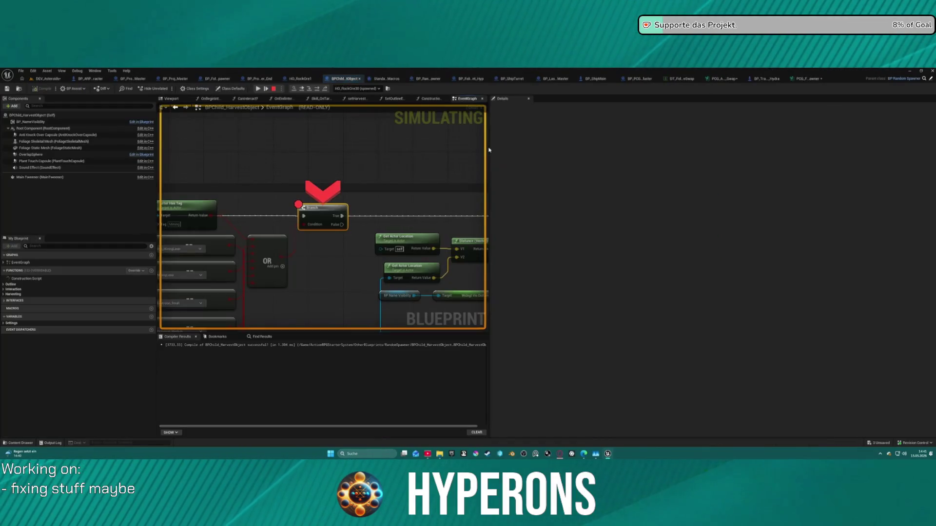
pyautogui.click(258, 89)
pyautogui.click(308, 115)
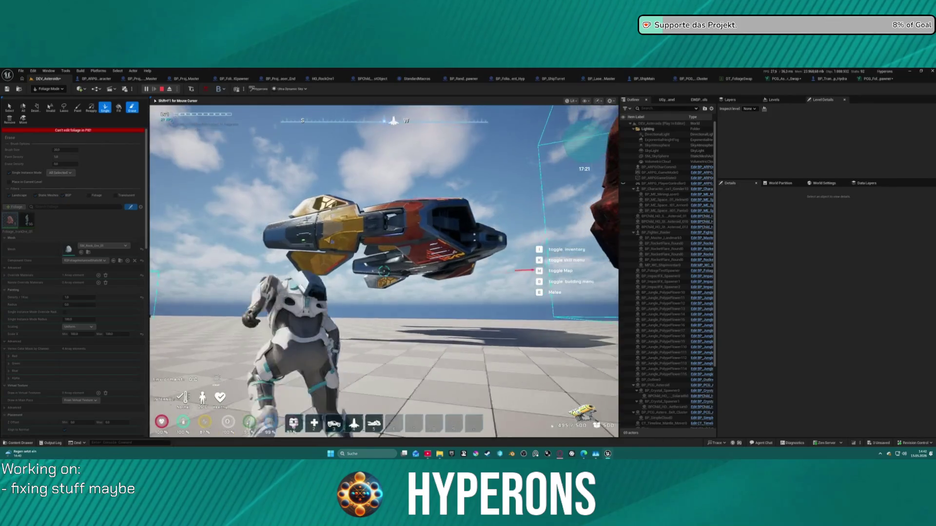
pyautogui.press('w')
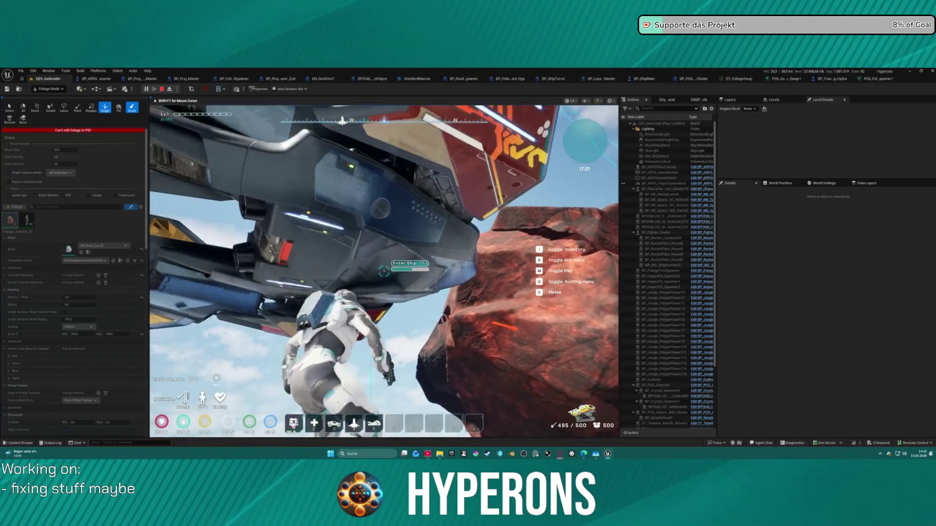
pyautogui.press('space')
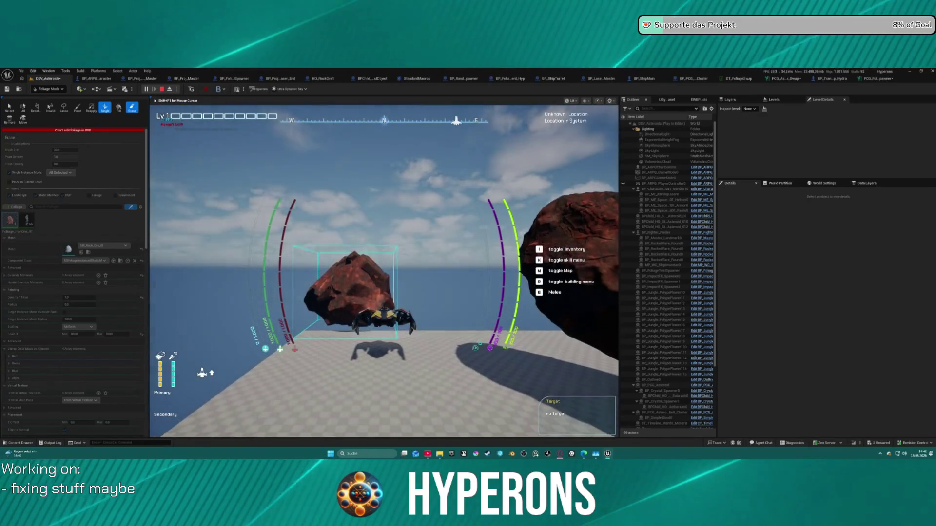